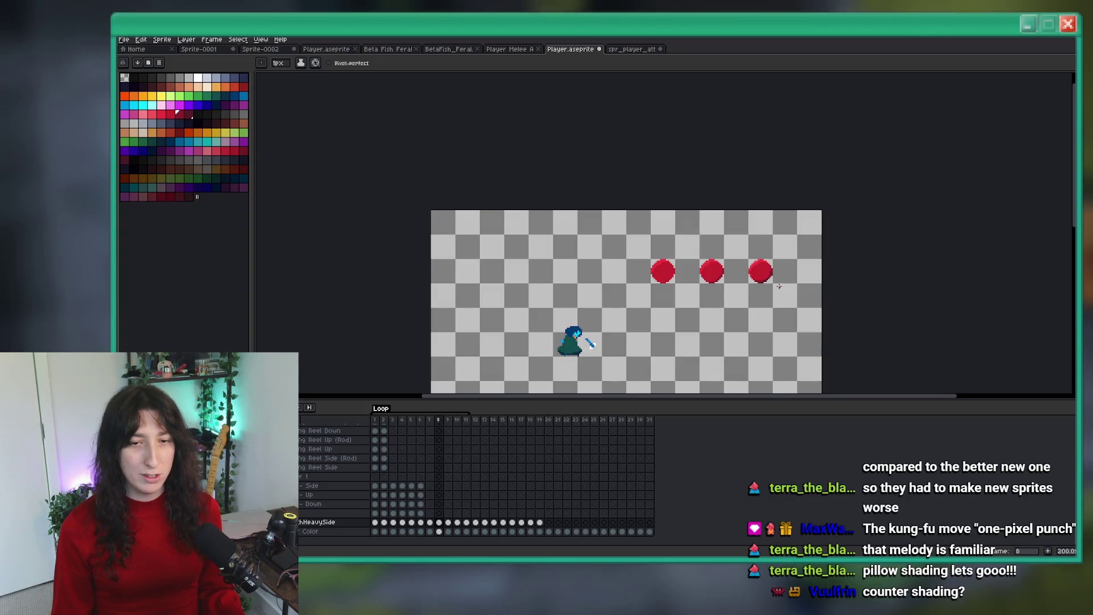
Step: Marquee-select the second and third red balls on the canvas
scroll(785, 262, up, 2)
key(m)
scroll(796, 223, up, 1)
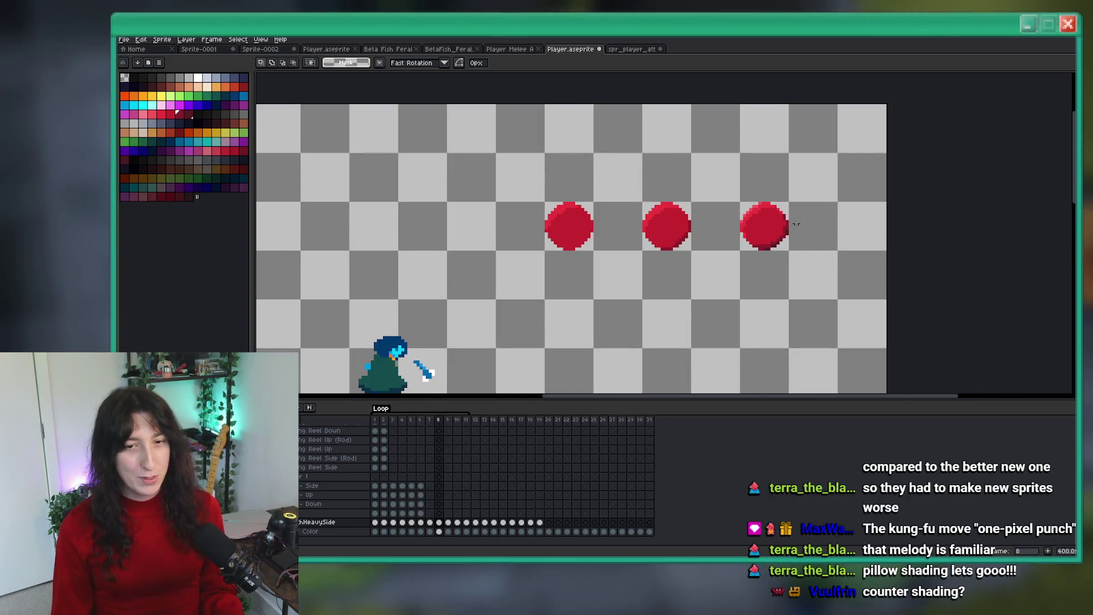
drag(795, 224, 813, 227)
drag(502, 274, 501, 274)
drag(624, 267, 731, 188)
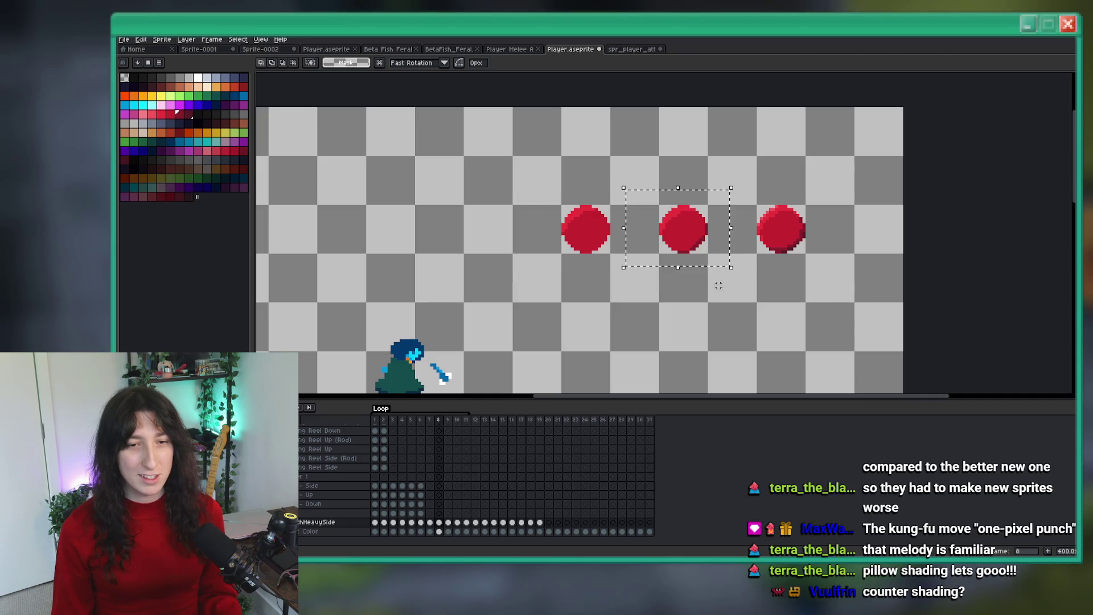
drag(653, 206, 630, 194)
mouse_move(733, 267)
mouse_down()
mouse_move(893, 164)
mouse_move(832, 163)
mouse_up()
Step: Sample the ball's red and paint a light-pink highlight pixel on it
scroll(711, 148, up, 1)
key(i)
scroll(681, 172, up, 4)
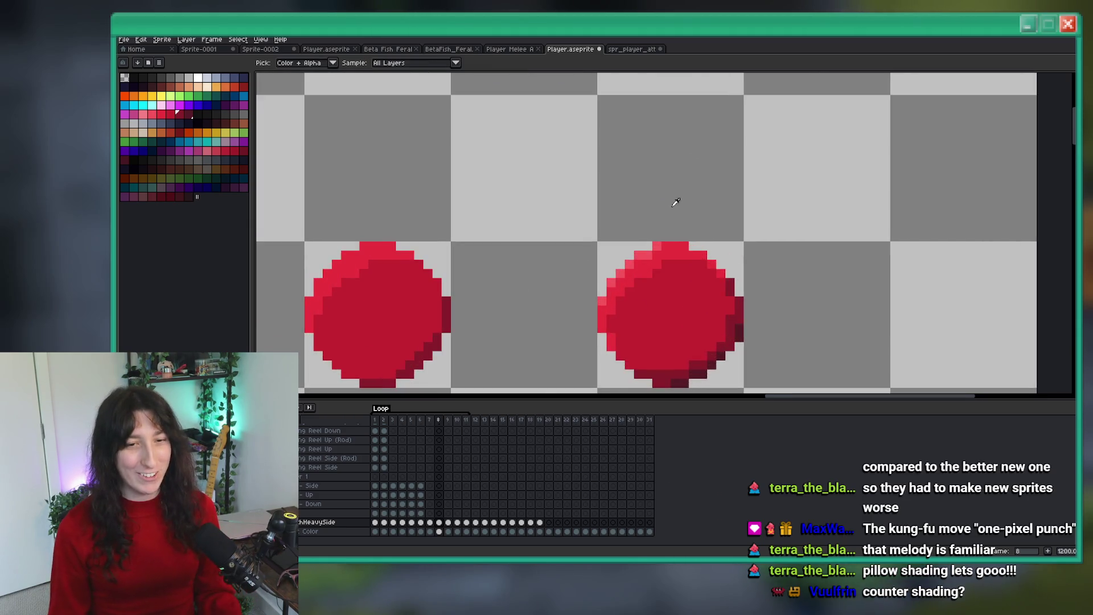
click(685, 165)
key(b)
scroll(666, 210, up, 1)
click(673, 206)
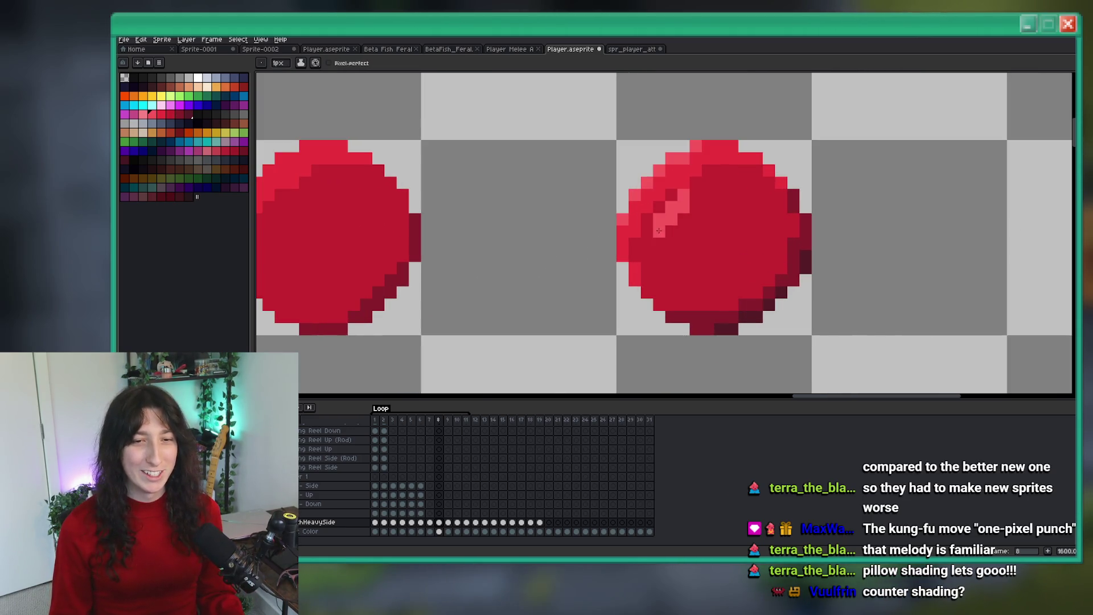
Step: Undo the highlight pixel and the ball selection
scroll(673, 245, down, 6)
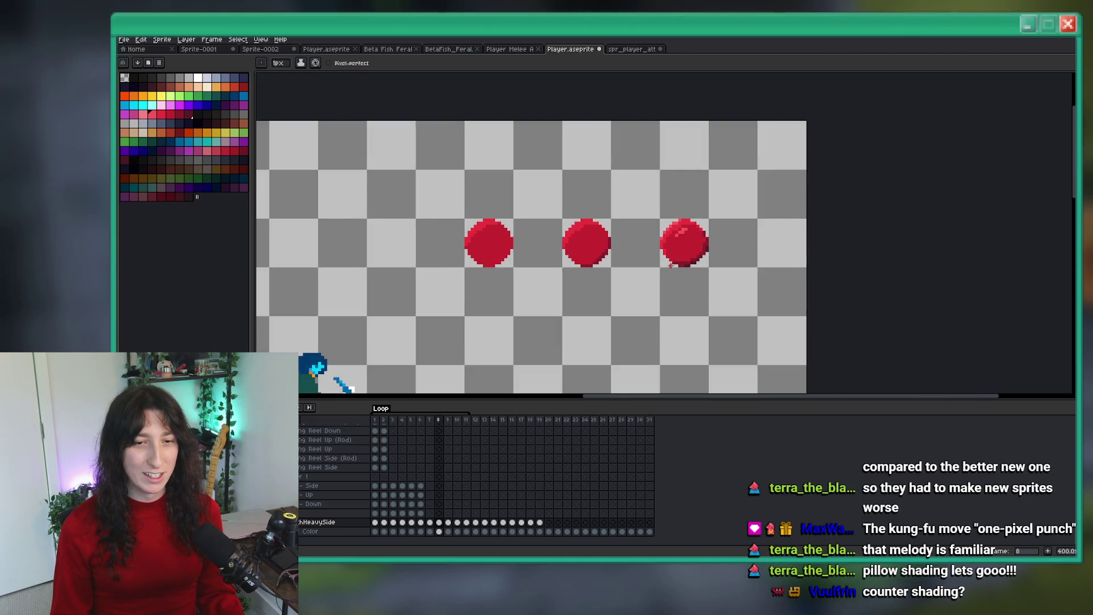
scroll(670, 265, down, 1)
scroll(686, 239, up, 4)
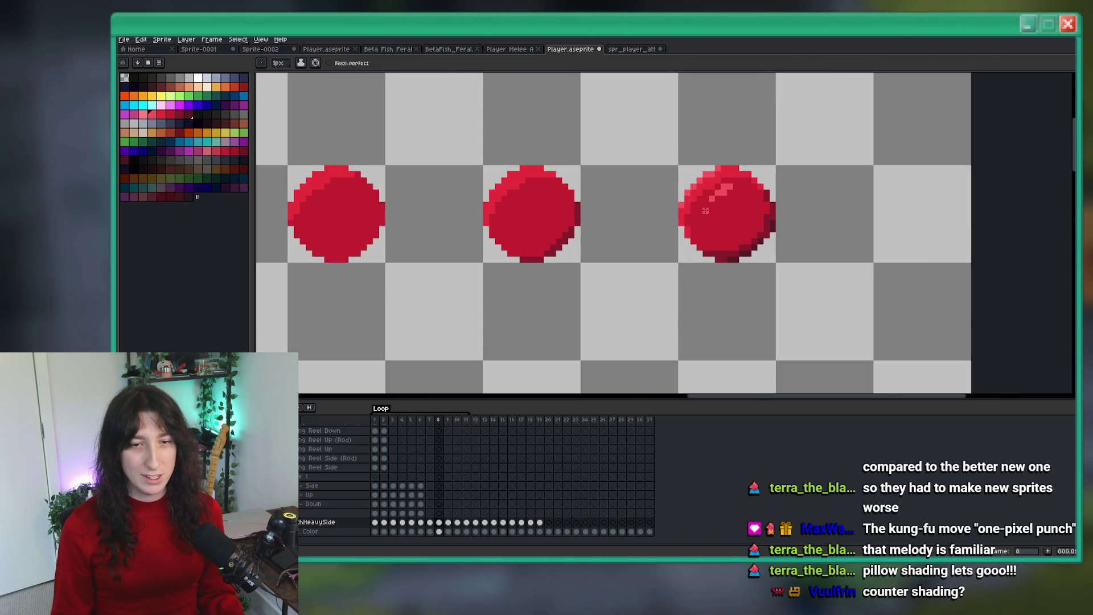
scroll(699, 210, down, 3)
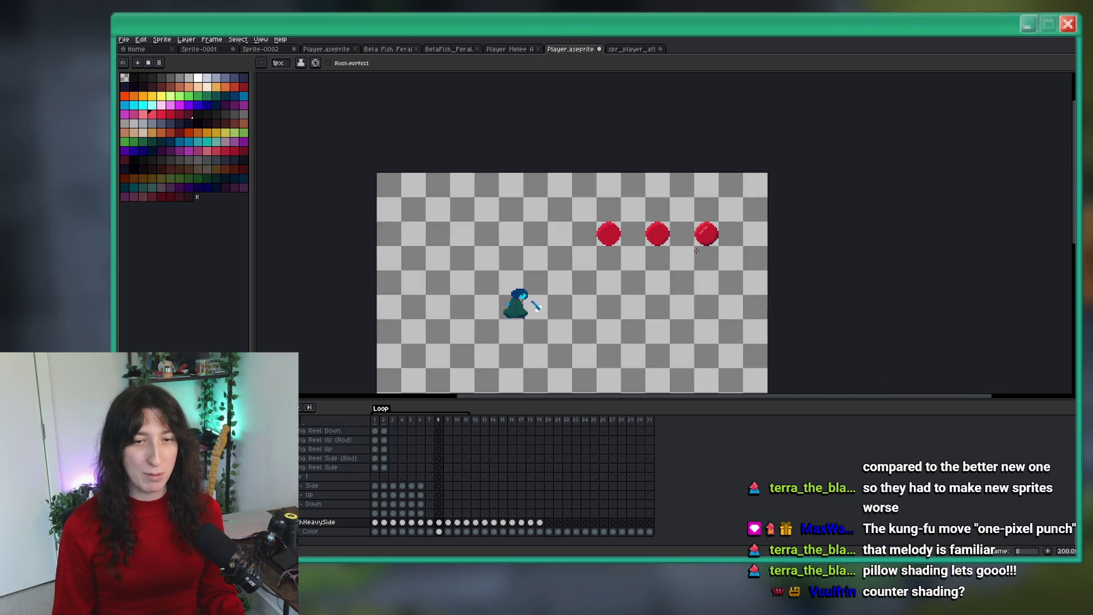
scroll(701, 224, up, 3)
scroll(727, 194, down, 4)
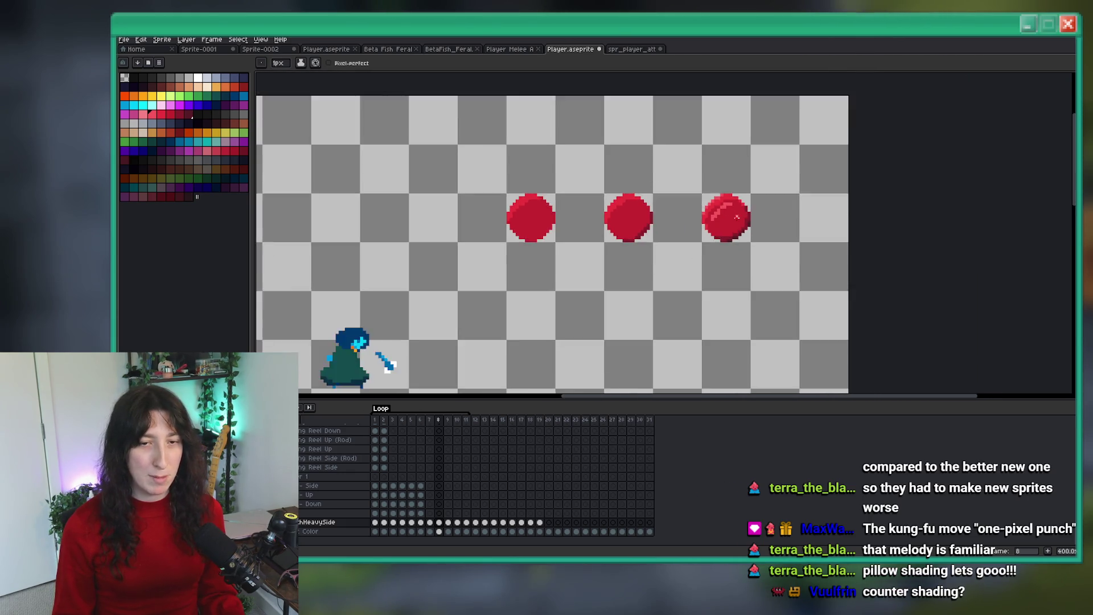
key(ctrl+z)
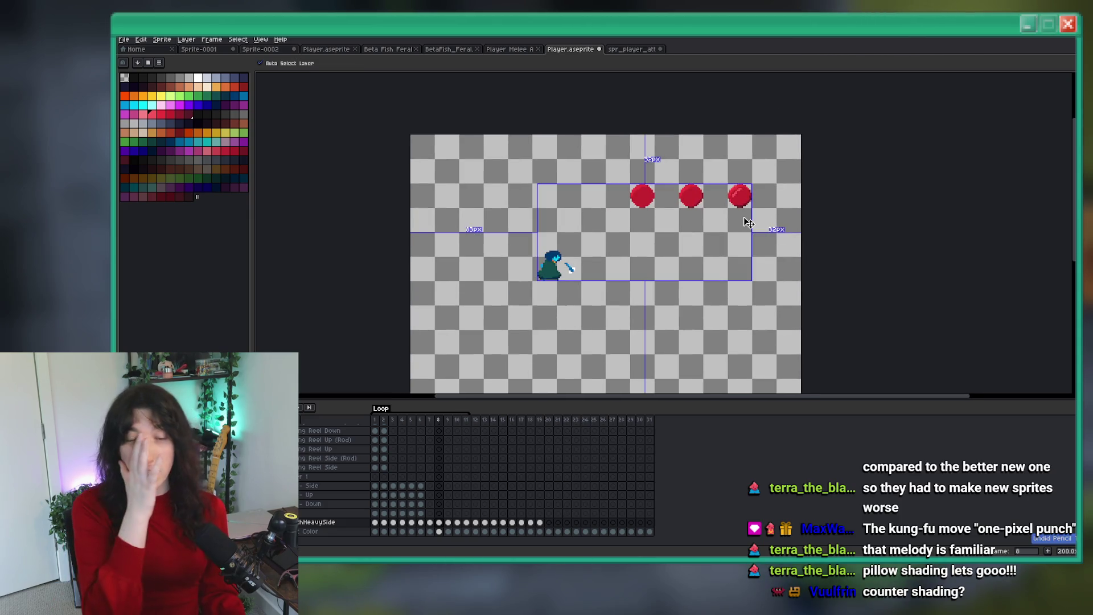
key(ctrl+z)
key(ctrl+z)
Step: Select all three red balls together and delete them, then recentre the character
key(m)
scroll(731, 199, up, 2)
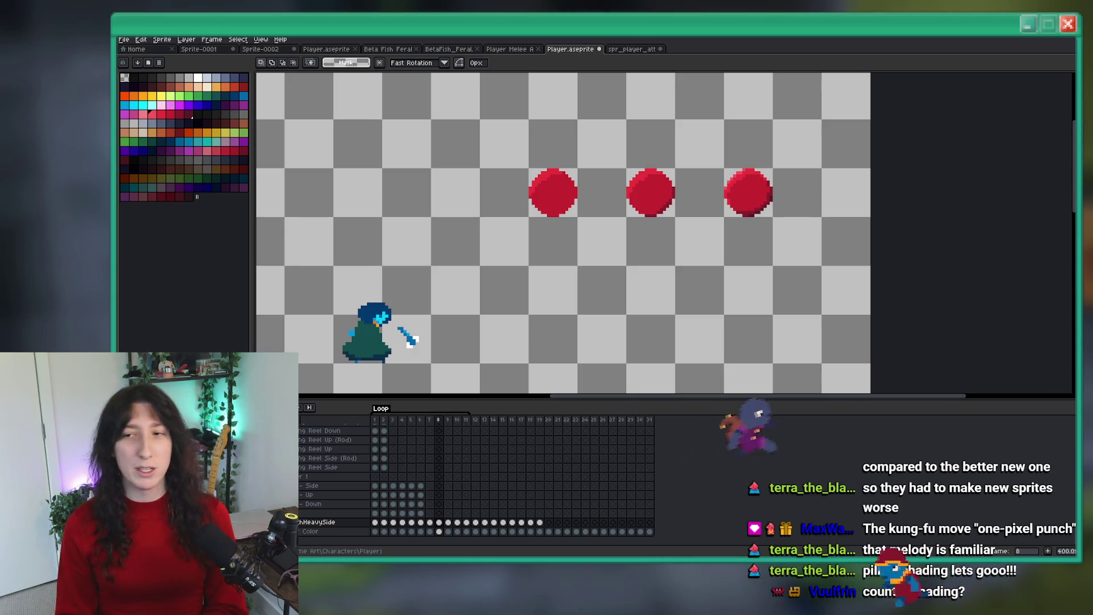
drag(831, 237, 478, 117)
key(Delete)
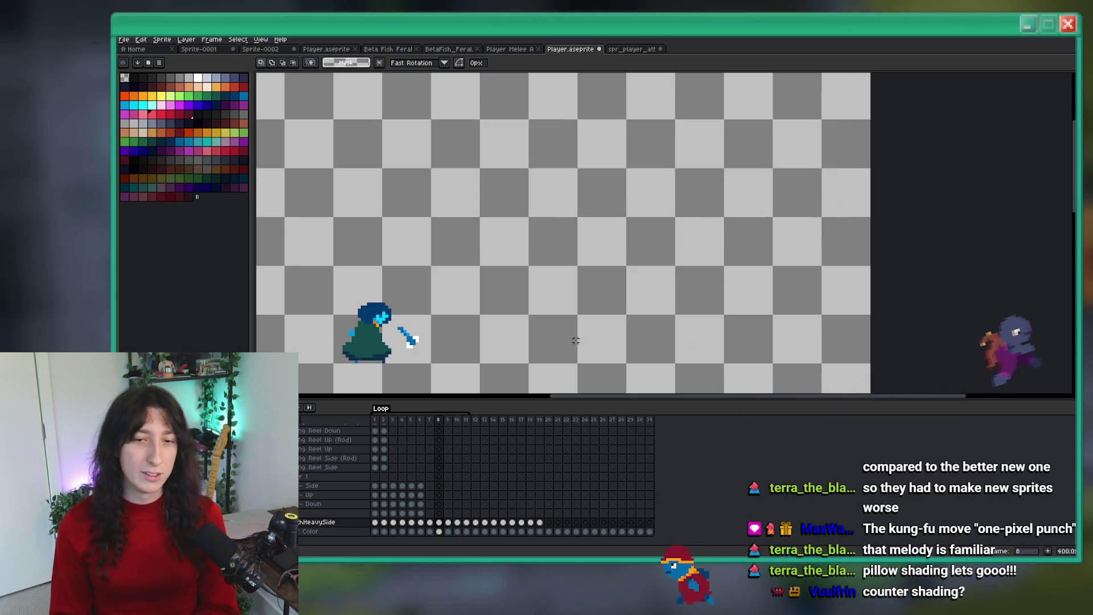
scroll(624, 285, down, 1)
drag(613, 315, 676, 264)
Step: Flip between frames 7 and 8 to check the character without the balls
key(Left)
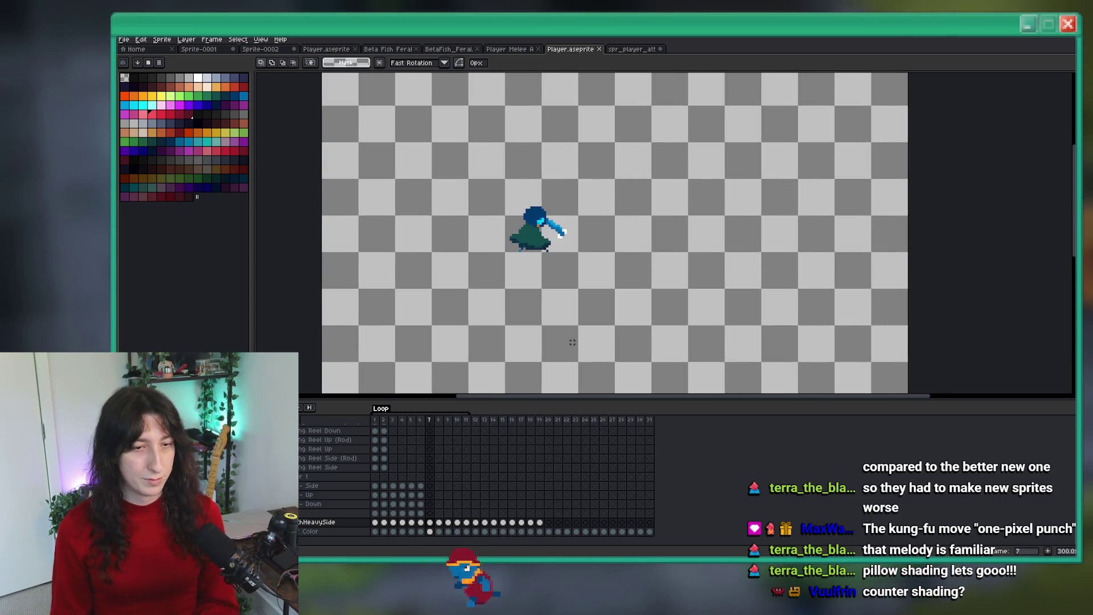
key(Right)
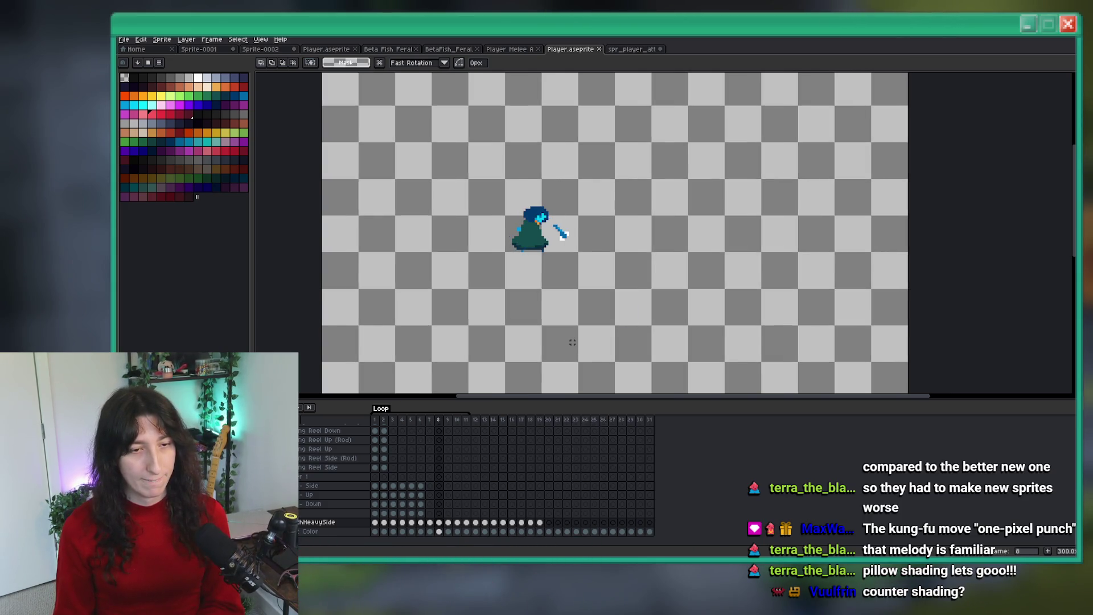
key(b)
scroll(538, 276, up, 6)
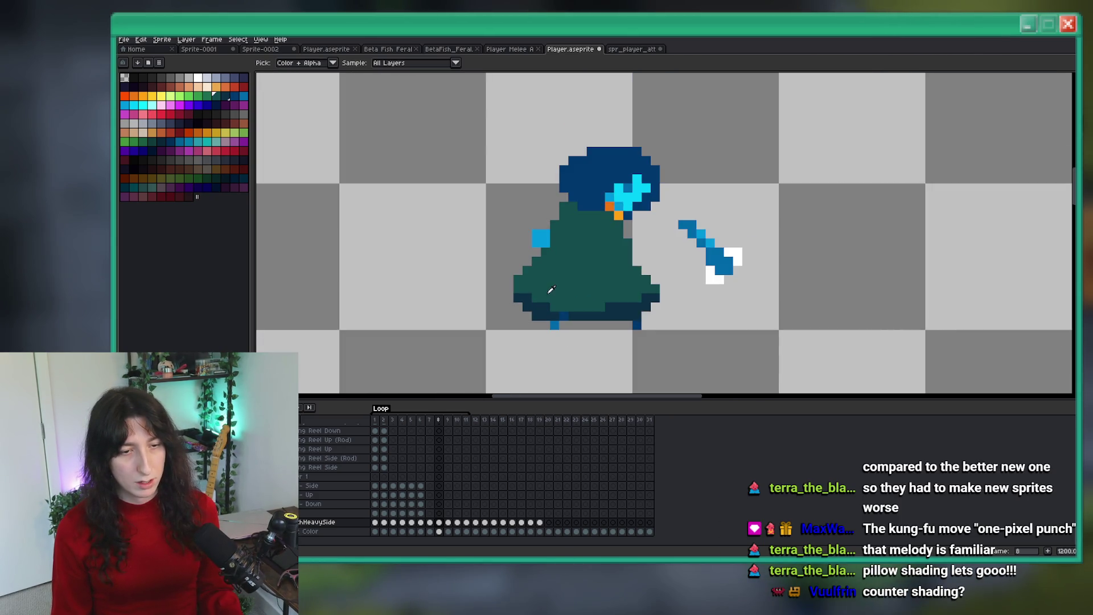
scroll(546, 297, down, 4)
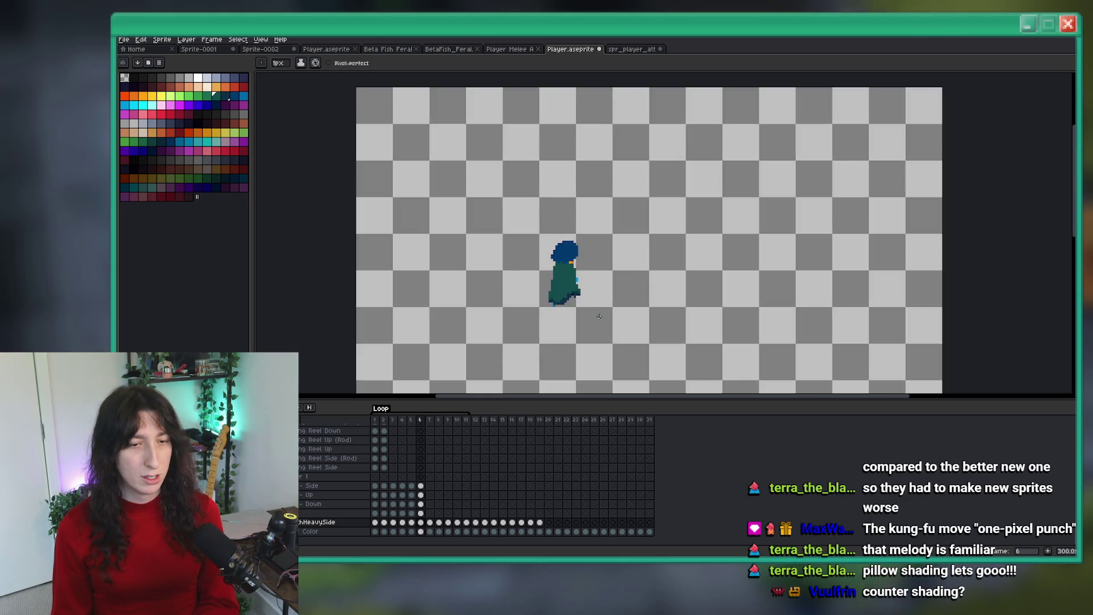
key(m)
scroll(586, 296, up, 5)
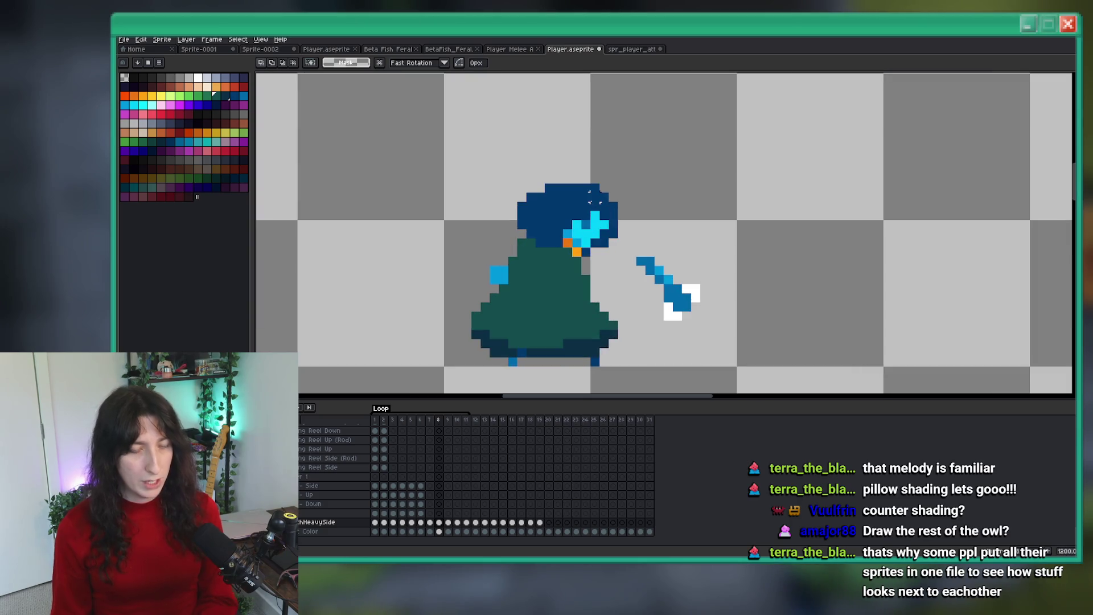
key(b)
scroll(594, 200, down, 3)
scroll(596, 200, up, 2)
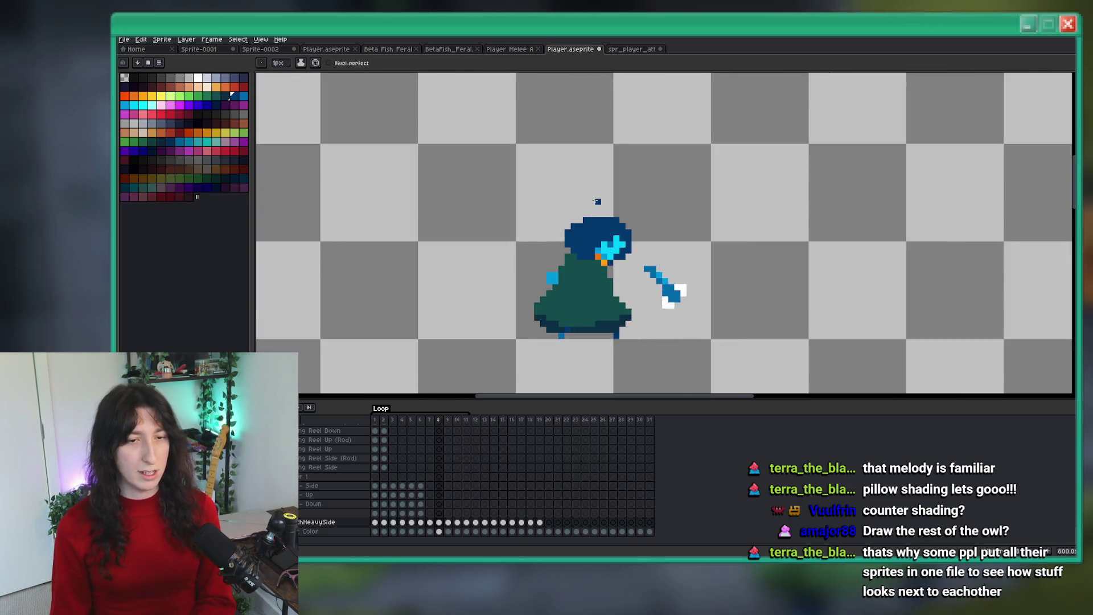
scroll(596, 201, up, 2)
scroll(589, 233, down, 3)
scroll(588, 239, up, 3)
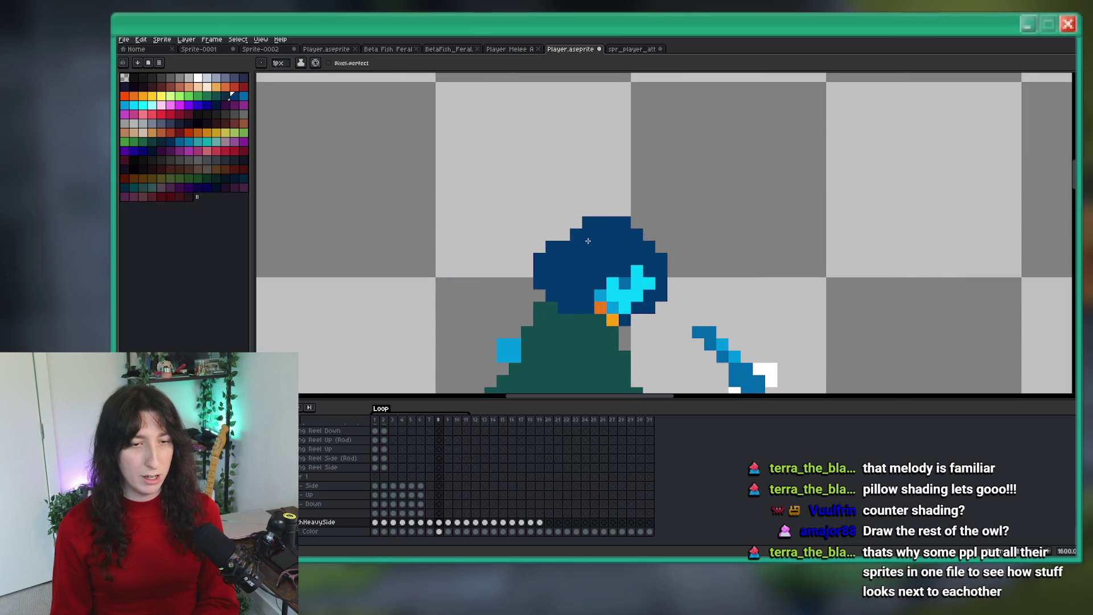
scroll(608, 217, down, 3)
Step: Step back to frame 5, then forward through frames 7 and 8 comparing poses
key(comma)
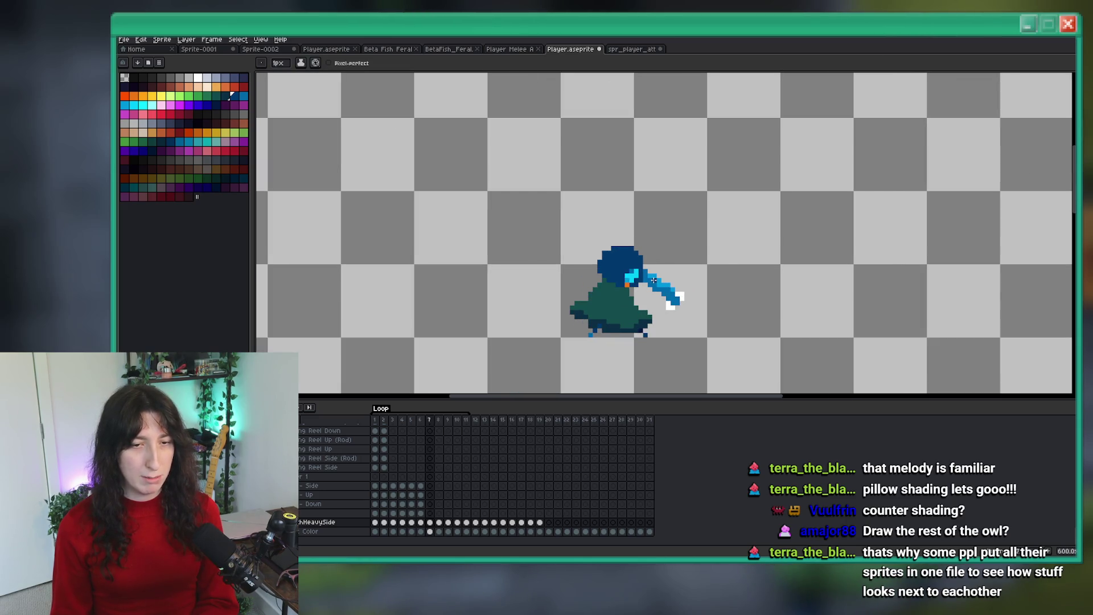
scroll(612, 302, up, 3)
key(comma)
scroll(623, 285, down, 2)
key(comma)
key(period)
key(period)
scroll(612, 213, up, 2)
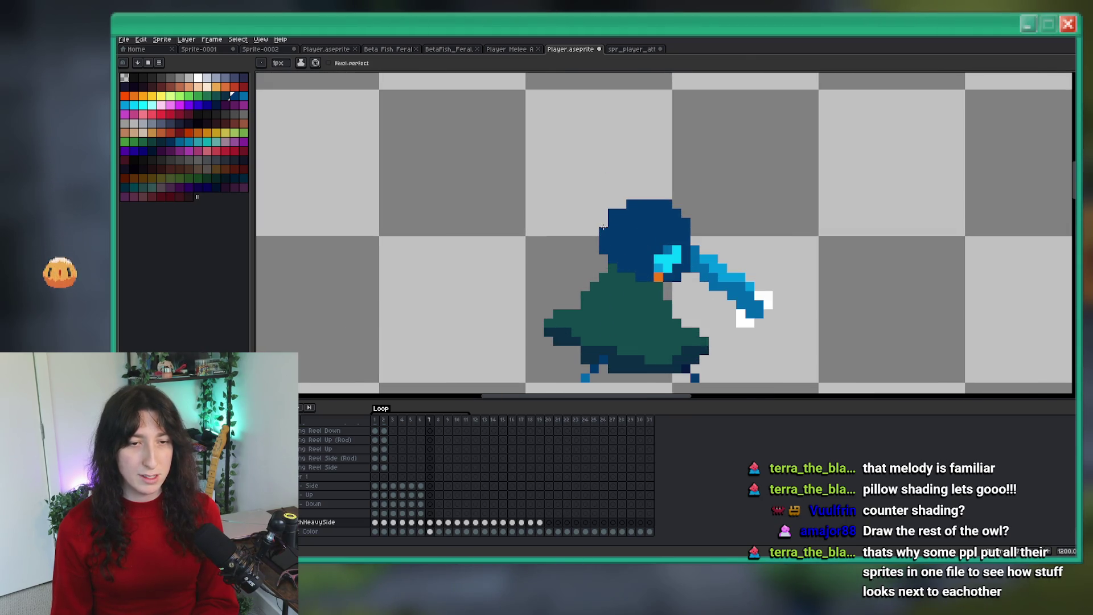
scroll(622, 203, down, 2)
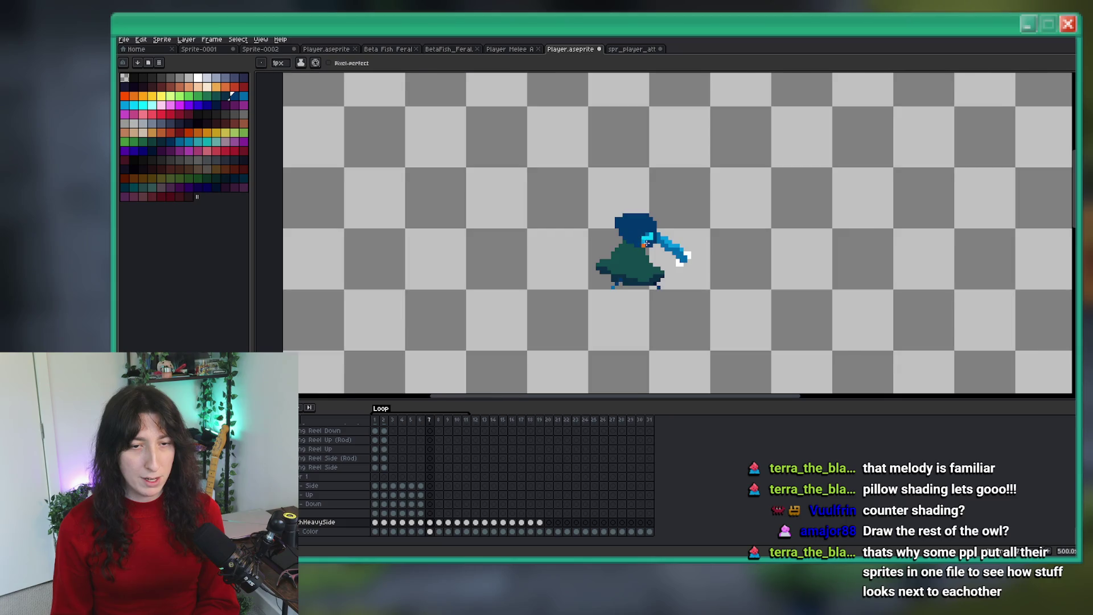
key(period)
scroll(631, 217, up, 2)
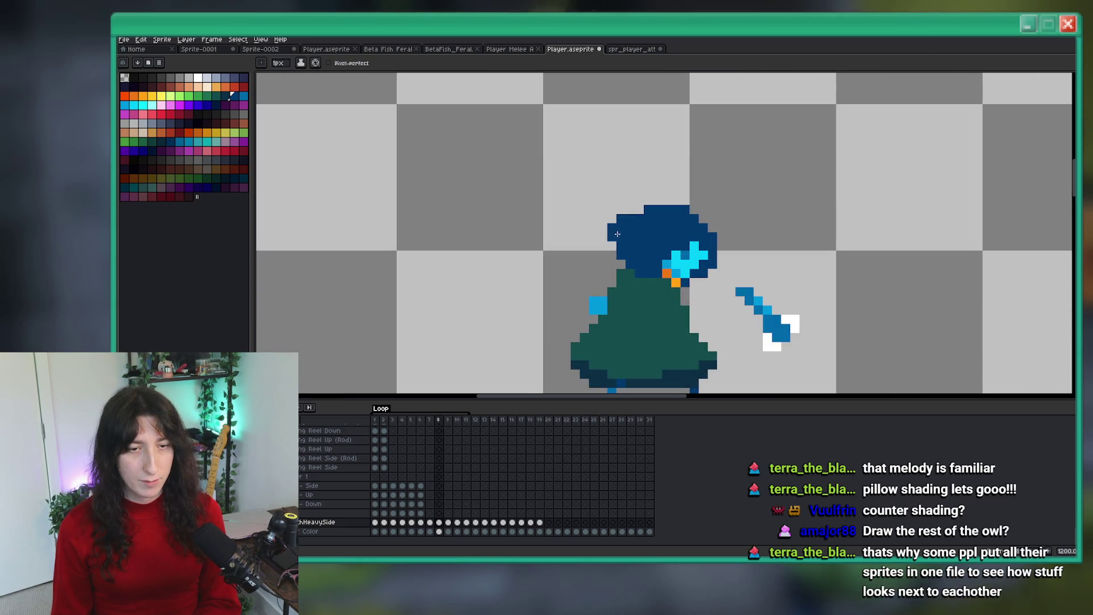
scroll(632, 212, down, 3)
key(period)
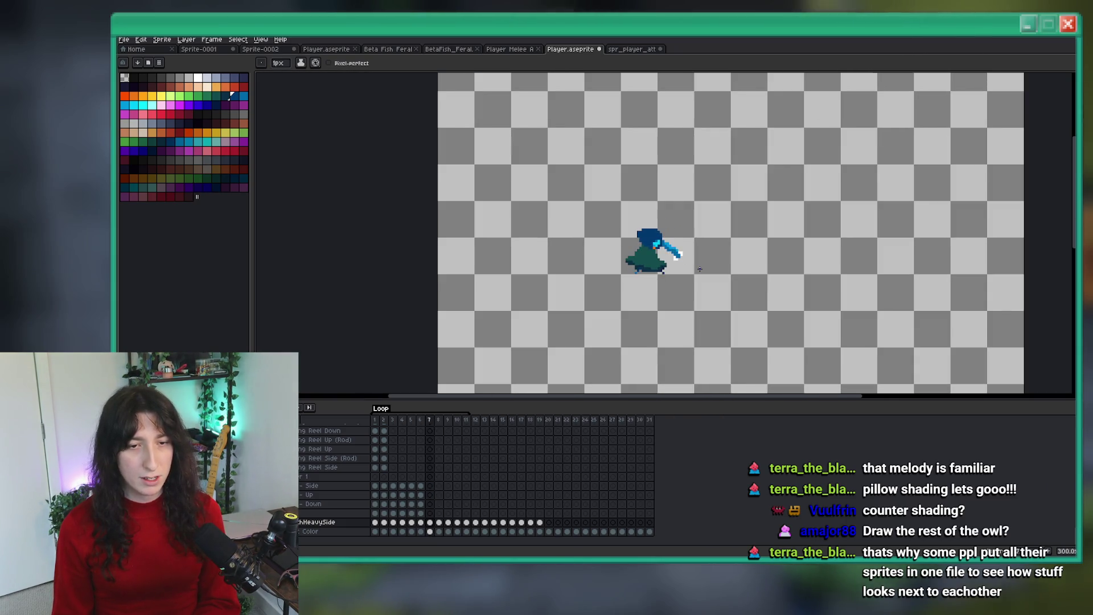
Step: Compare frame 8 with its neighbour and erase a stray navy pixel on the head
key(comma)
scroll(578, 203, up, 2)
scroll(578, 203, up, 3)
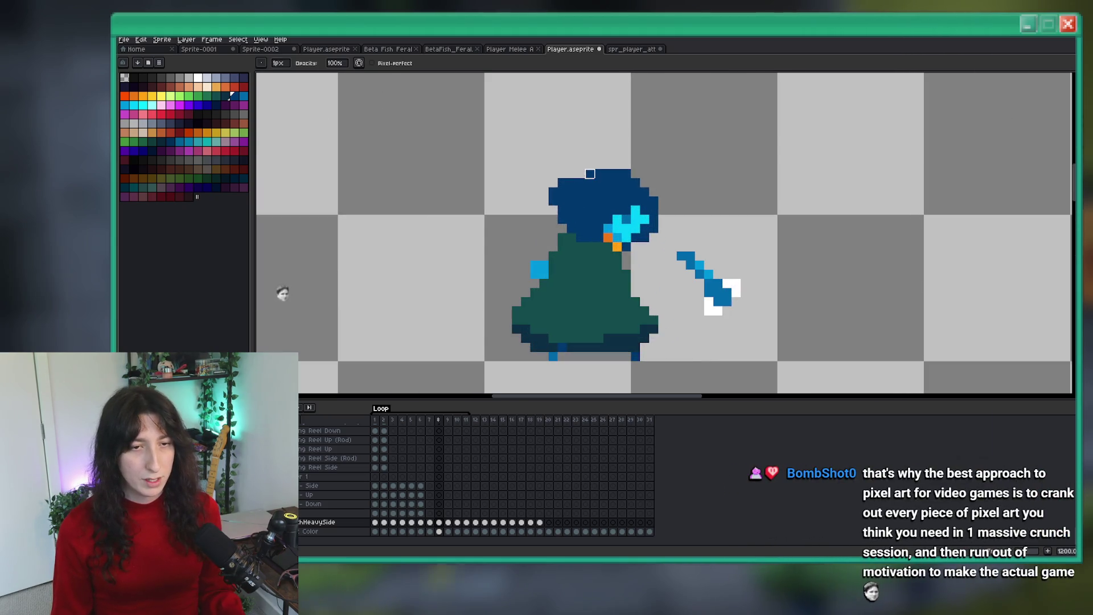
scroll(561, 222, down, 5)
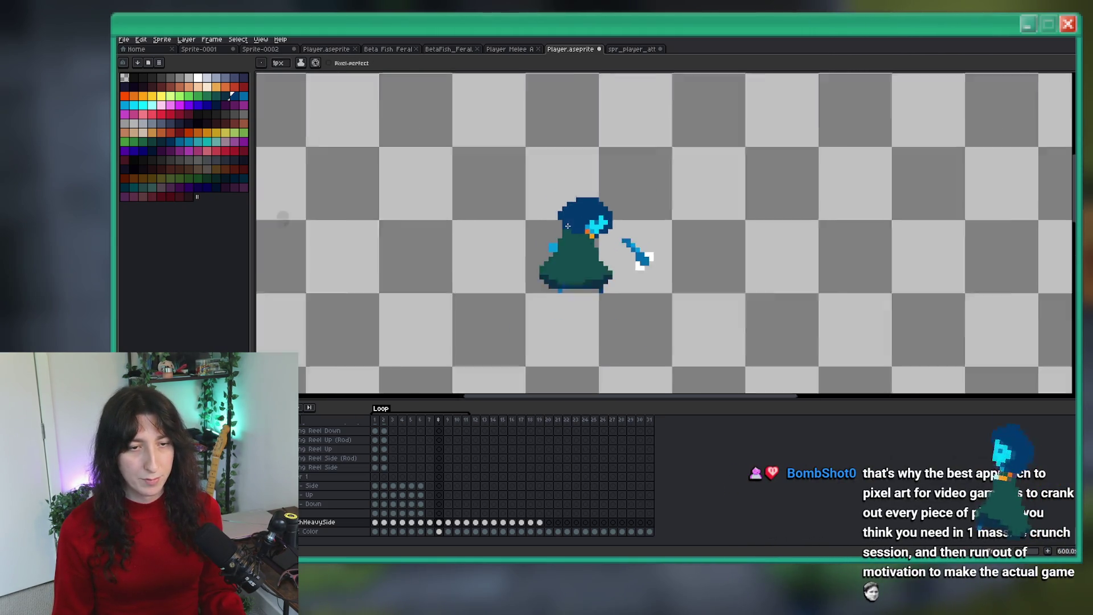
key(period)
key(comma)
scroll(544, 199, up, 9)
click(541, 197)
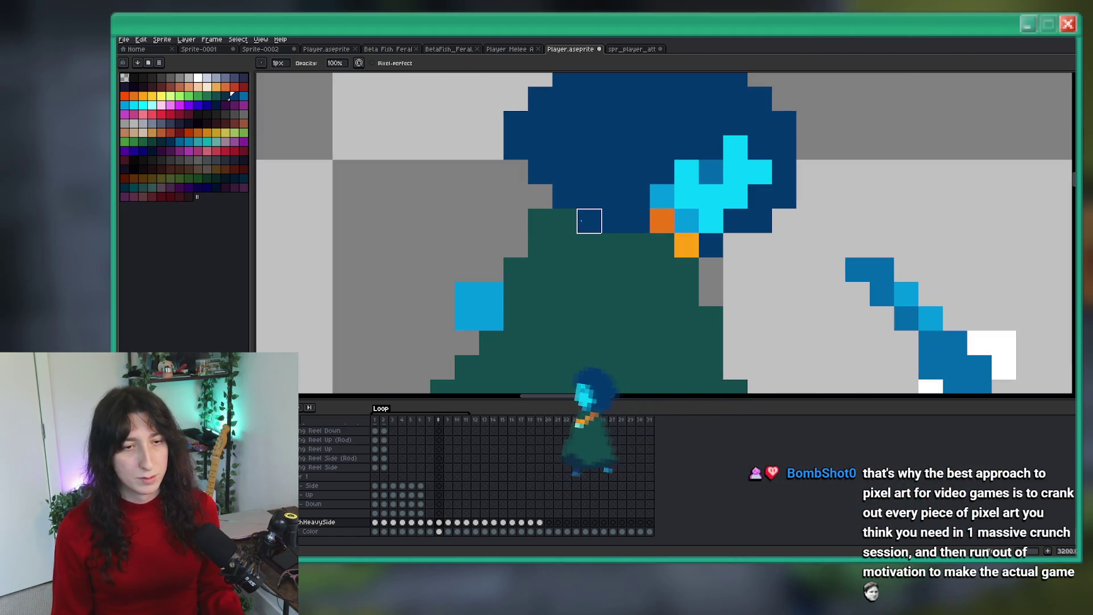
Step: Step from frame 7 through frames 8 and 9, then play the attack animation
key(comma)
scroll(615, 250, down, 3)
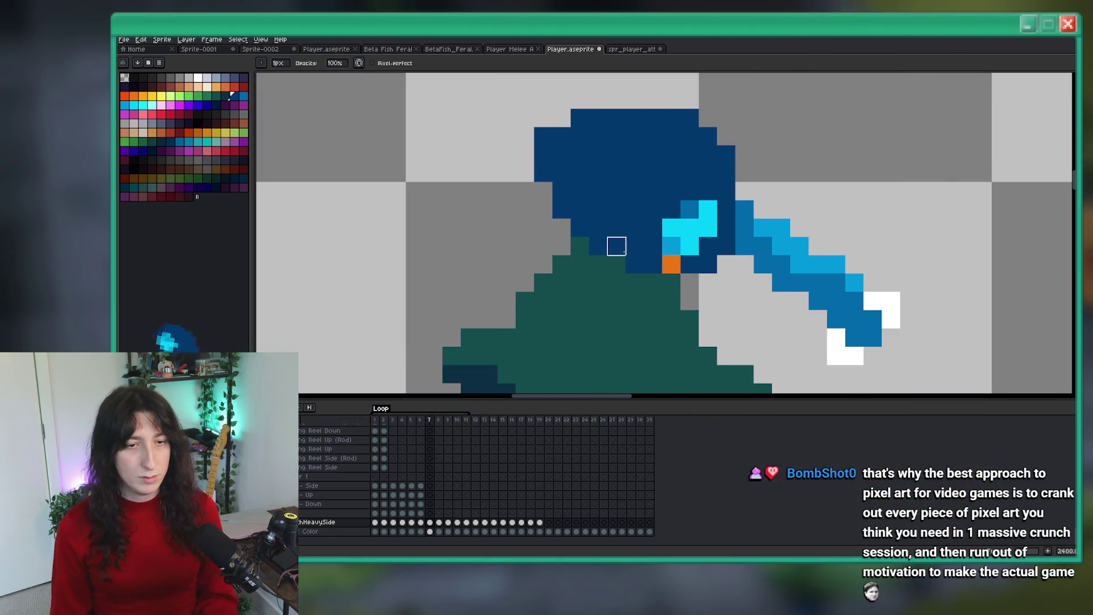
scroll(619, 257, up, 3)
key(alt)
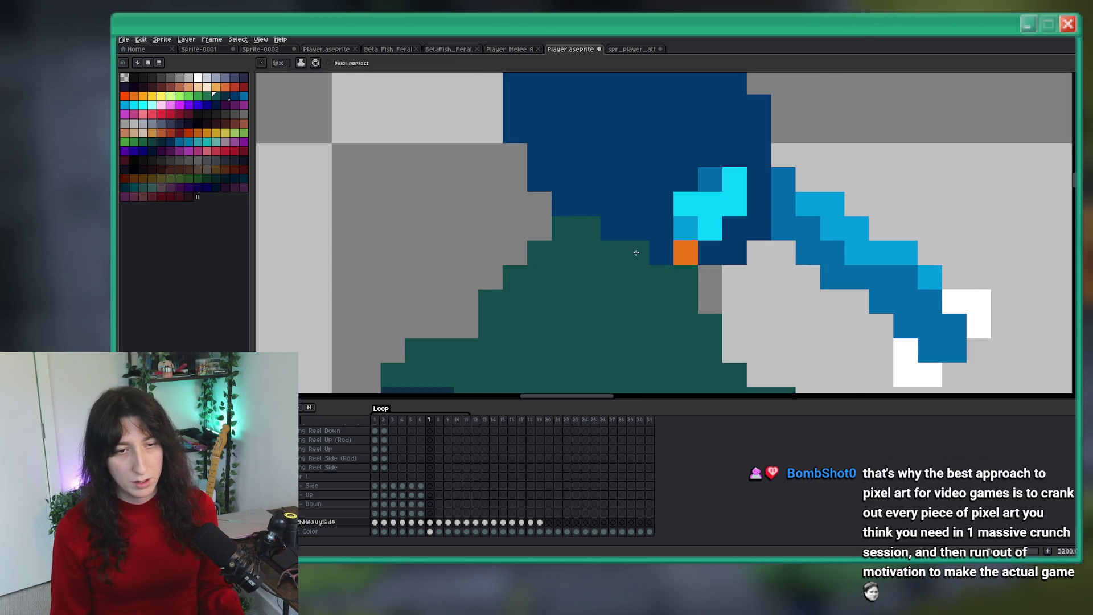
scroll(636, 252, down, 4)
key(period)
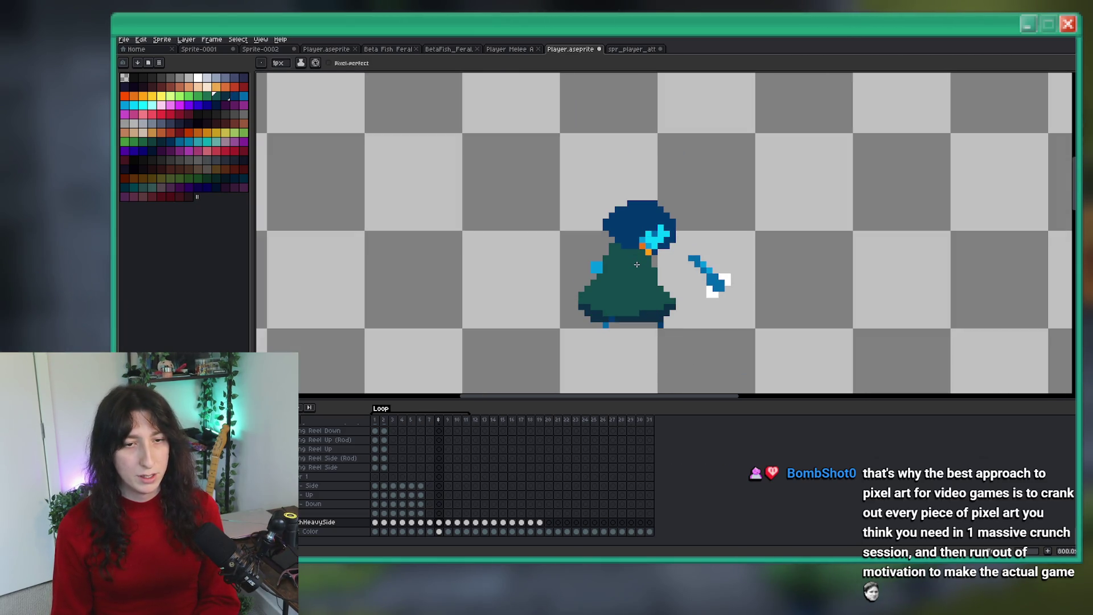
key(period)
scroll(636, 282, down, 2)
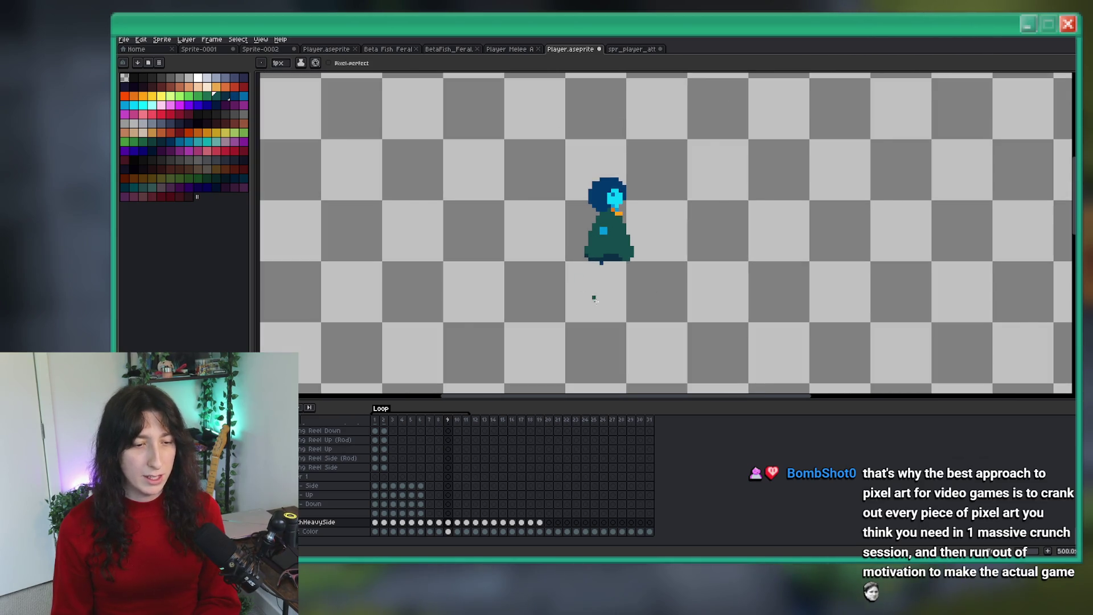
scroll(621, 338, down, 1)
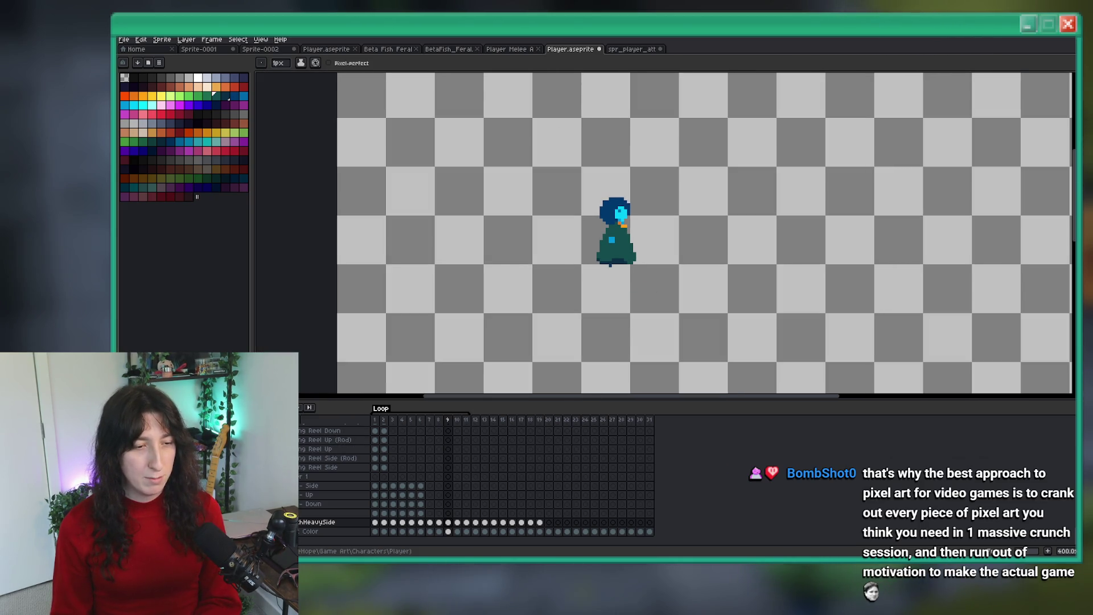
key(Return)
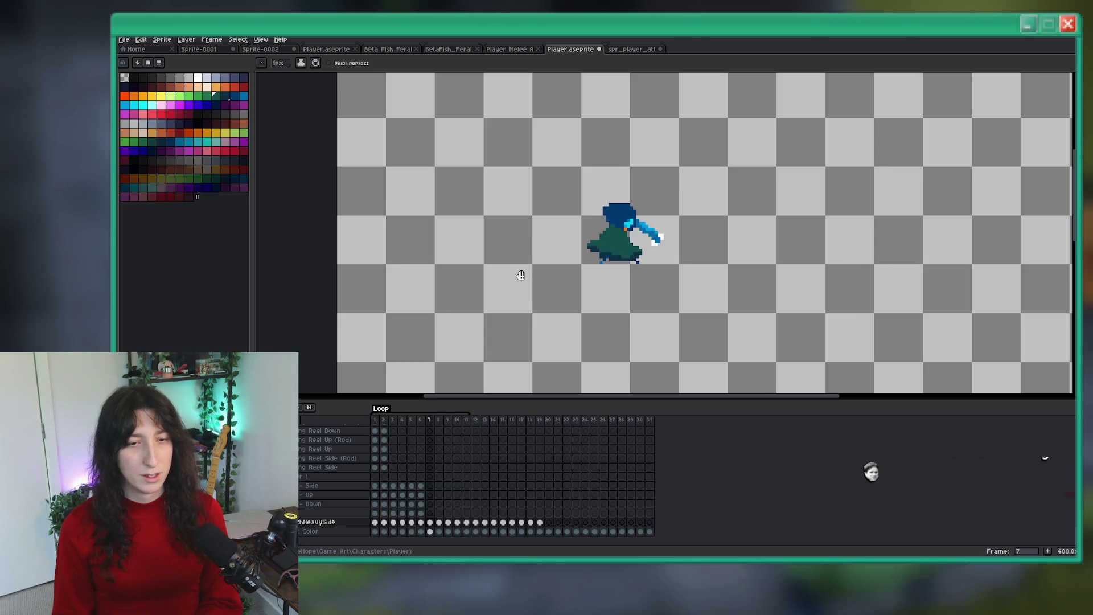
scroll(535, 257, down, 1)
scroll(576, 311, down, 1)
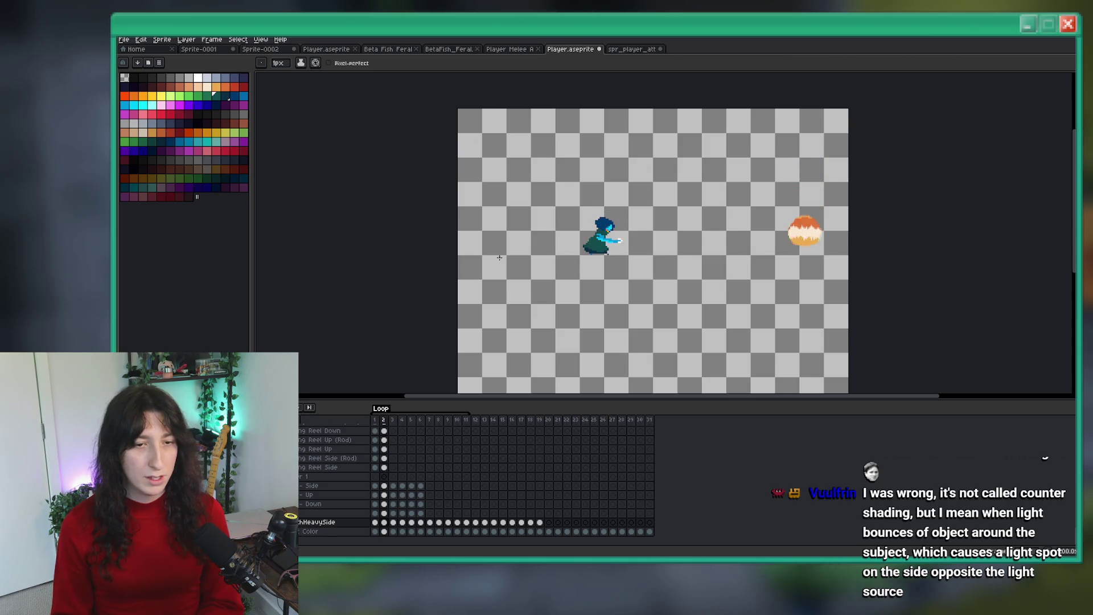
Step: Shift the white hand pixels in frame 3 down by one pixel
scroll(556, 251, up, 7)
scroll(676, 253, down, 5)
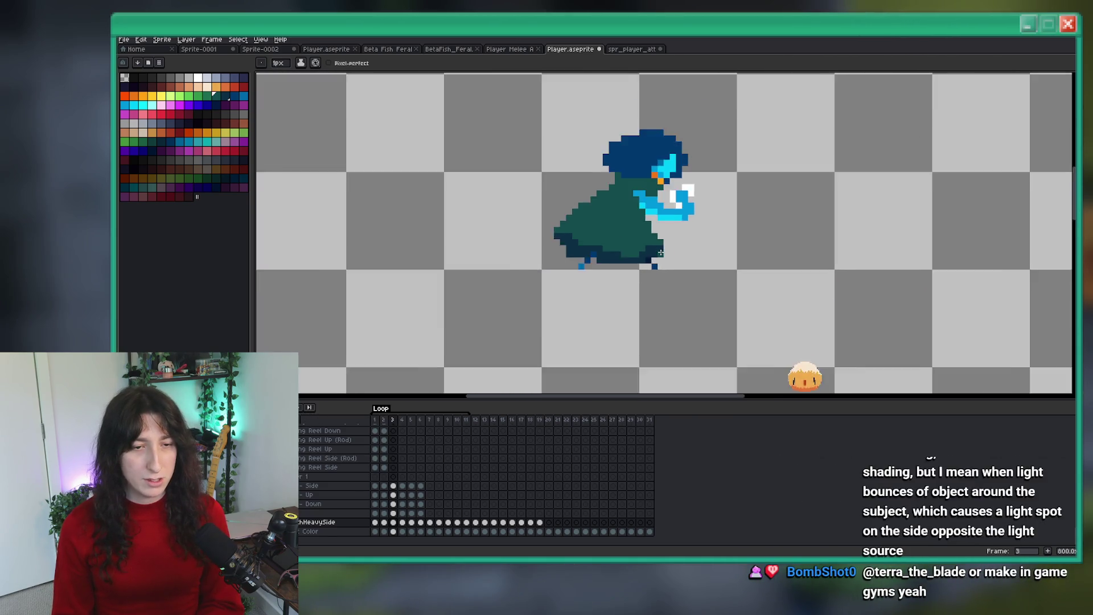
key(m)
scroll(666, 248, up, 5)
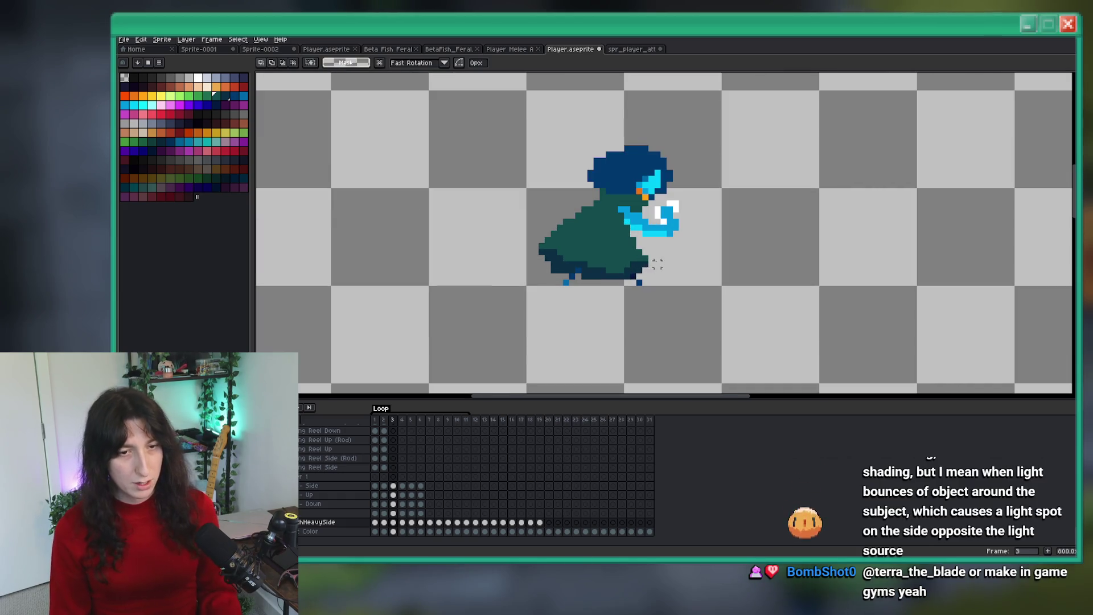
mouse_move(547, 267)
mouse_down()
mouse_move(548, 296)
mouse_move(548, 279)
mouse_up()
Step: Delete the stray one-pixel row beside the hand and return to the Pencil
drag(659, 218, 530, 222)
key(Delete)
key(b)
scroll(535, 218, down, 6)
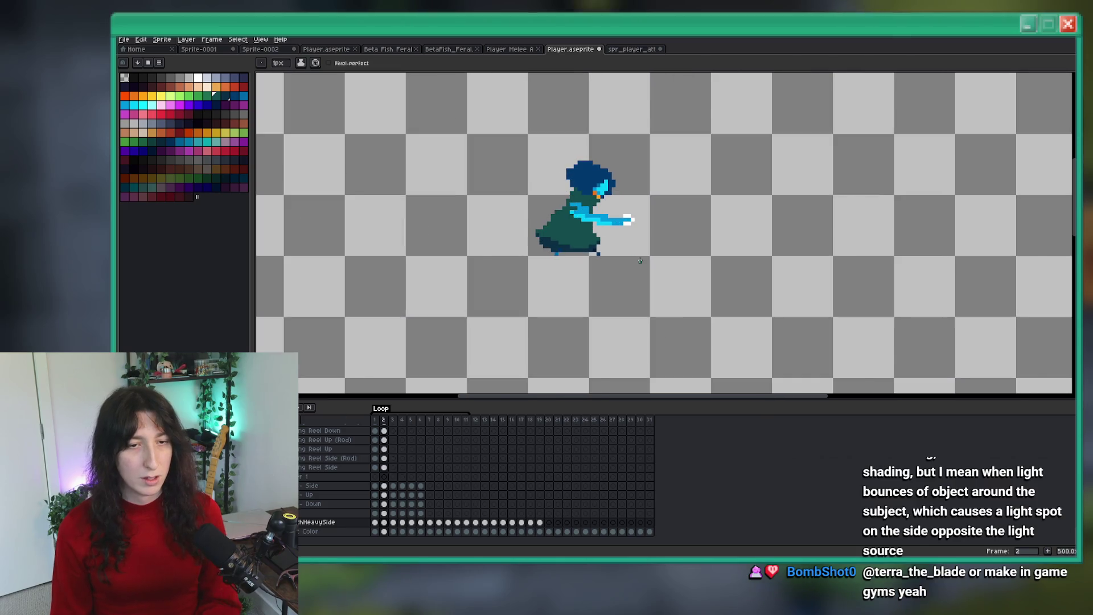
scroll(639, 260, up, 3)
Step: Advance to the sword-swing frame and on to frame 8
key(Right)
key(Right)
key(Right)
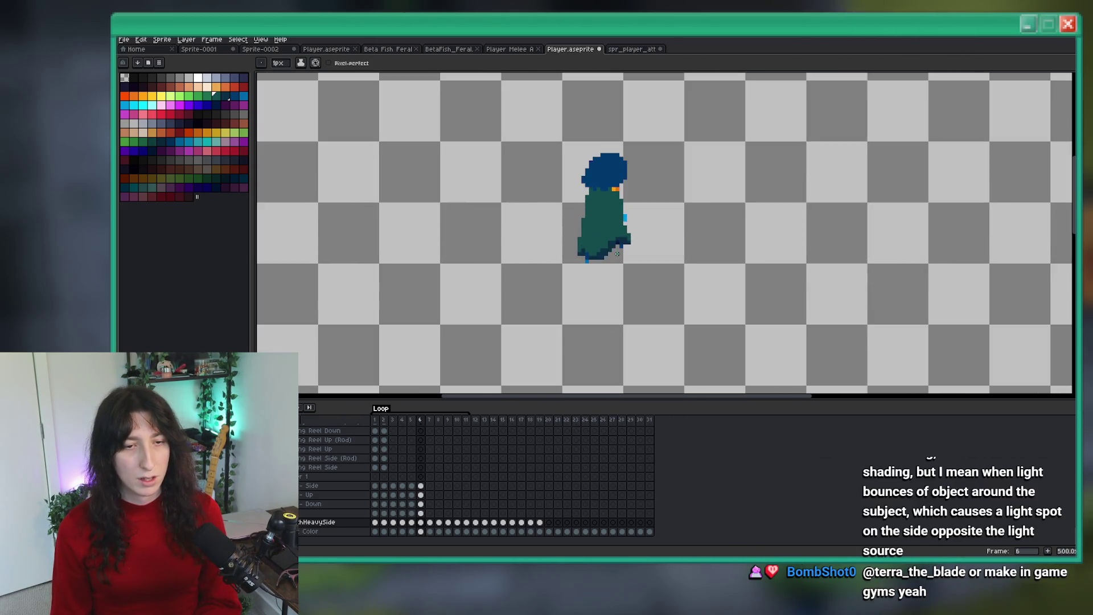
scroll(655, 246, down, 1)
key(Right)
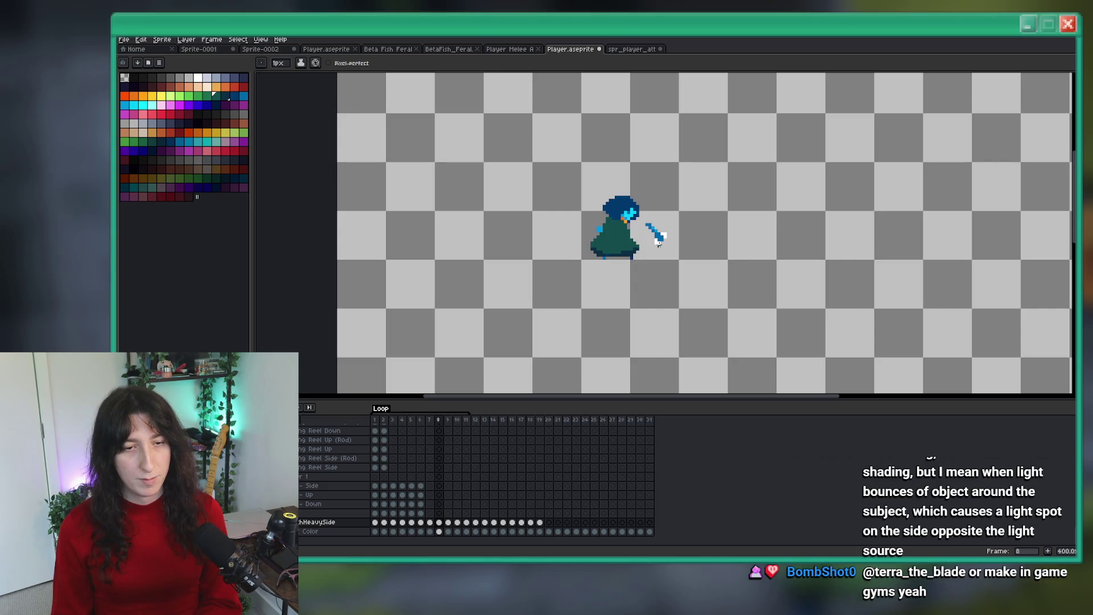
scroll(657, 243, up, 3)
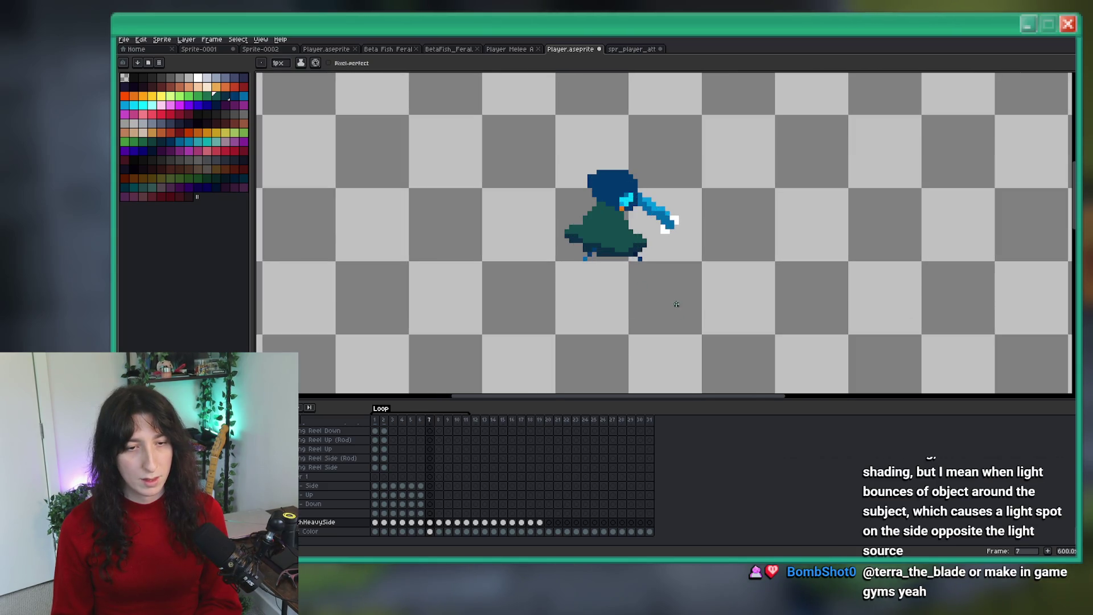
scroll(647, 266, up, 1)
scroll(647, 266, down, 5)
key(m)
scroll(632, 250, up, 11)
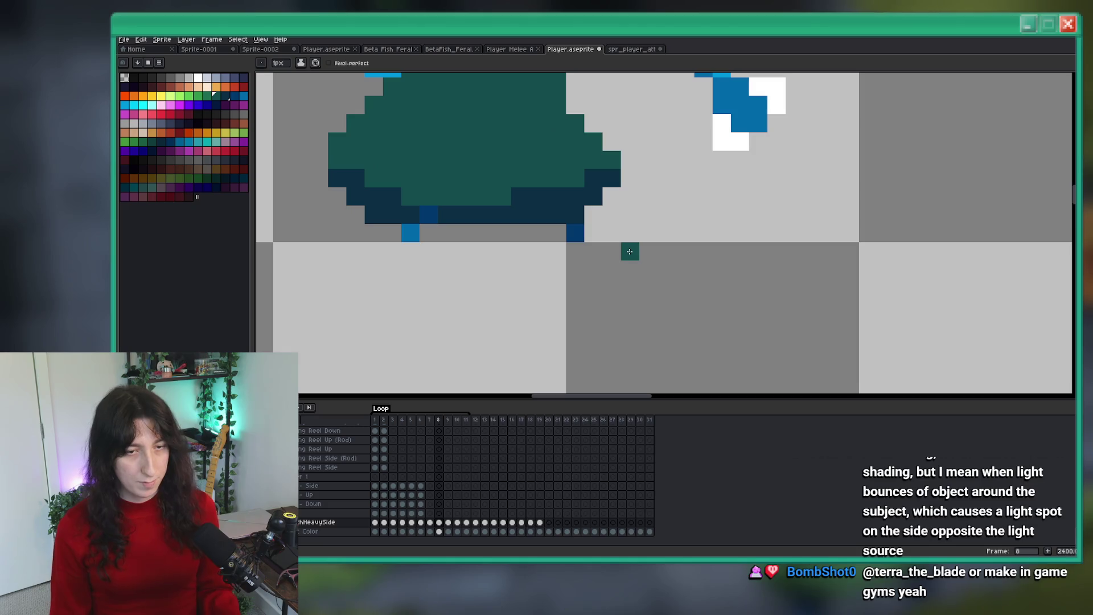
Step: Move the blue foot pixel at the robe hem's corner one pixel right in frame 8
mouse_move(616, 268)
mouse_down()
mouse_move(508, 198)
mouse_move(504, 159)
mouse_up()
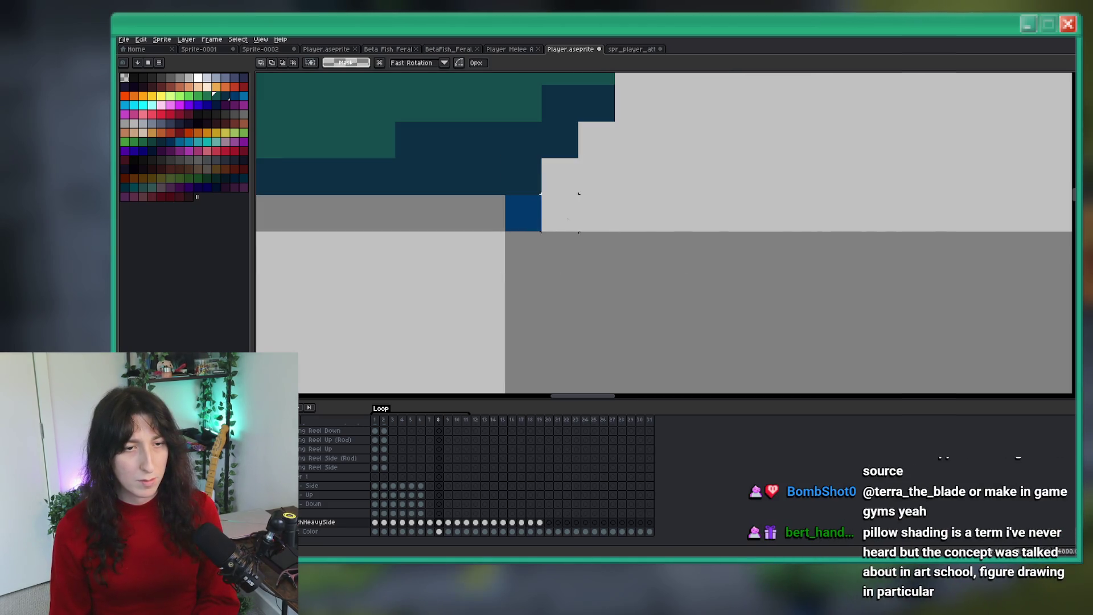
drag(568, 218, 531, 218)
alt+click(555, 200)
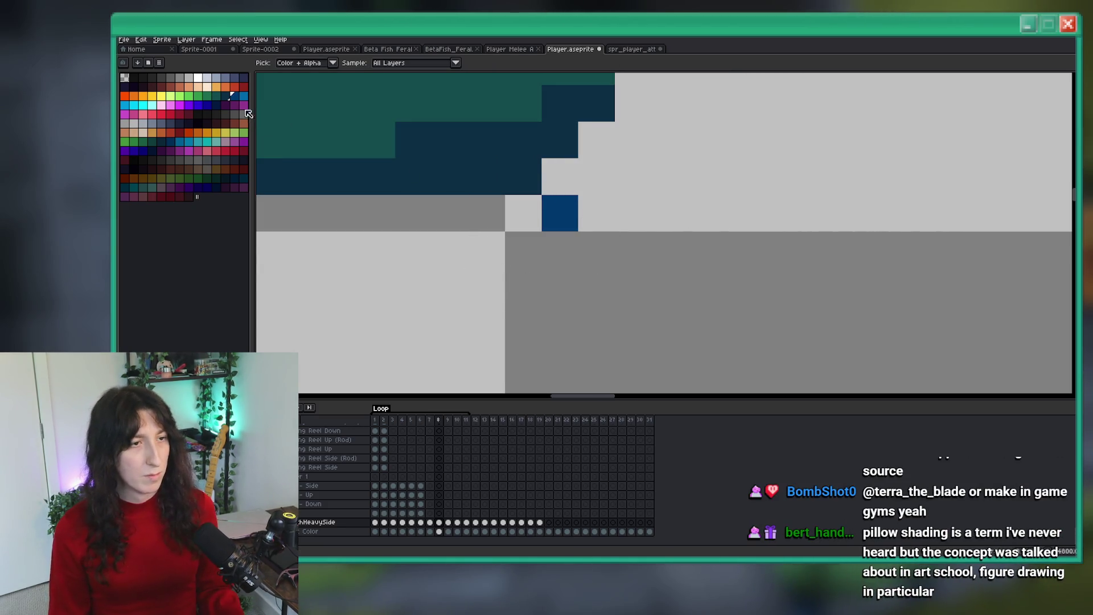
scroll(525, 180, down, 2)
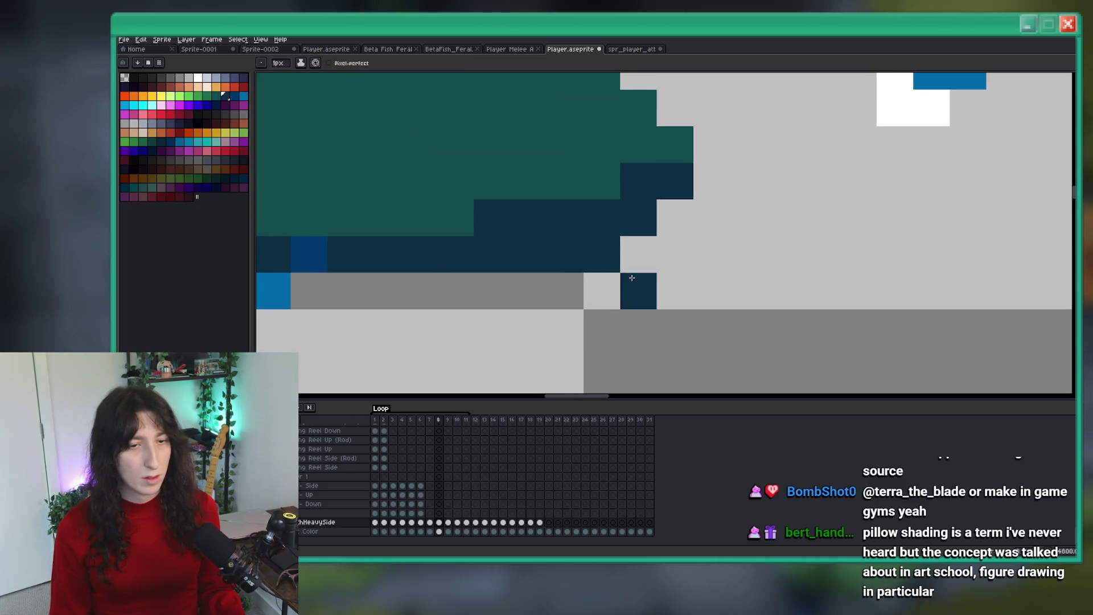
scroll(465, 273, down, 3)
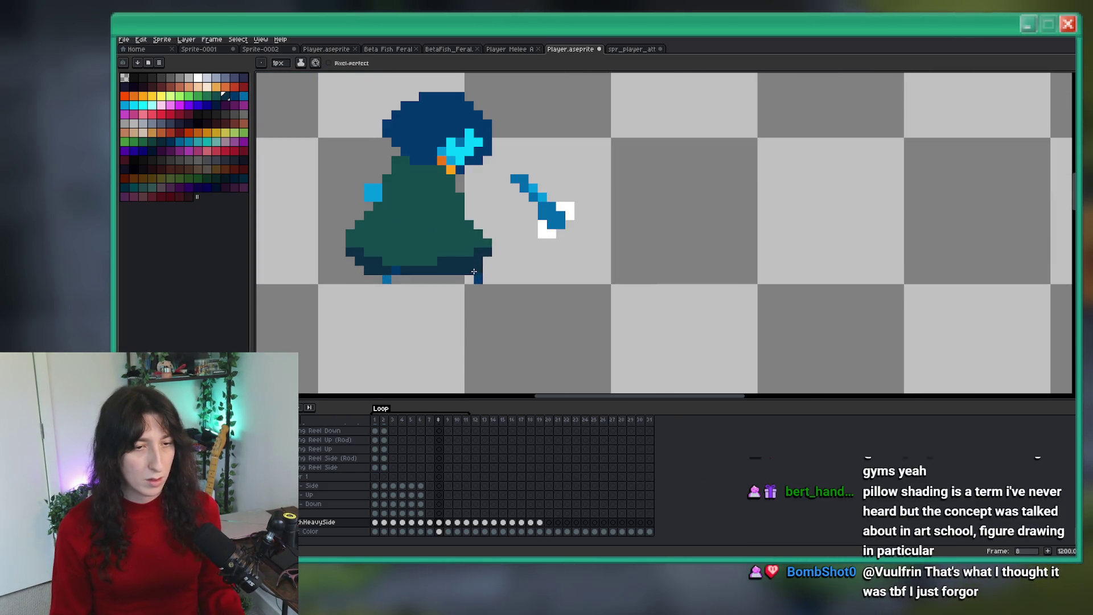
scroll(465, 273, up, 1)
scroll(519, 281, down, 6)
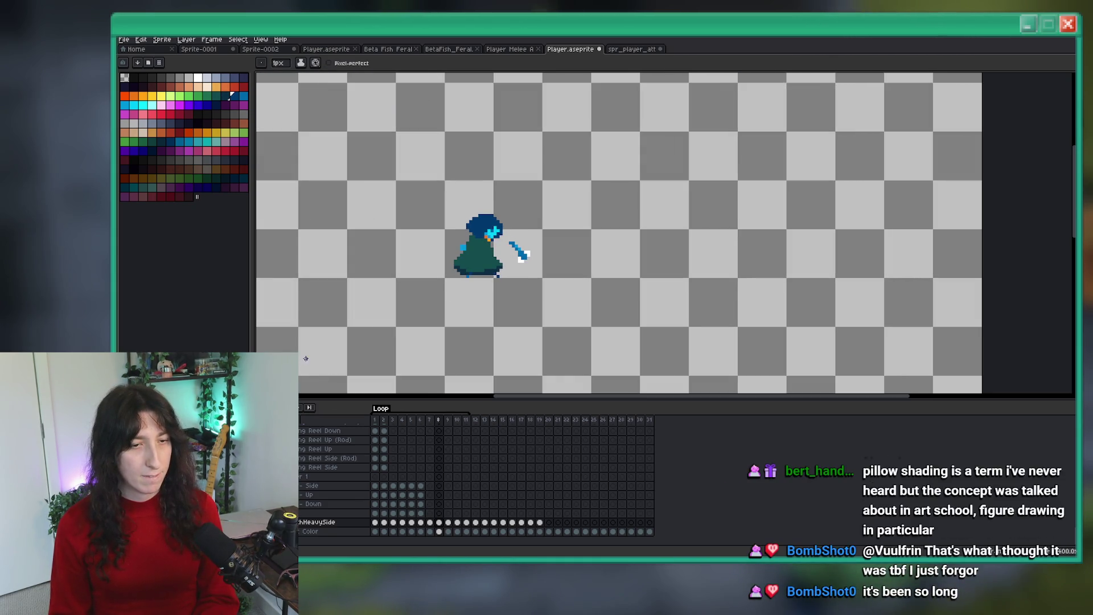
Step: Step through frames 9 to 11, selecting the character to inspect it, then deselect
key(period)
key(m)
mouse_move(433, 184)
mouse_down()
mouse_move(515, 326)
mouse_move(495, 244)
mouse_move(435, 149)
mouse_up()
key(period)
Step: Compare frames 10 and 11, then replay the attack animation
key(period)
drag(563, 310, 444, 169)
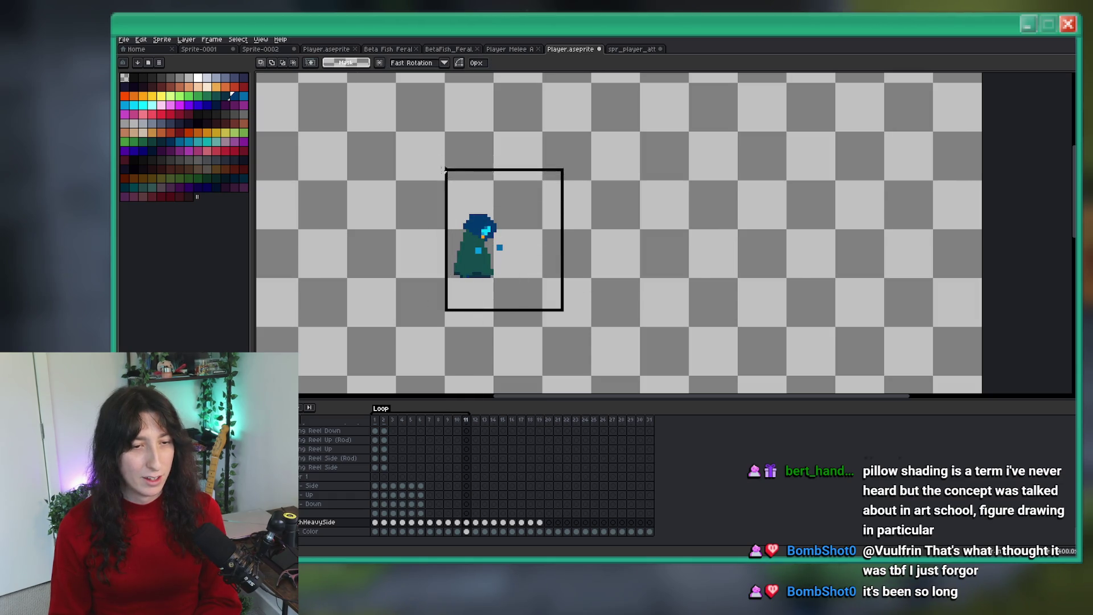
key(ctrl+d)
key(comma)
key(period)
key(comma)
key(period)
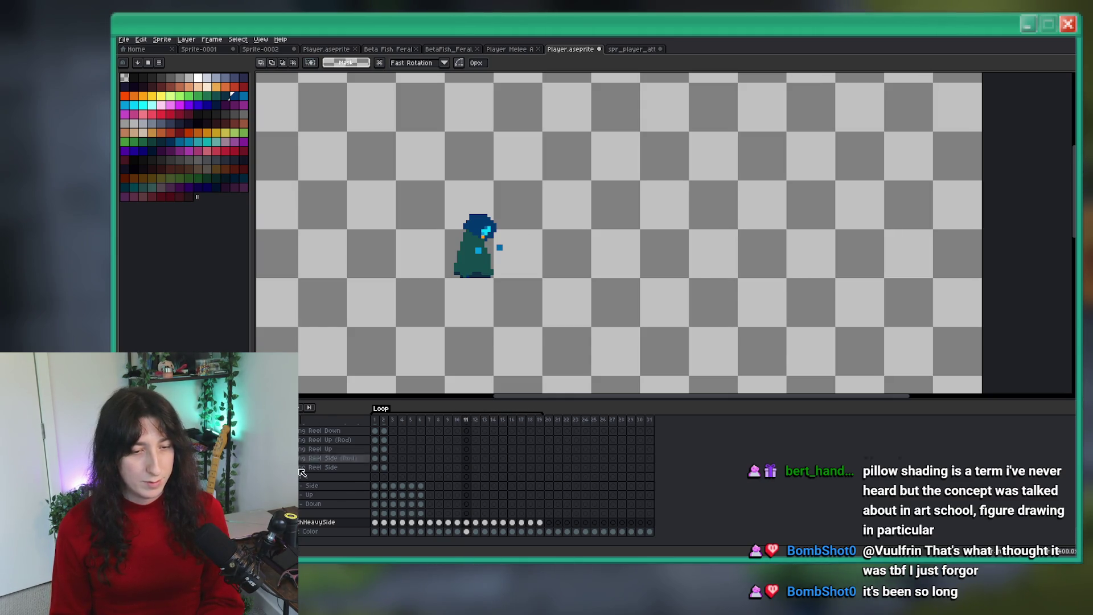
key(Return)
scroll(572, 208, down, 3)
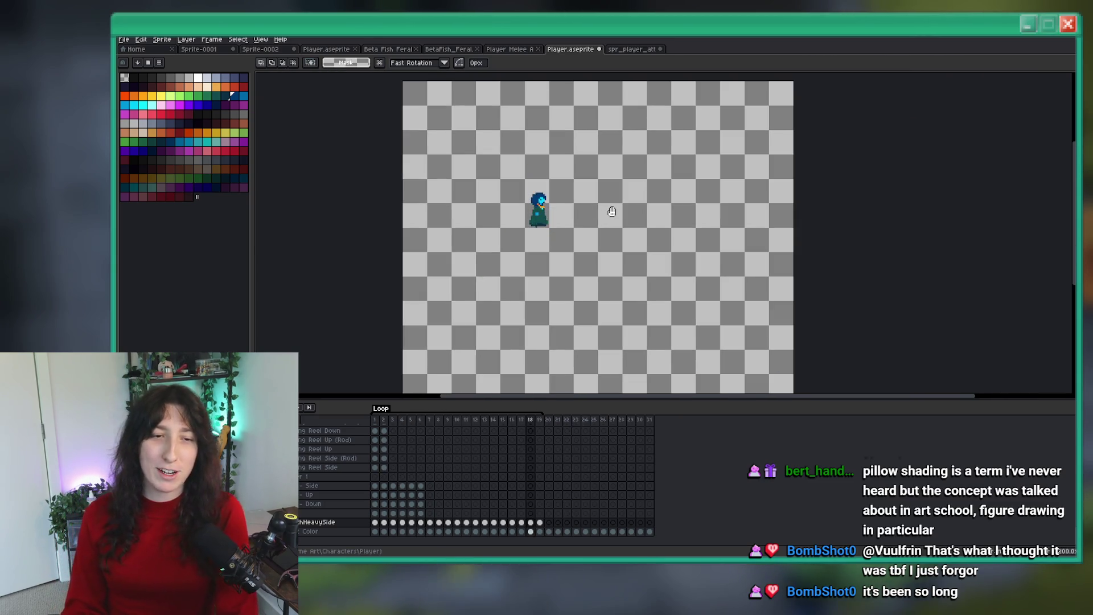
scroll(831, 159, up, 3)
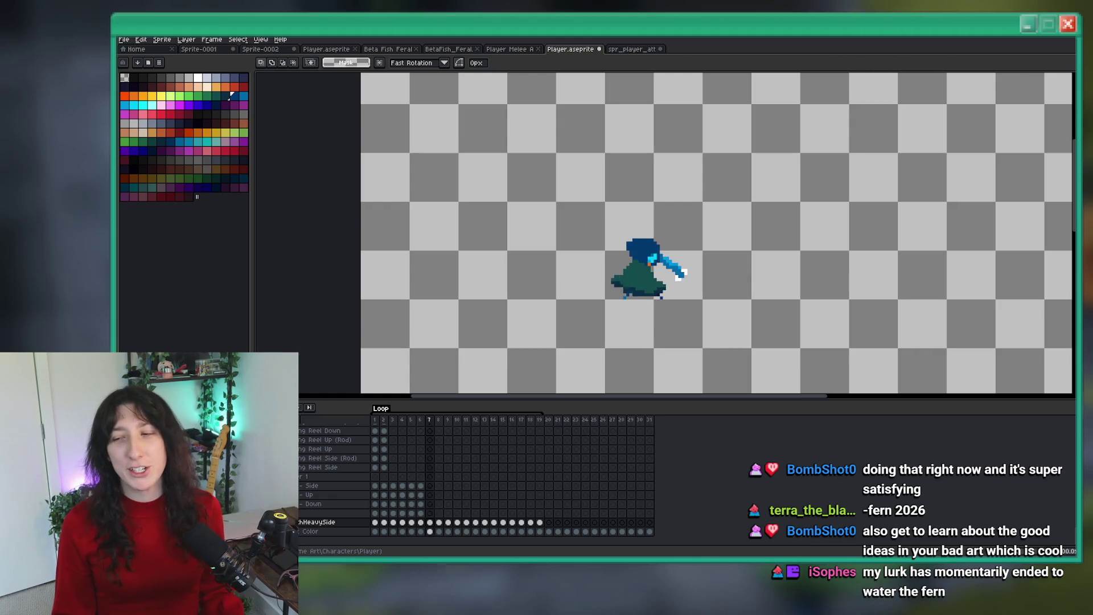
key(alt+Tab)
Step: Autoscroll through the Fern Makes Games post's gameplay GIFs to the 'Jumping over holes' clip
middle_click(581, 125)
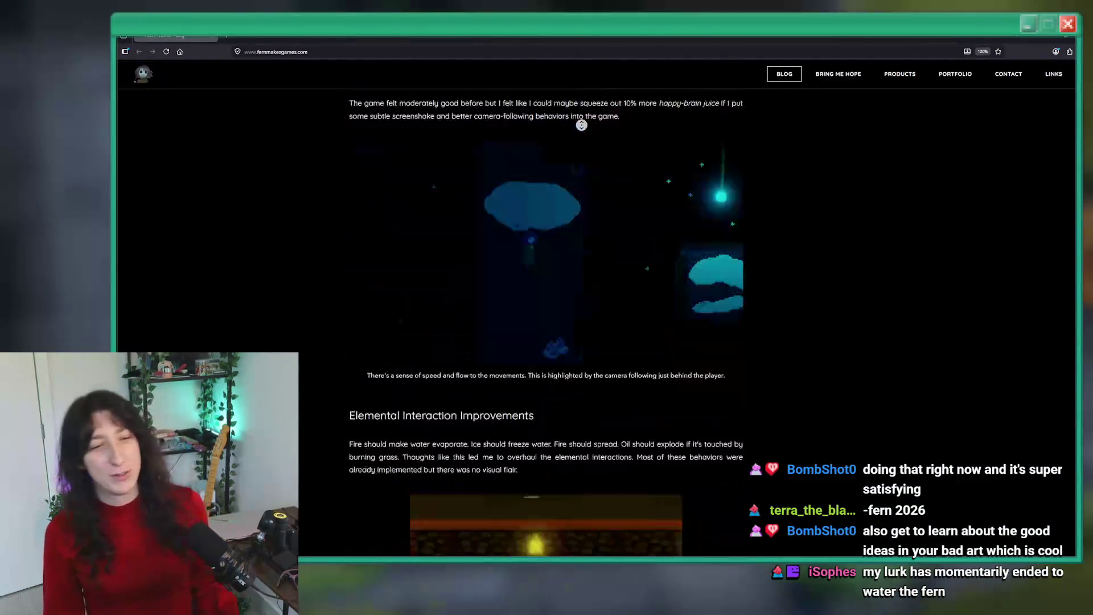
scroll(483, 397, up, 10)
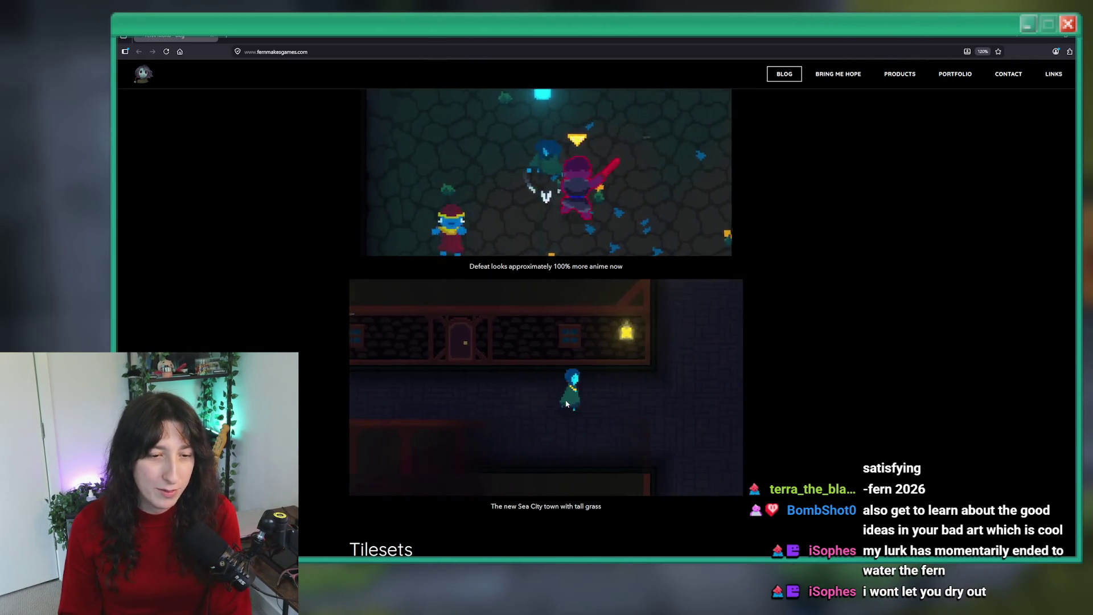
scroll(558, 393, down, 3)
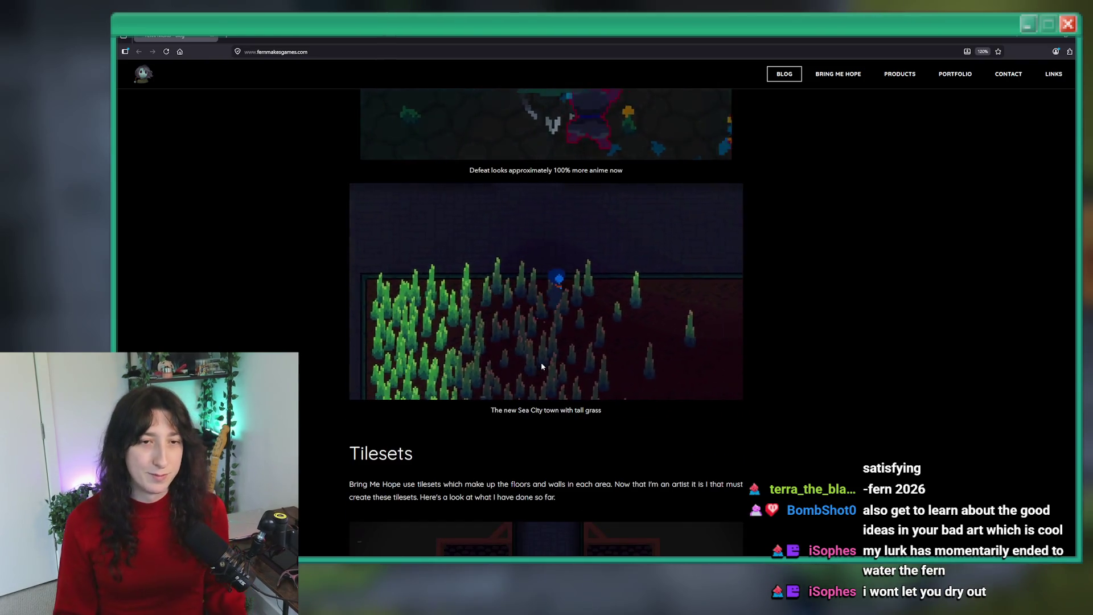
scroll(542, 366, up, 3)
ctrl+scroll(541, 347, up, 4)
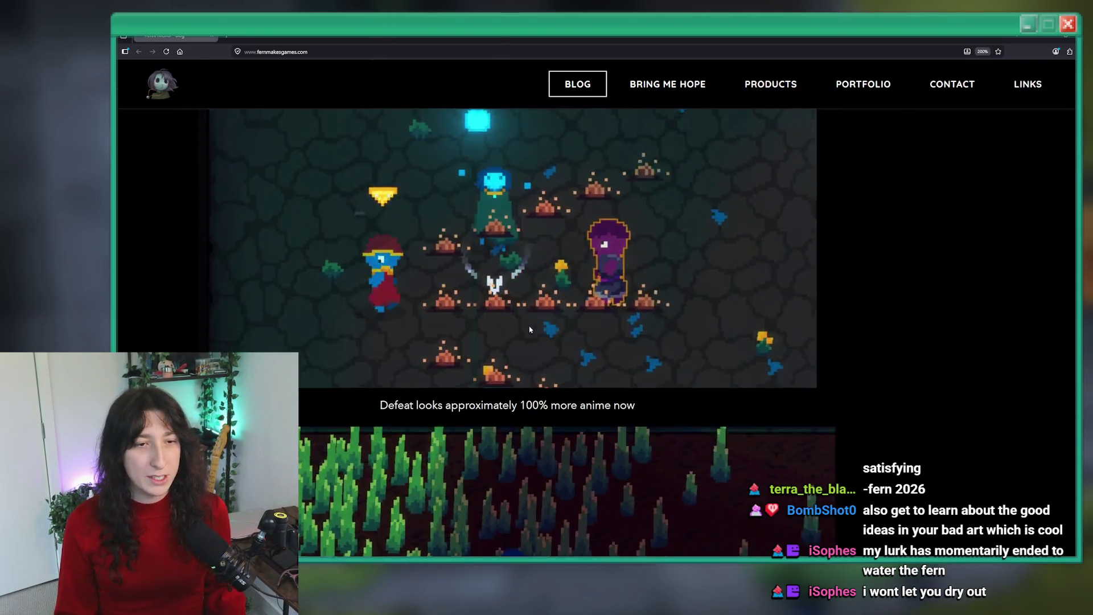
scroll(529, 329, up, 1)
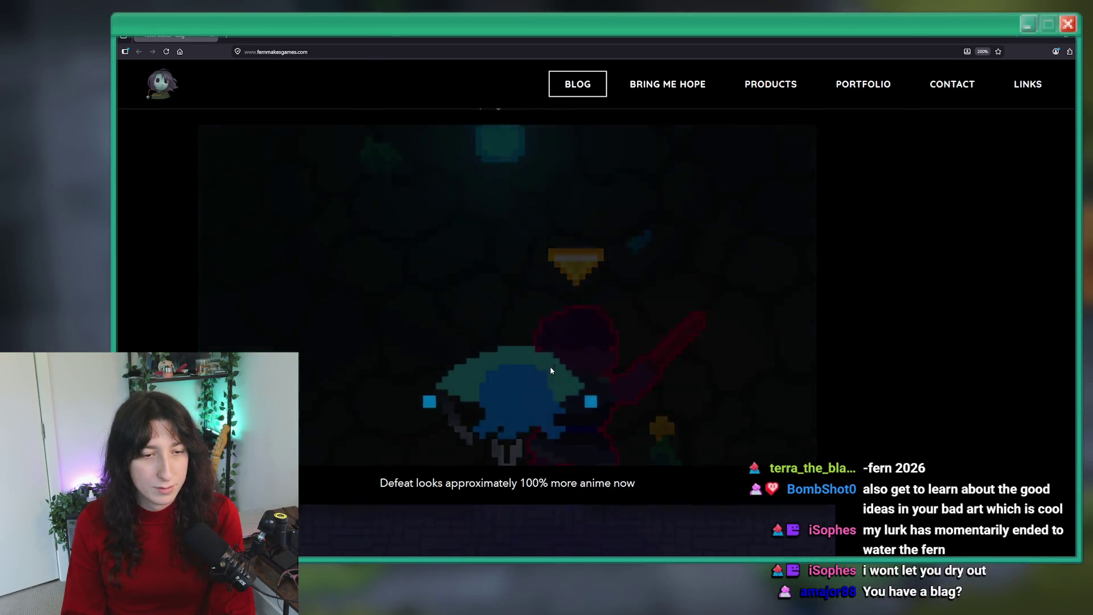
scroll(550, 371, down, 10)
scroll(551, 367, up, 3)
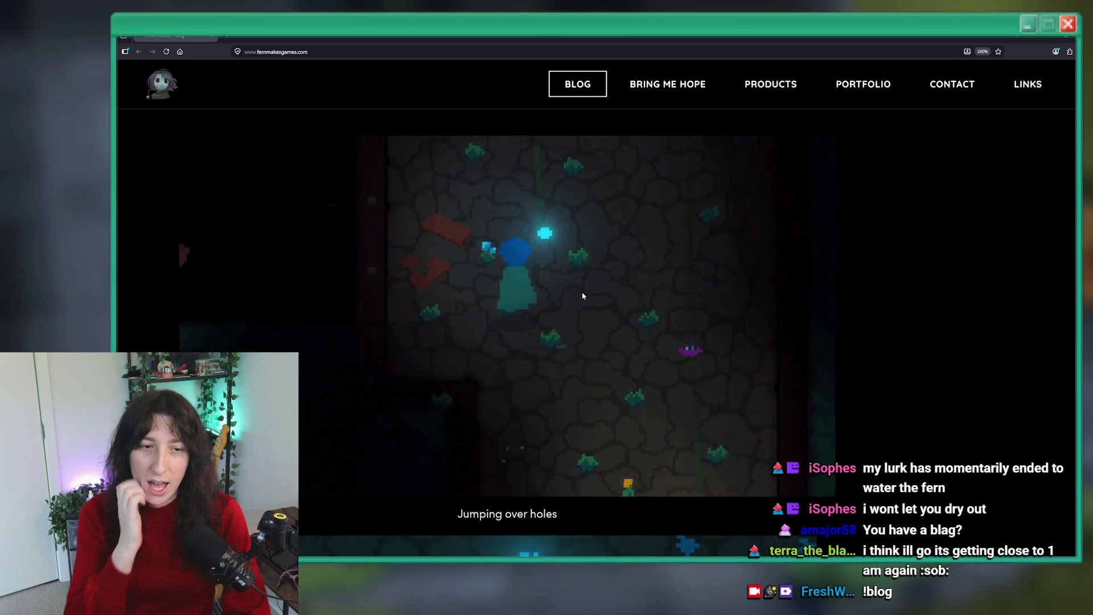
Step: Scroll up past the older GIFs to the GameMaker Studio audio effects section and its game video
scroll(582, 295, down, 5)
scroll(583, 295, down, 10)
scroll(592, 300, up, 5)
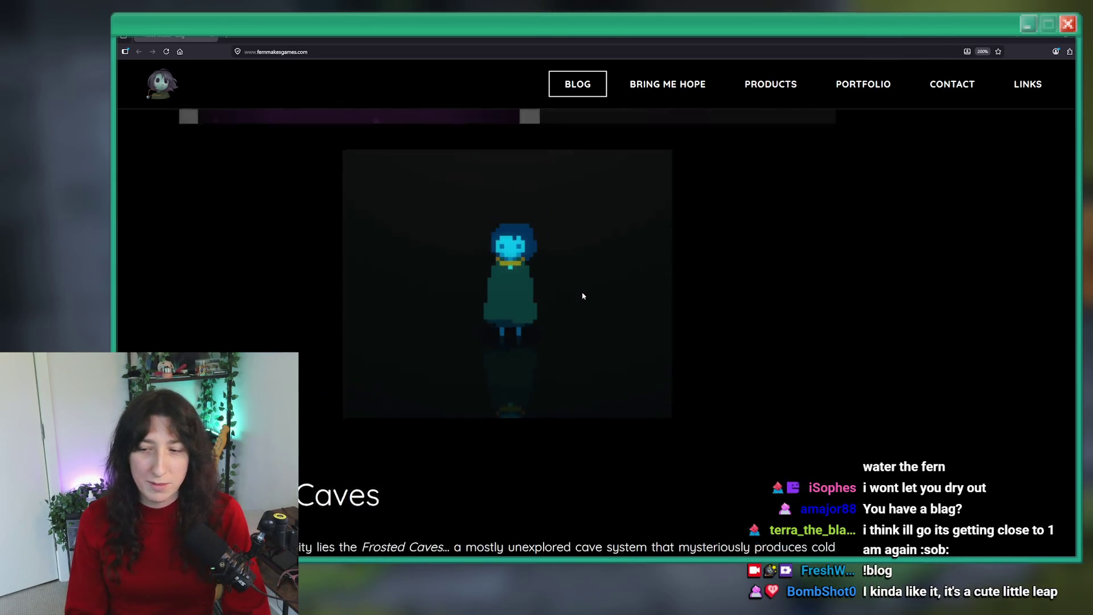
scroll(585, 293, up, 2)
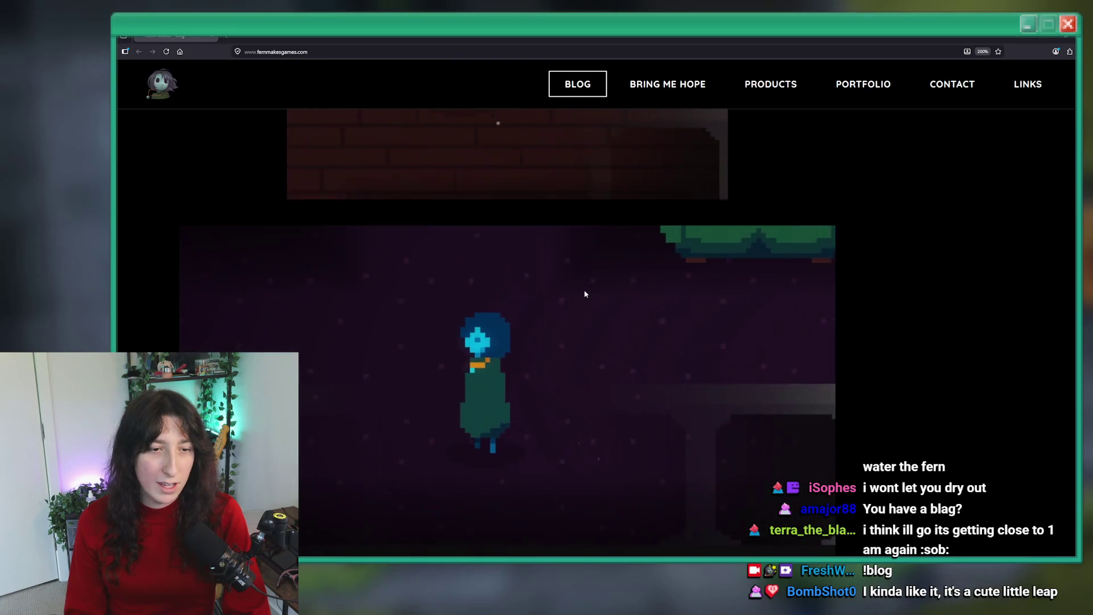
scroll(584, 293, up, 2)
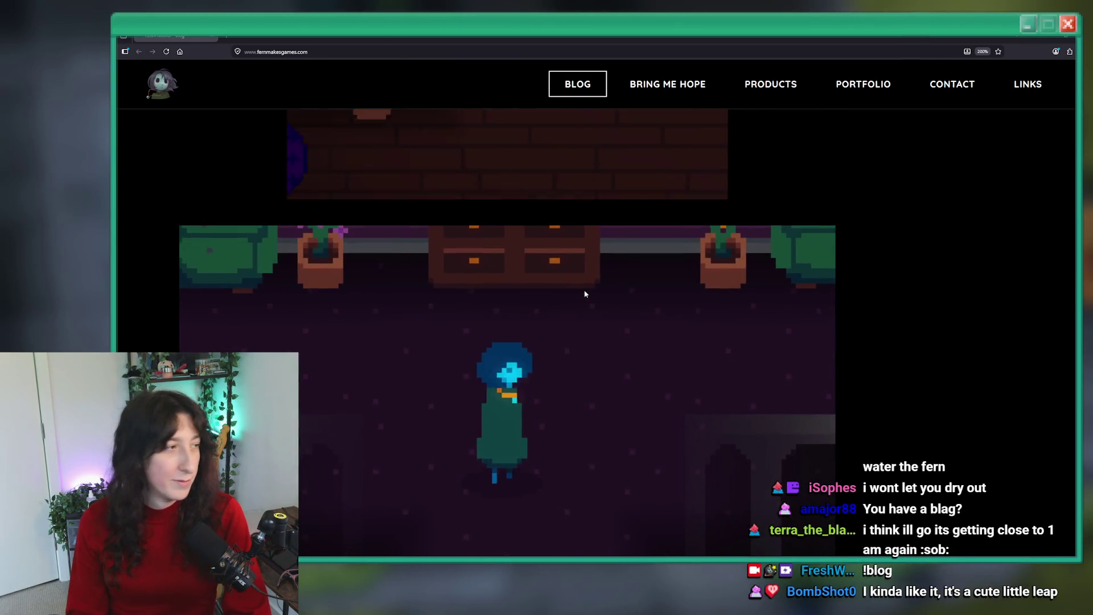
scroll(585, 294, up, 8)
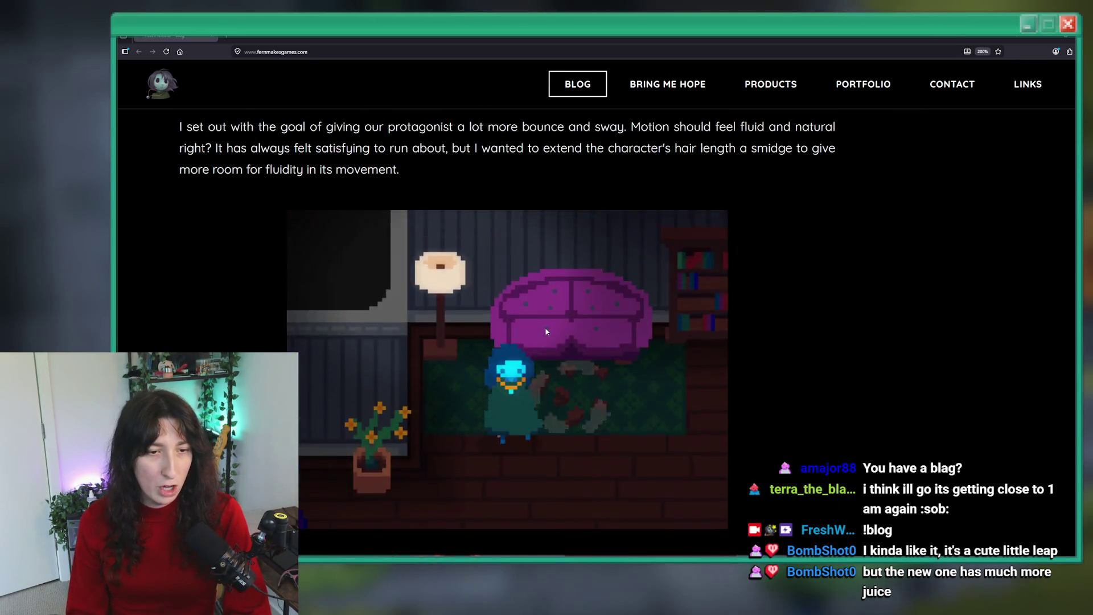
scroll(517, 414, up, 15)
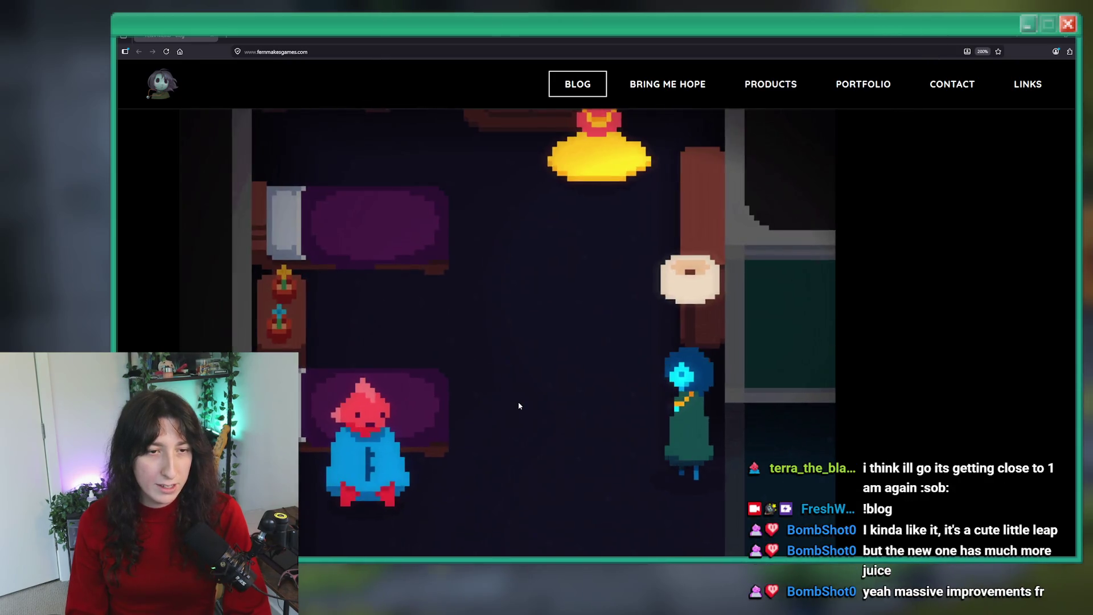
scroll(517, 404, down, 3)
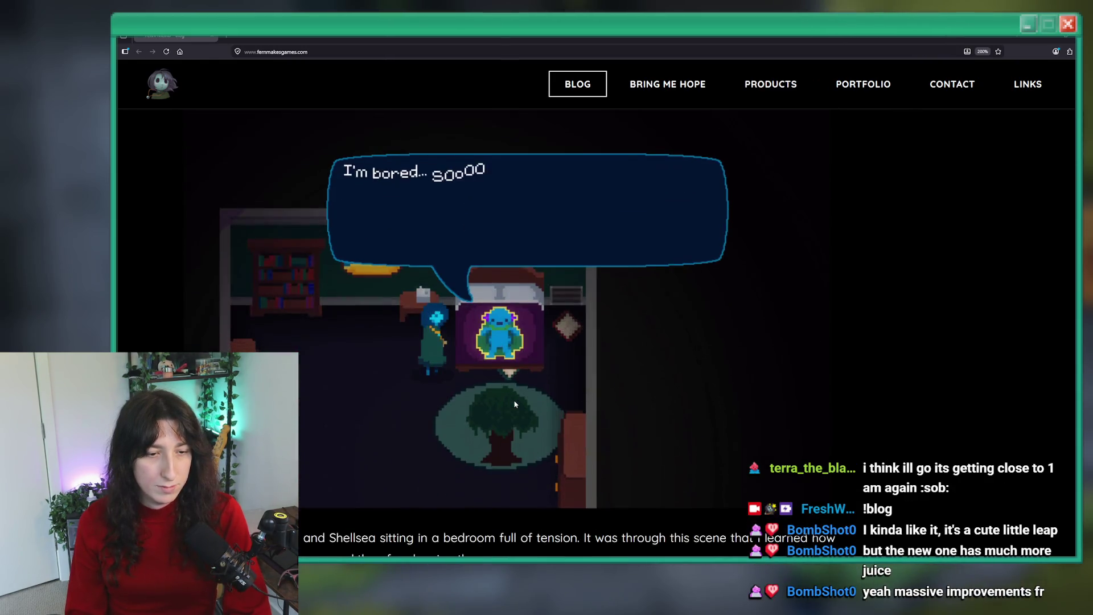
scroll(470, 300, down, 20)
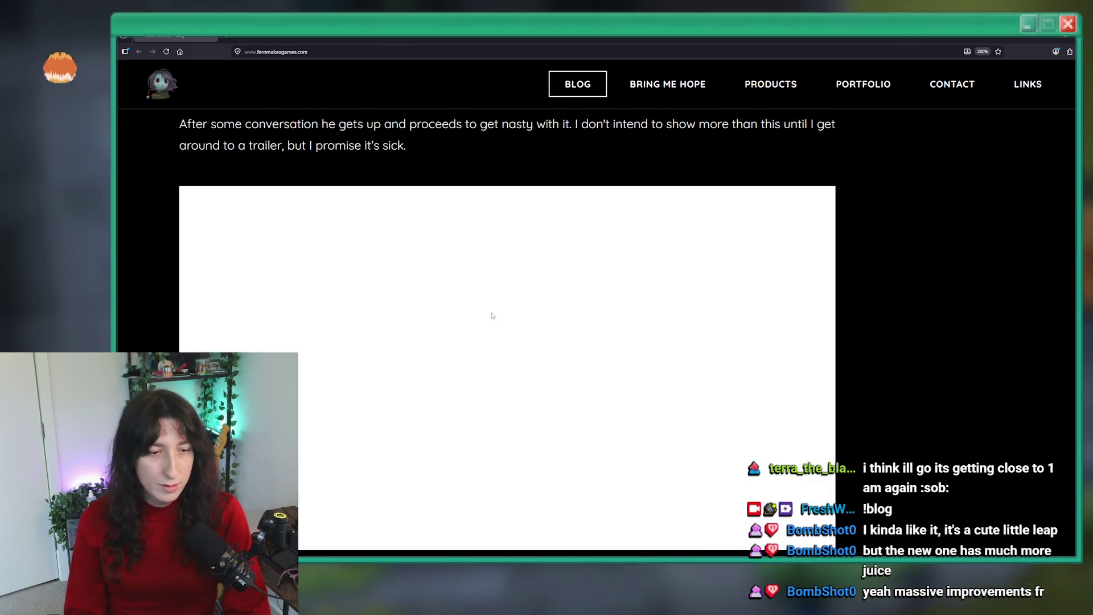
scroll(546, 319, up, 10)
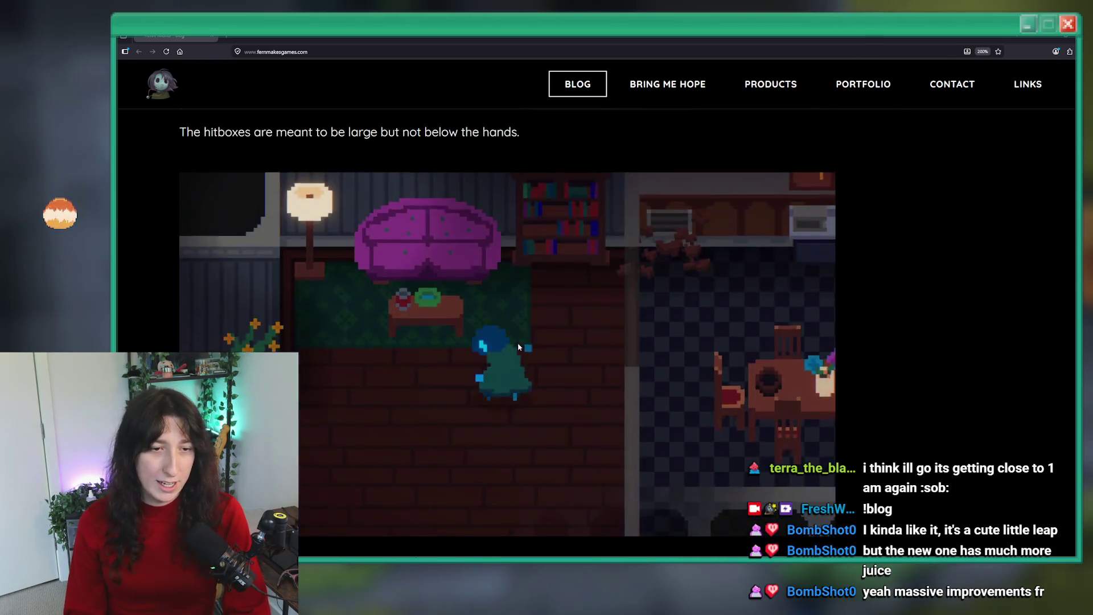
scroll(552, 312, down, 5)
scroll(552, 312, up, 1)
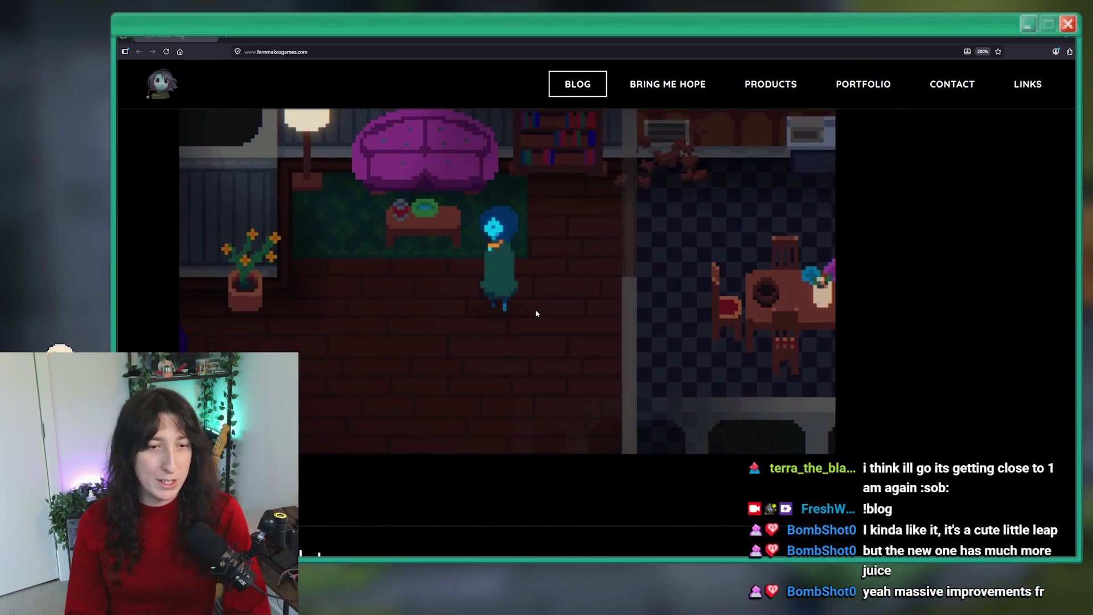
scroll(529, 321, up, 1)
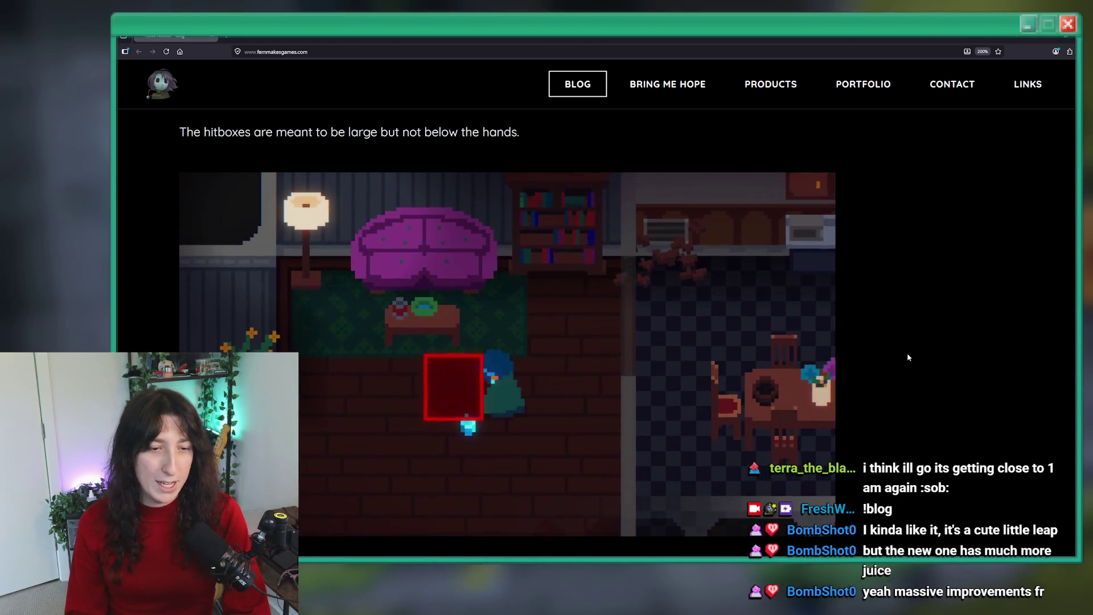
scroll(731, 365, up, 10)
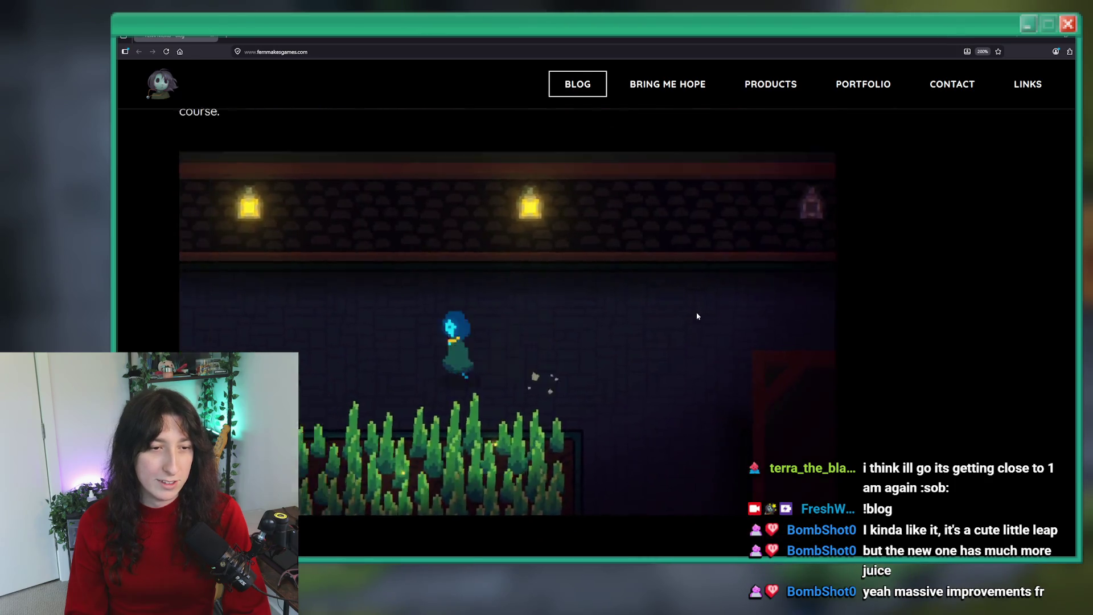
scroll(697, 316, up, 3)
scroll(697, 316, up, 5)
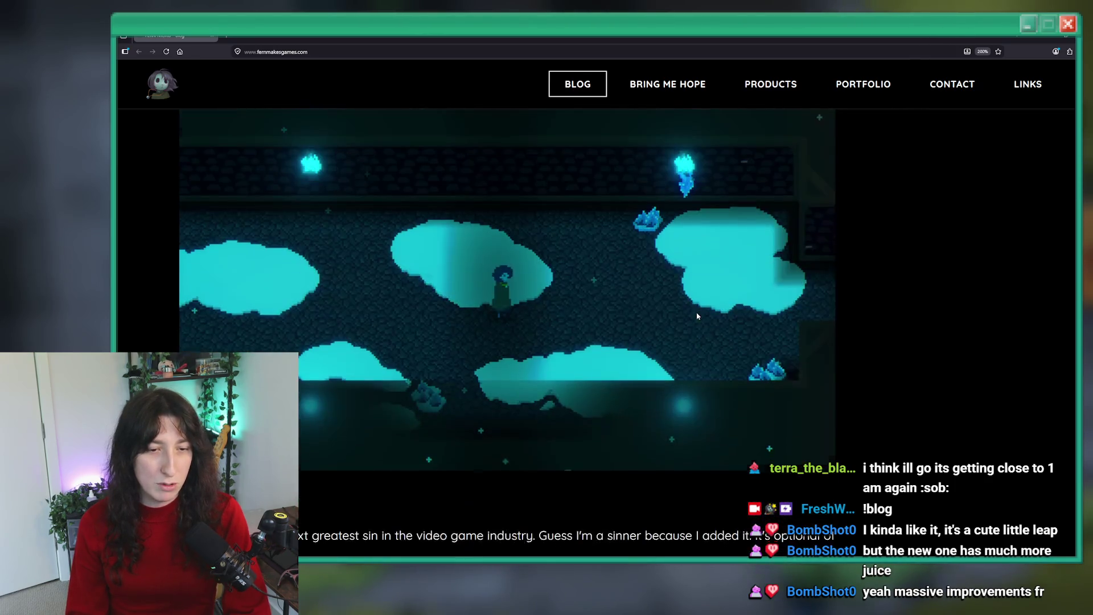
scroll(698, 316, up, 10)
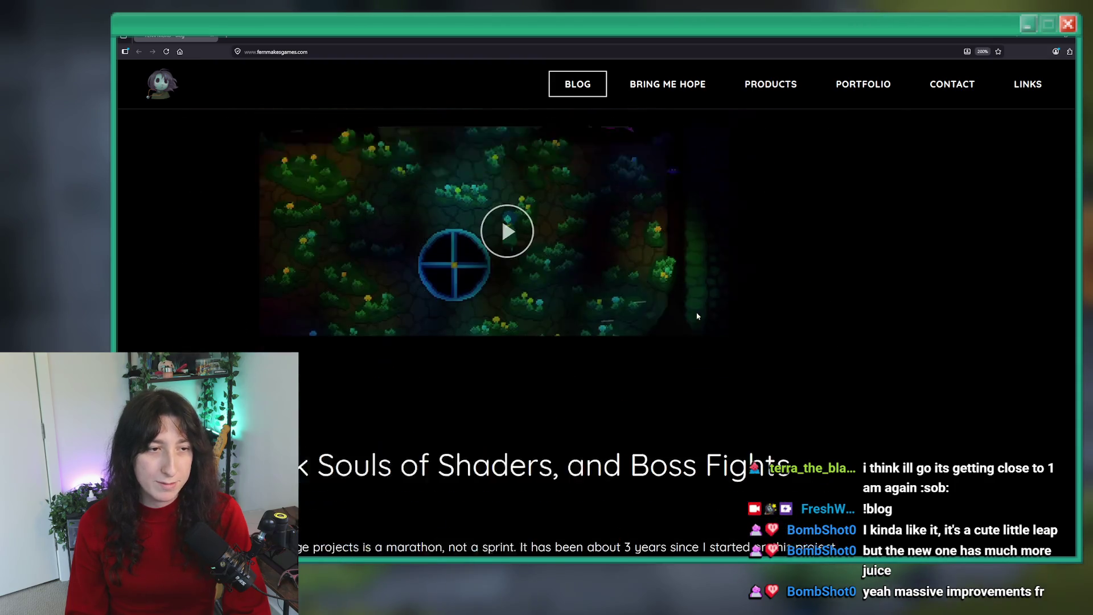
scroll(698, 315, up, 4)
scroll(639, 365, down, 3)
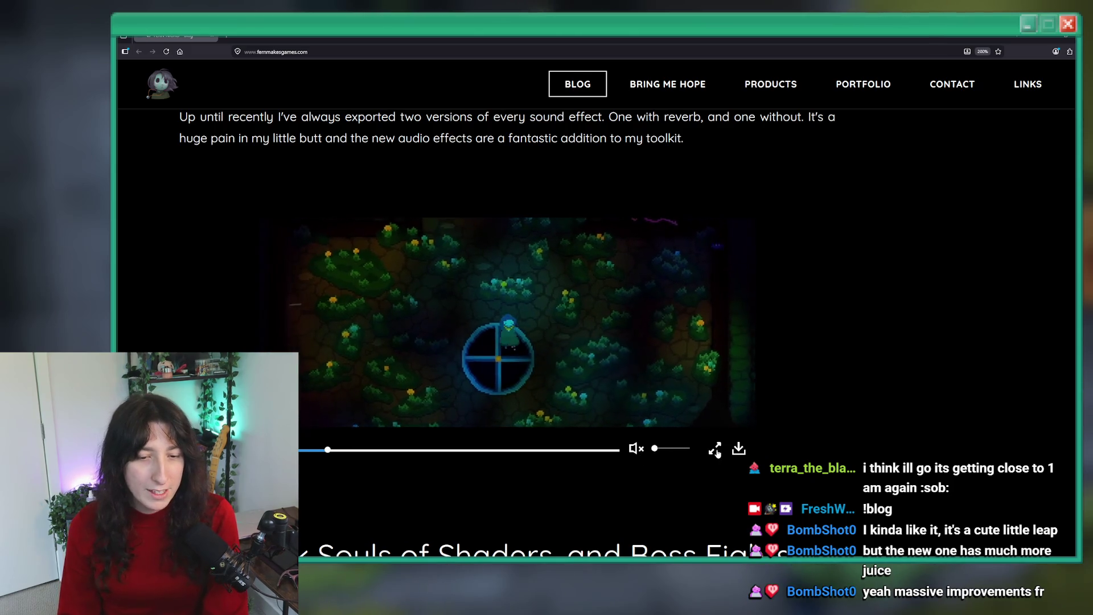
Step: Play the blog's game video full screen in Firefox, then bring up the window switcher
click(714, 448)
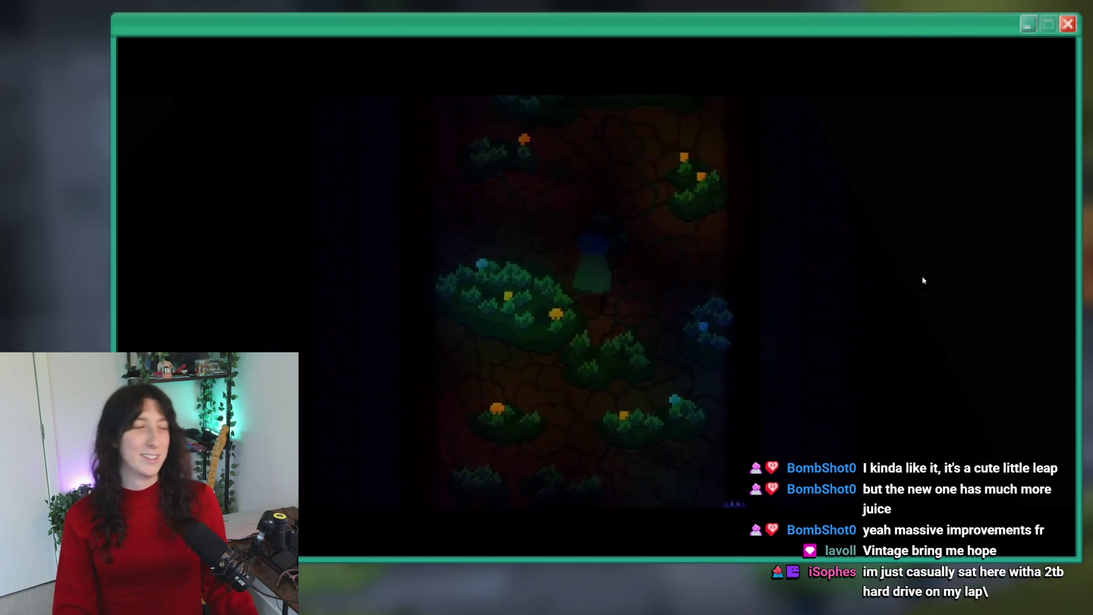
key(alt+Tab)
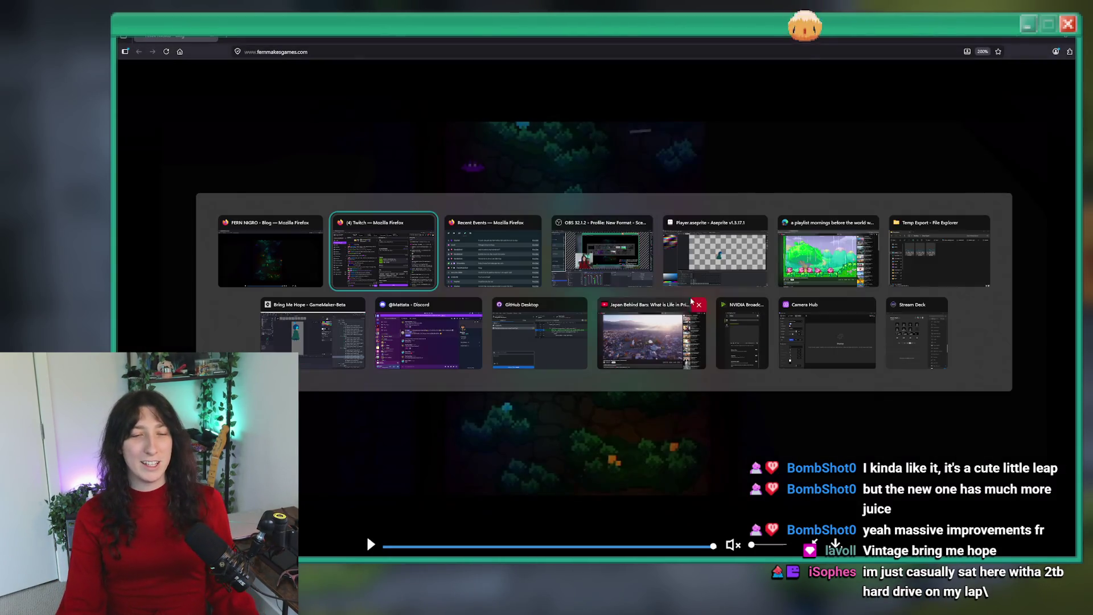
Step: Run the Bring Me Hope build from GameMaker, choose Story, and open the debug console
click(313, 333)
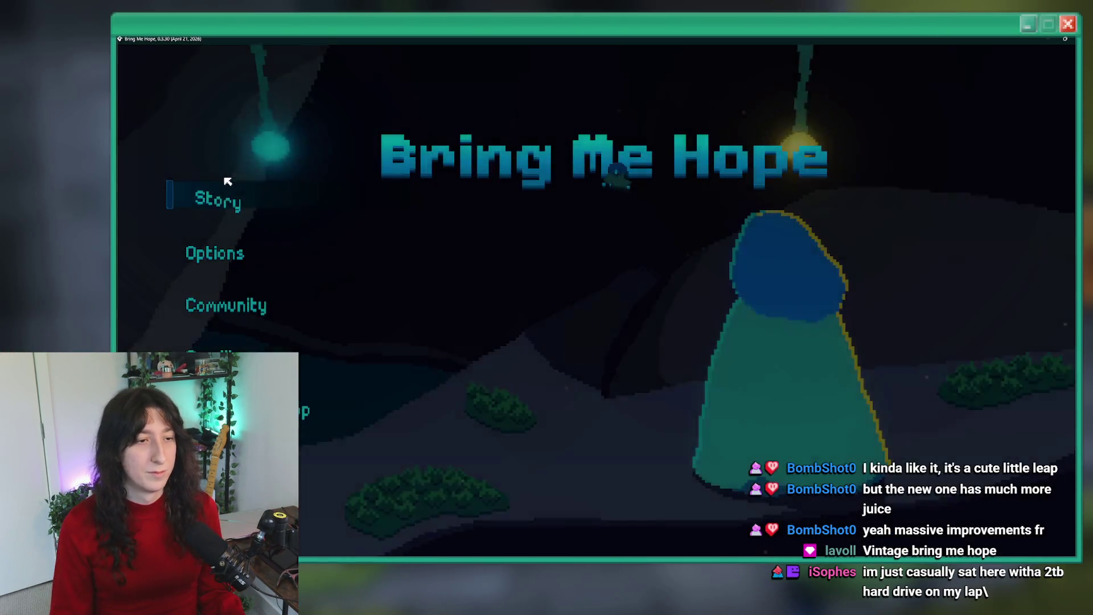
click(222, 187)
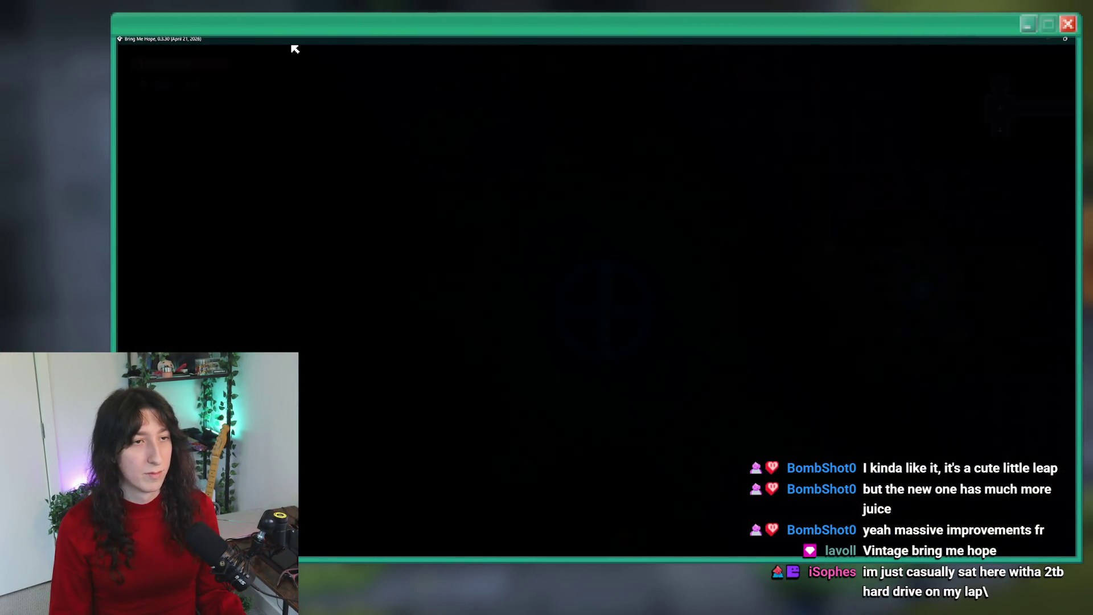
key(grave)
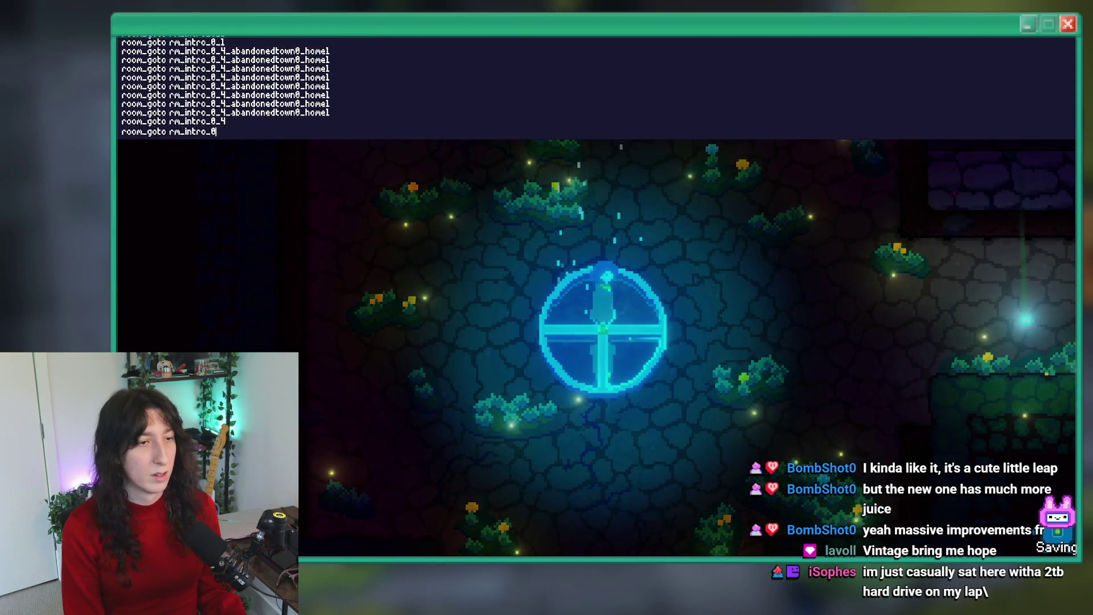
Step: Send the game to rm_intro_0 and flip between the game and the browser trailer
key(Return)
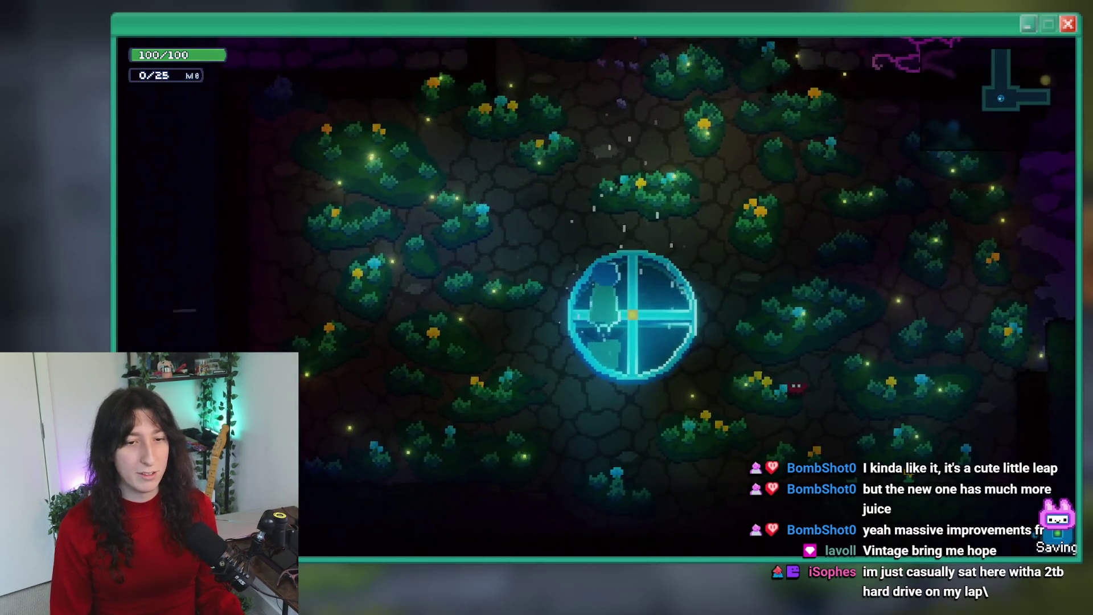
key(alt+Tab)
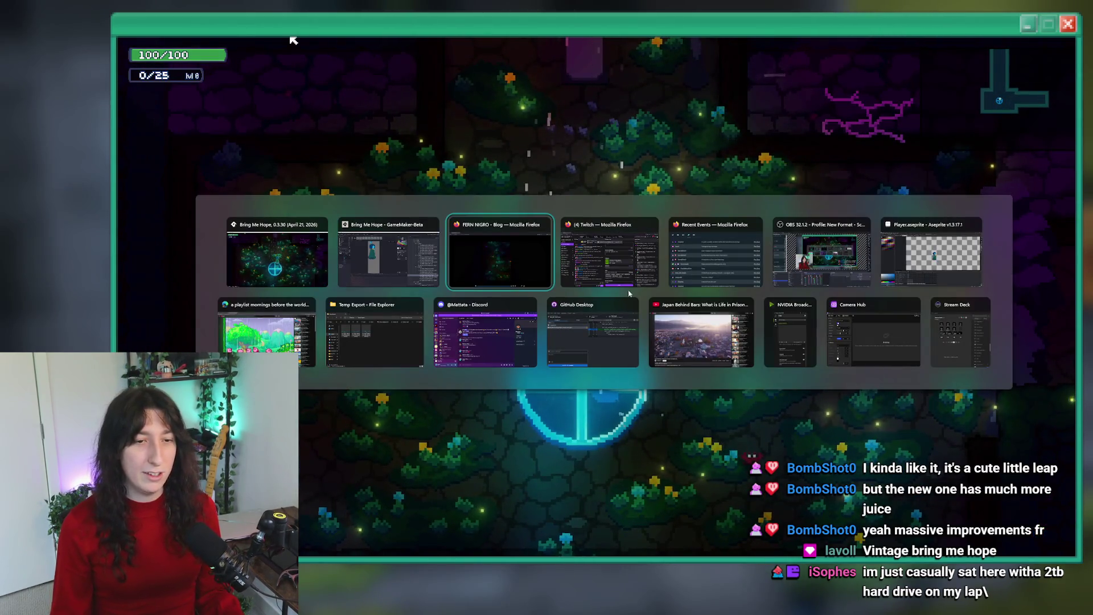
key(alt+Tab)
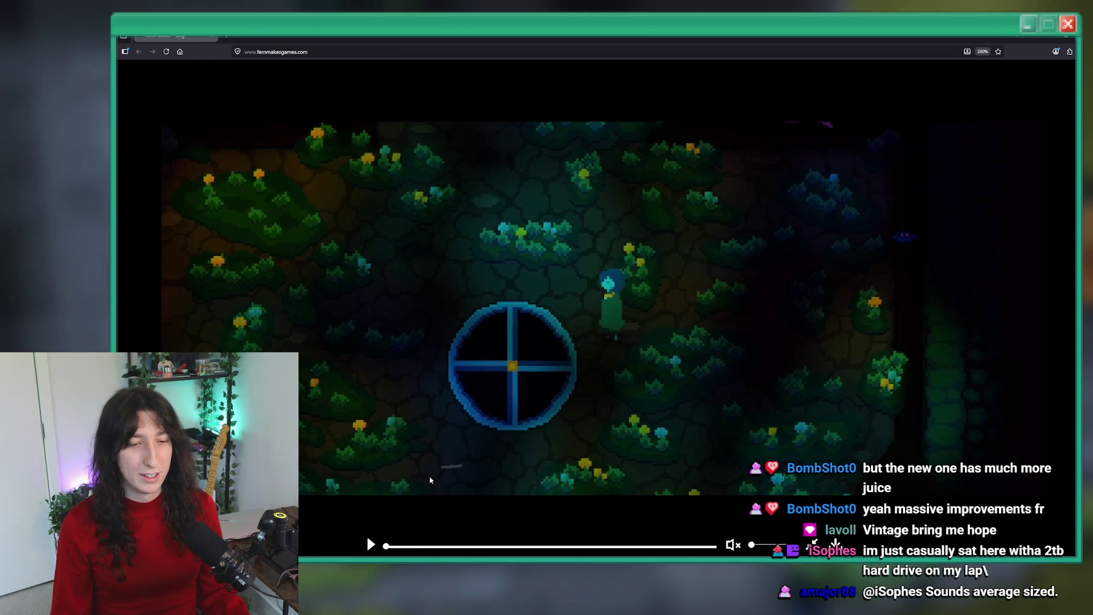
key(alt+Tab)
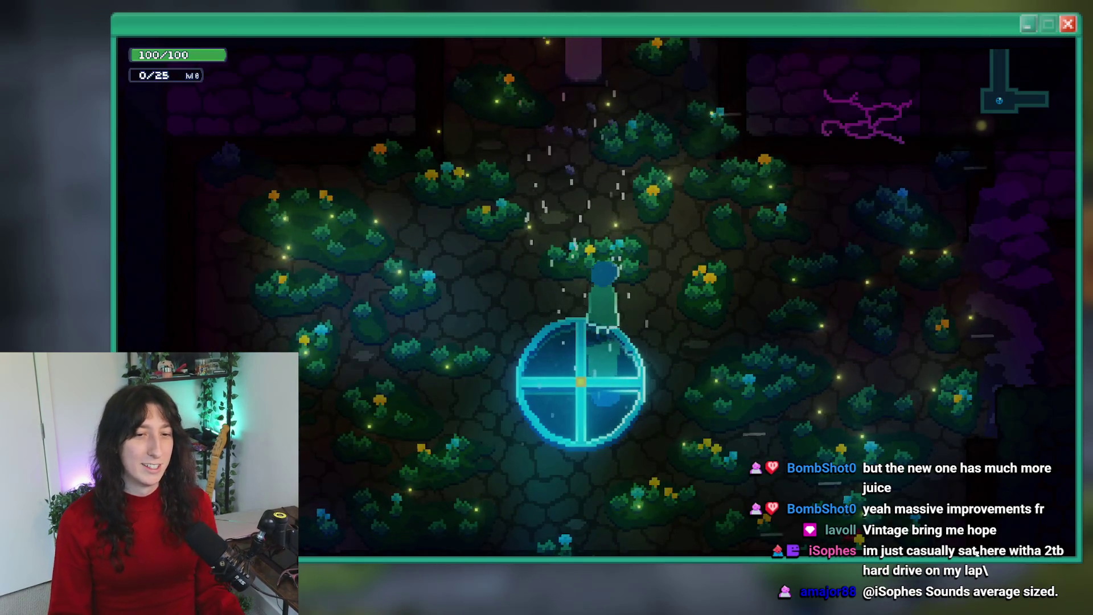
key(alt+Tab)
key(alt+Tab)
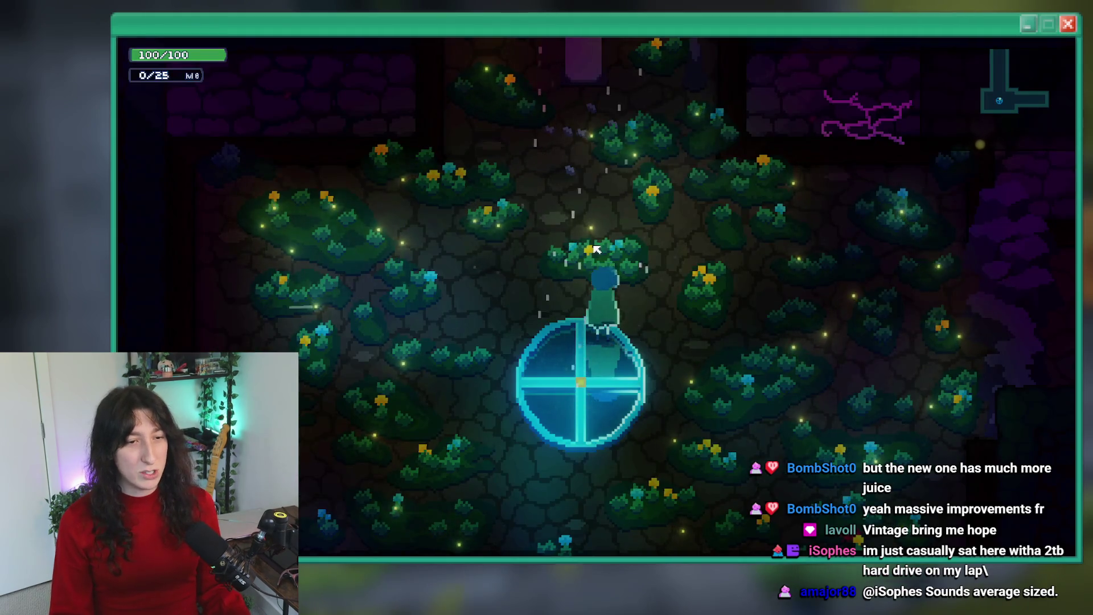
key(alt+Tab)
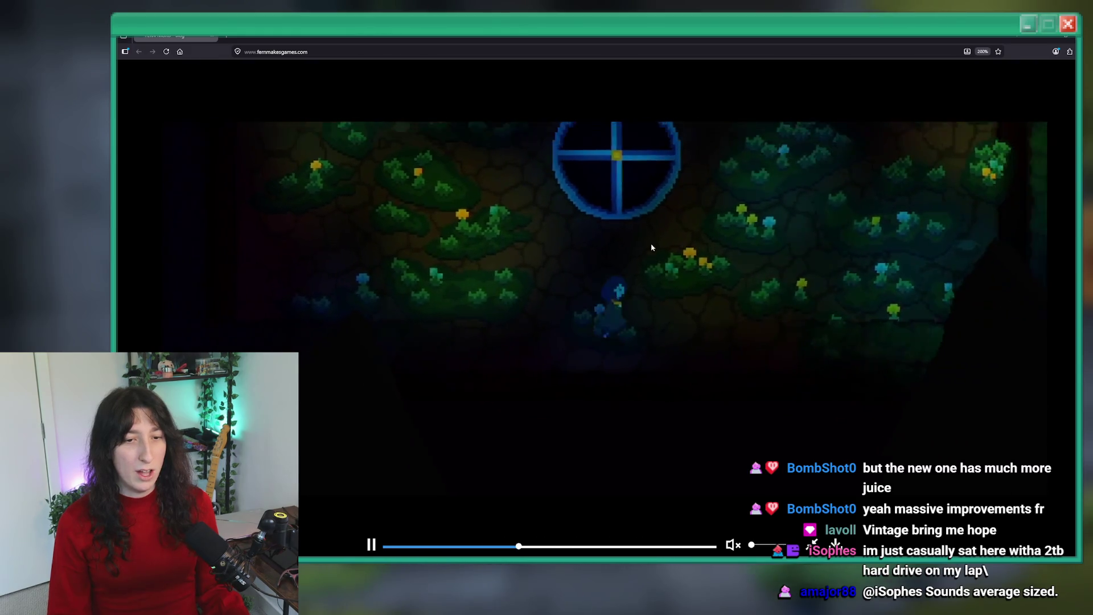
Step: Pause and resume the trailer, then exit its full-screen playback
click(635, 240)
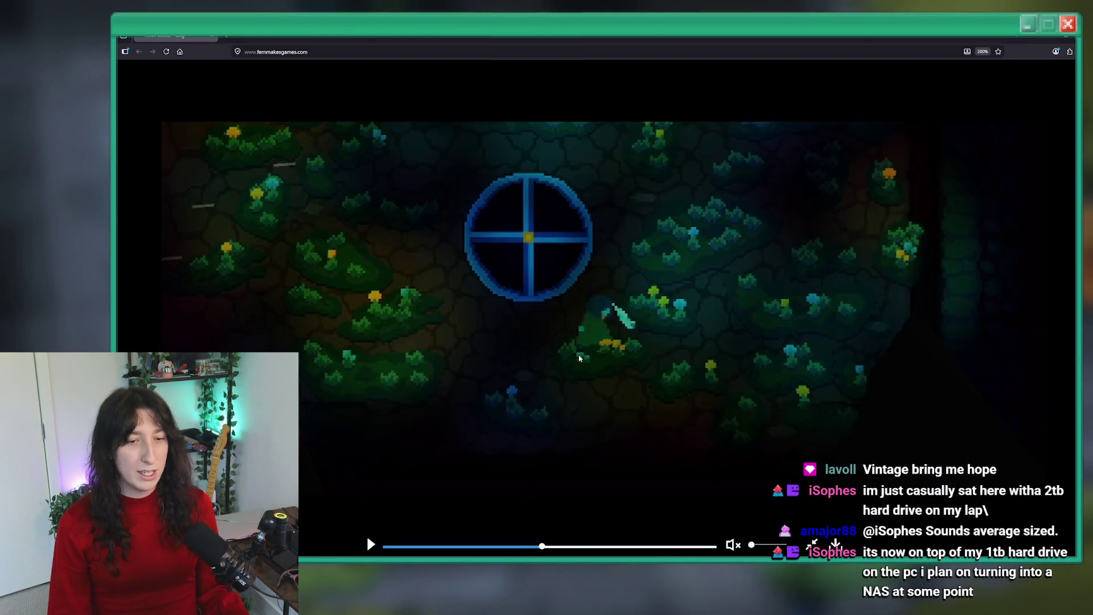
click(580, 358)
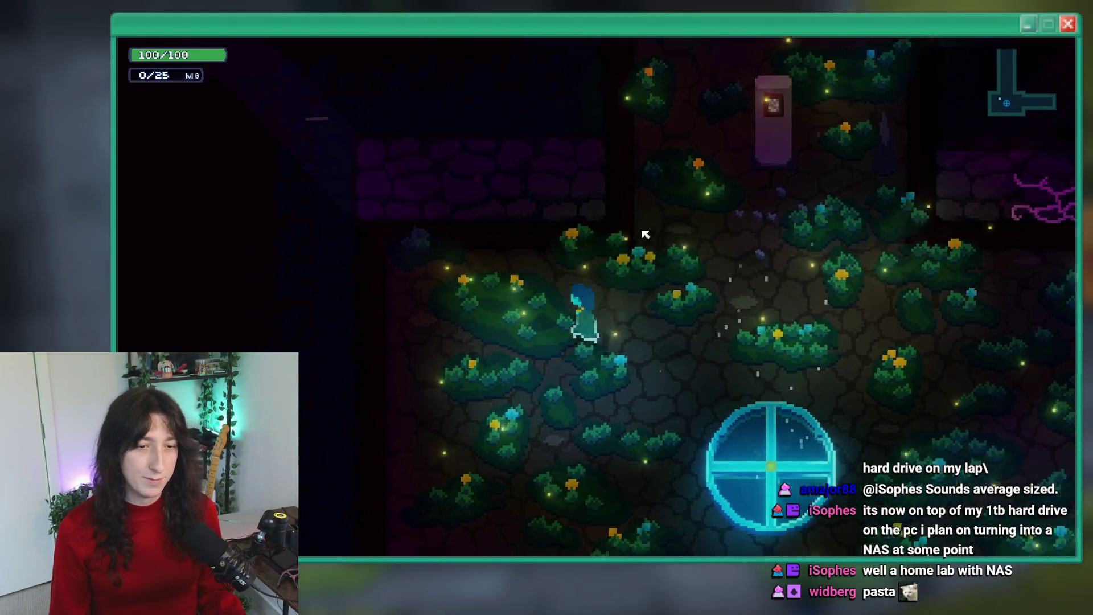
key(Escape)
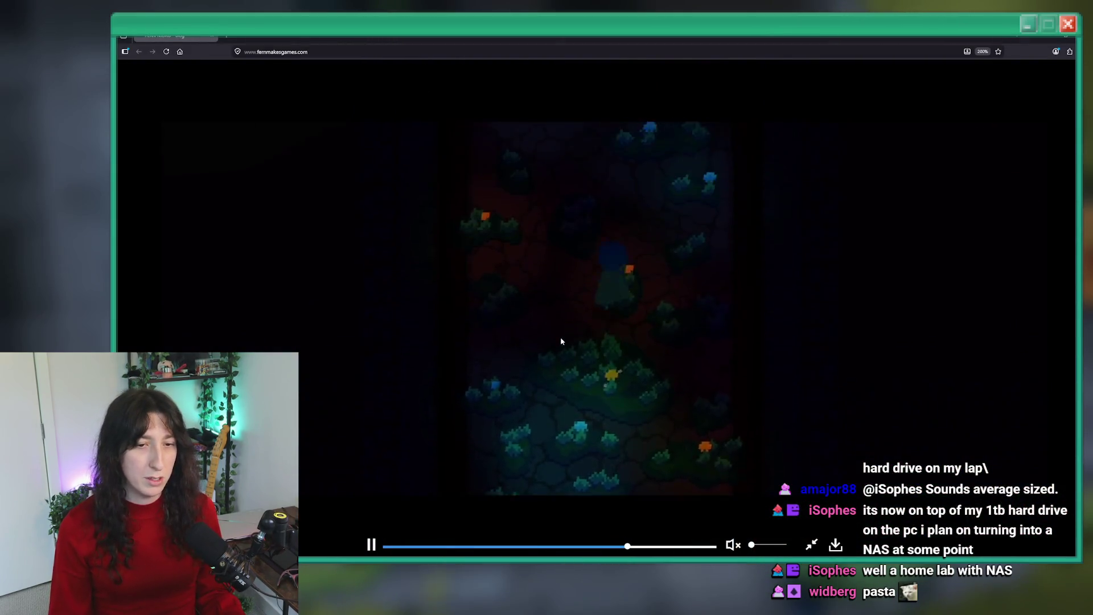
Step: Restart the trailer from the beginning and watch its forest scenes full screen
double_click(570, 319)
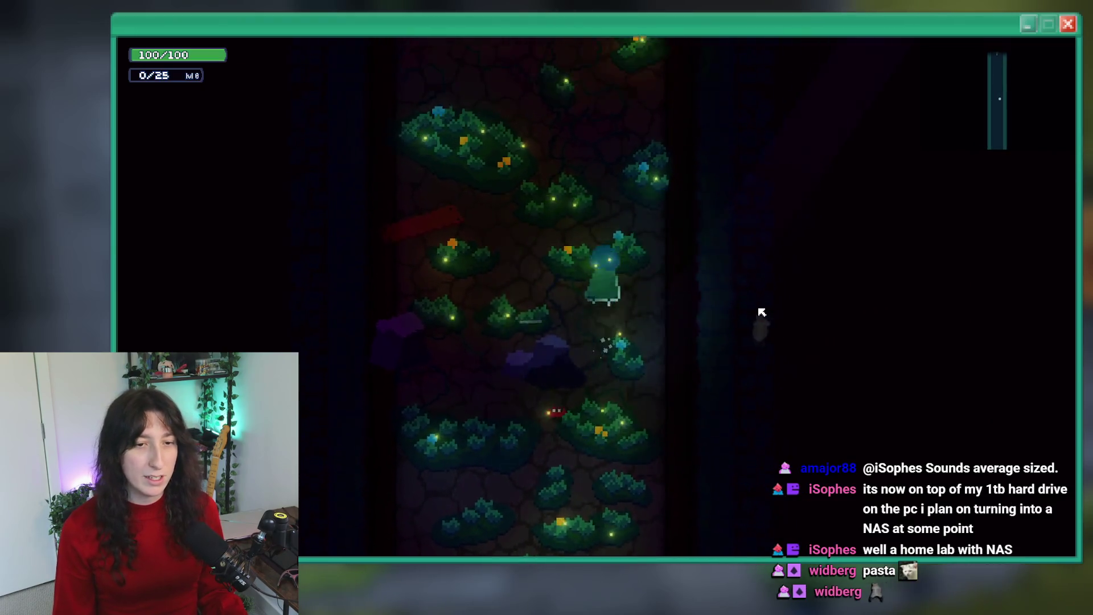
key(Escape)
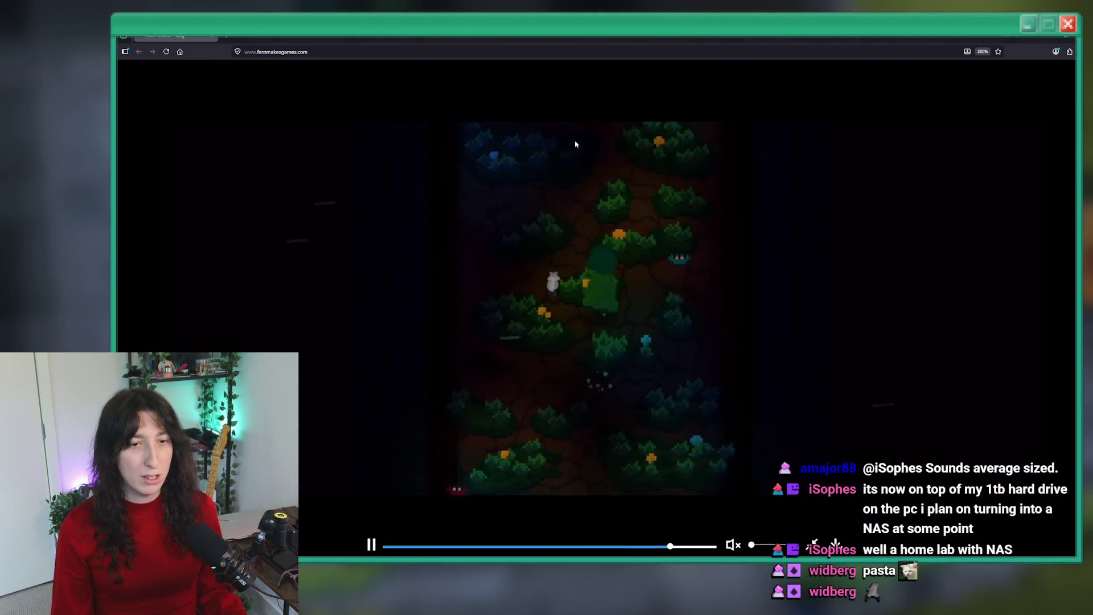
double_click(616, 234)
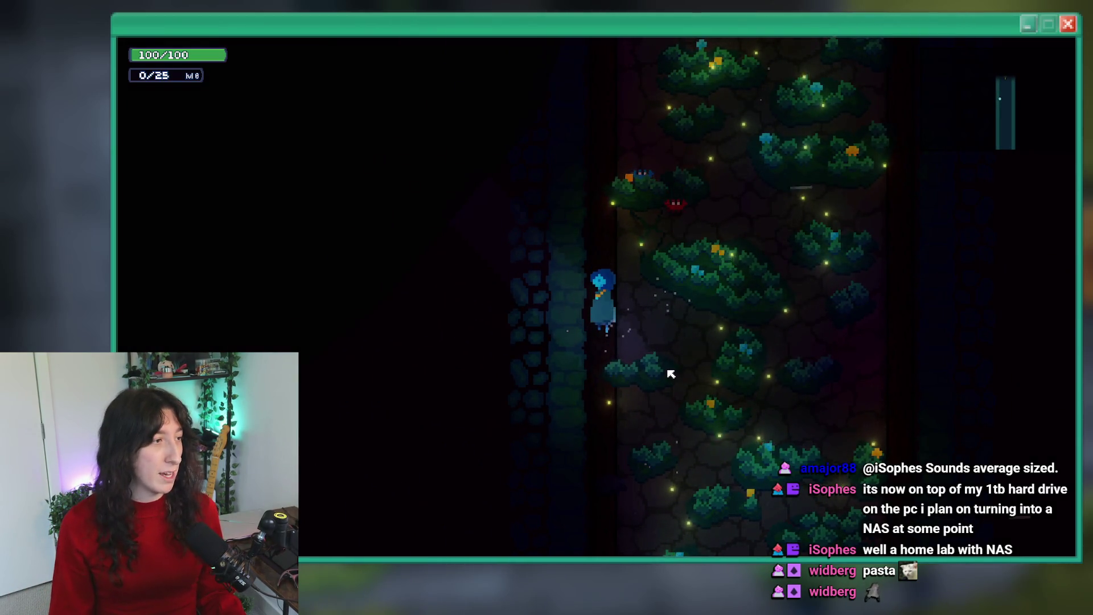
click(835, 545)
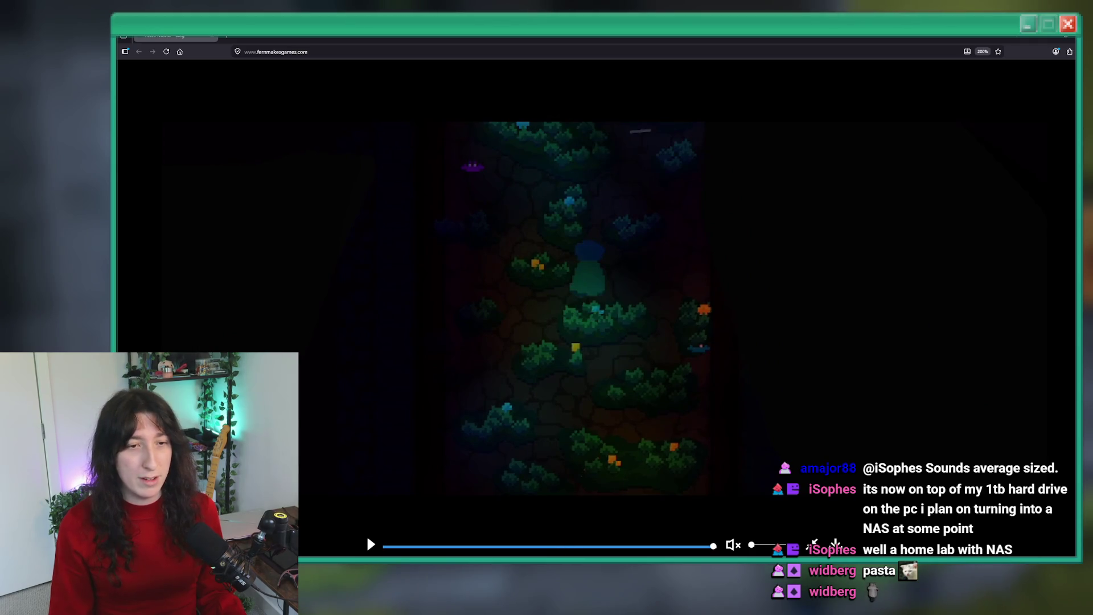
click(370, 544)
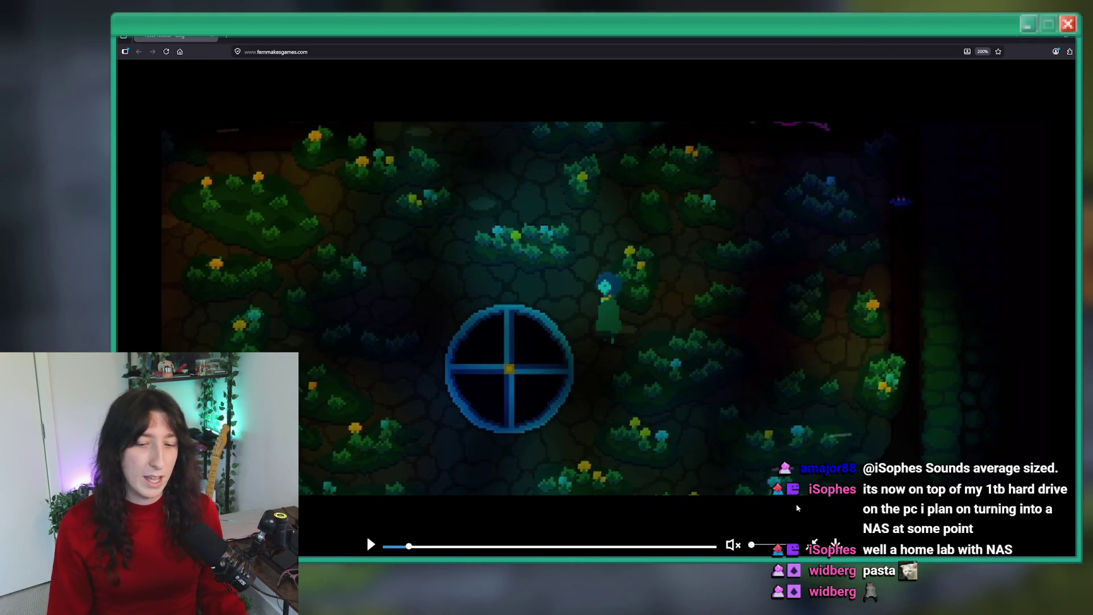
double_click(626, 361)
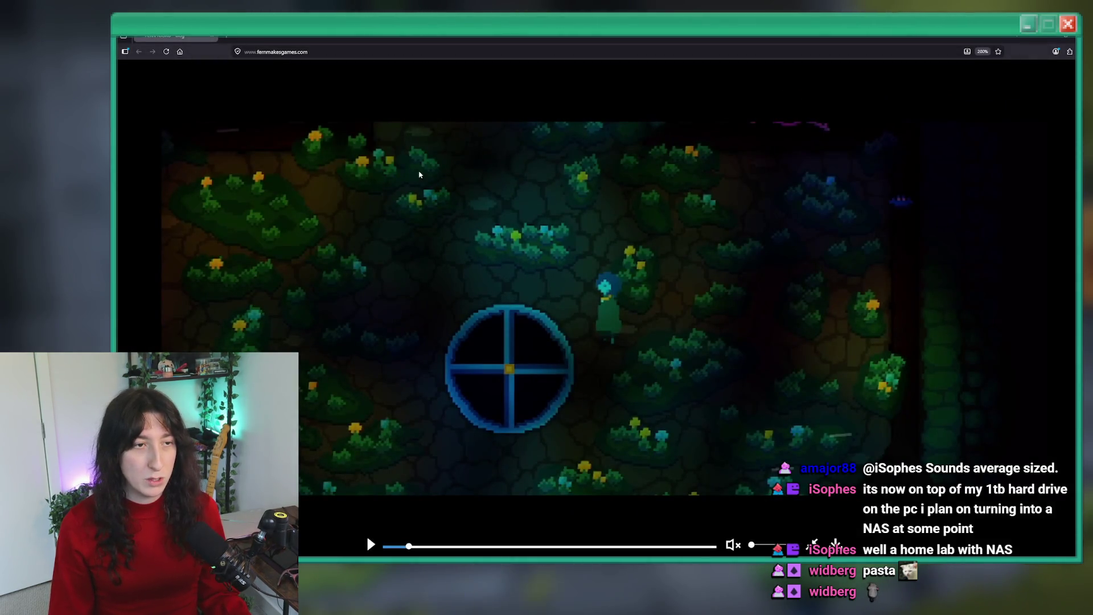
click(366, 534)
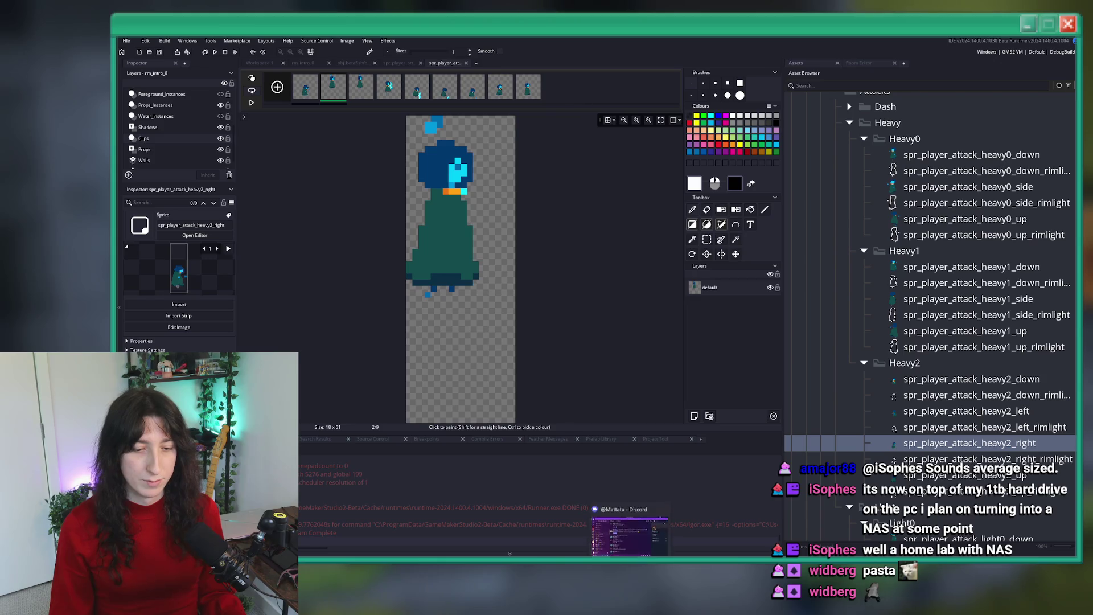
Step: Switch from GameMaker to the Aseprite window with Player.aseprite
key(alt+Tab)
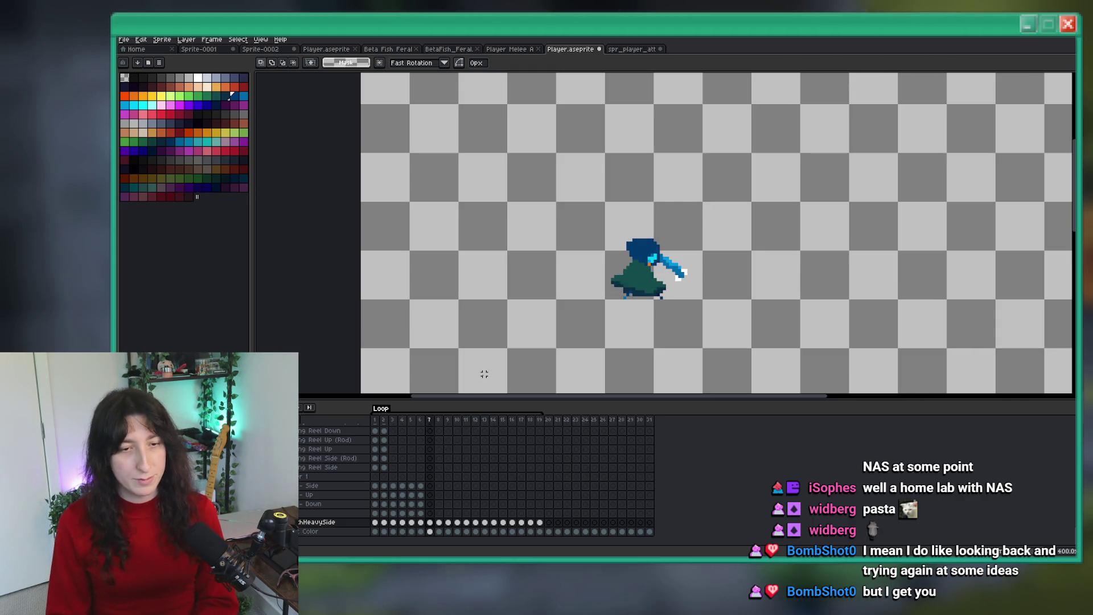
Step: Delete the old hand pixels on the chest and fill the robe gap with teal
scroll(668, 259, up, 2)
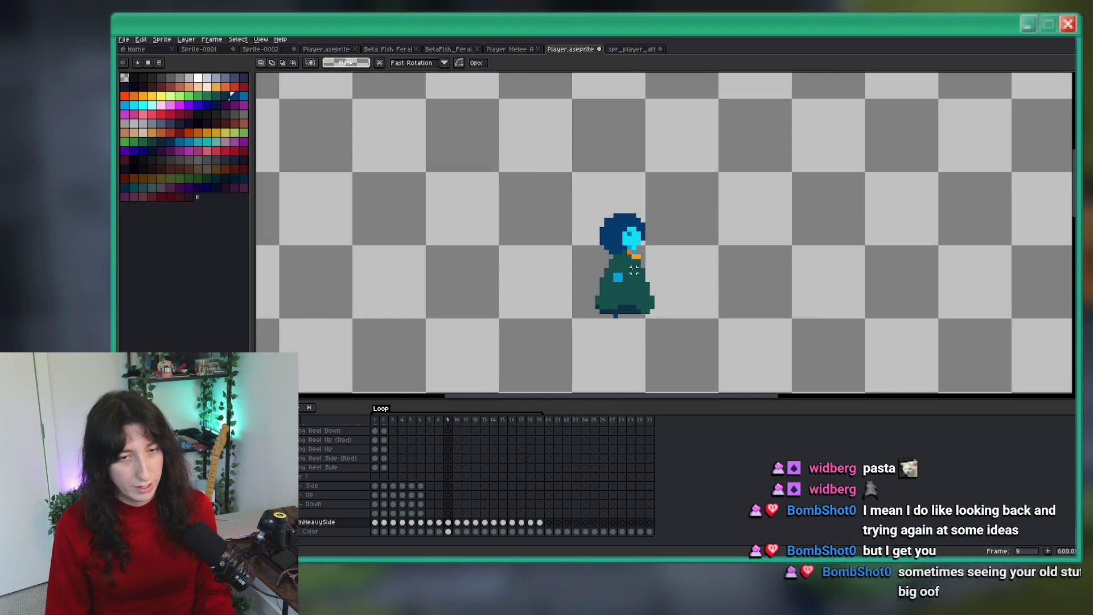
drag(692, 217, 588, 281)
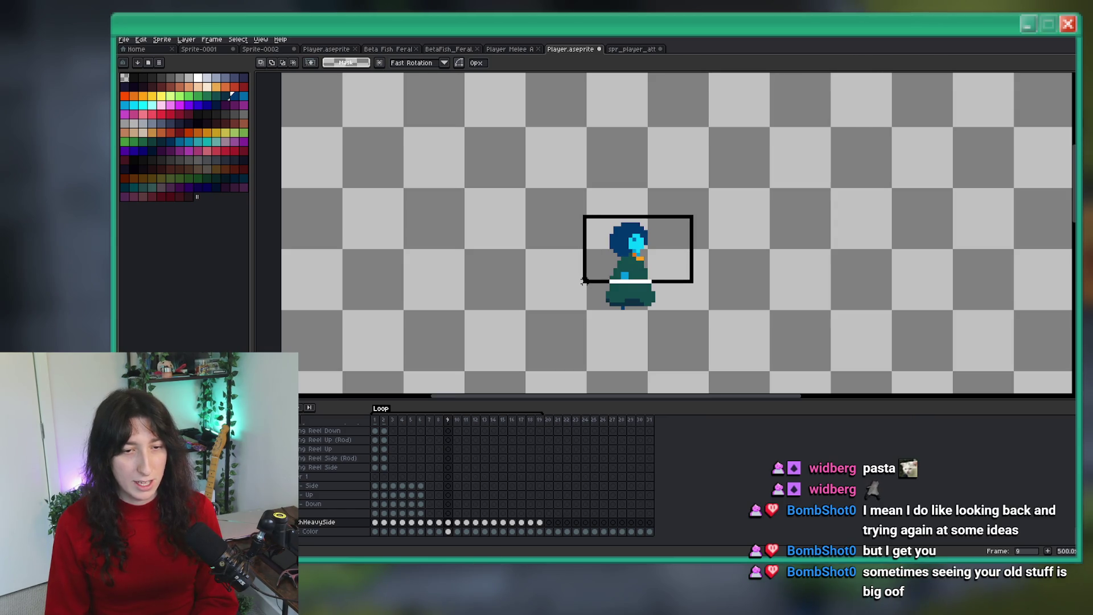
key(ctrl+d)
key(i)
scroll(625, 290, up, 4)
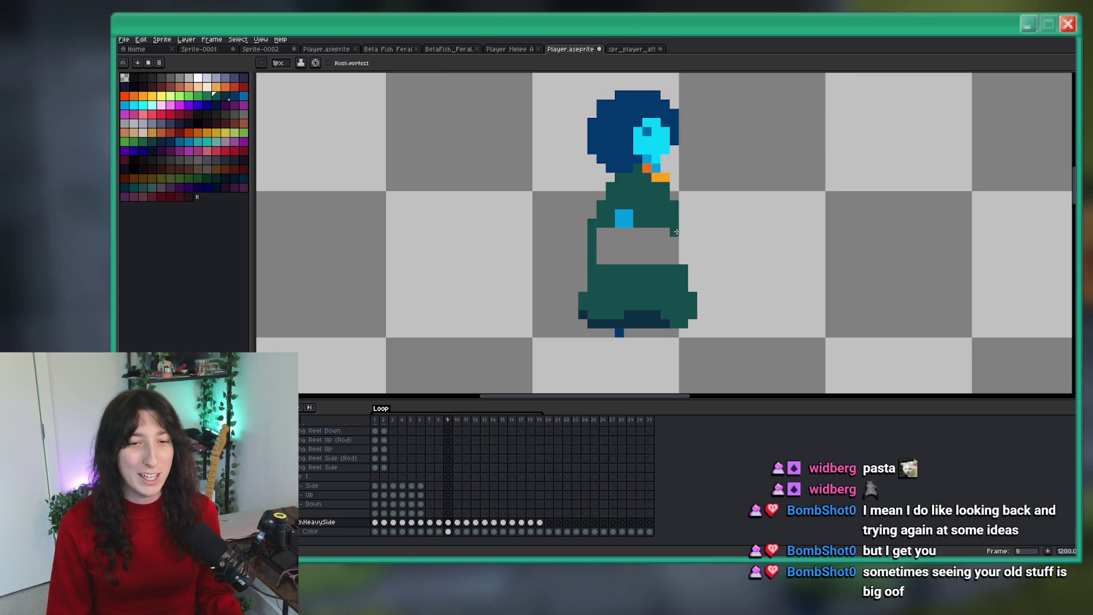
key(g)
click(664, 257)
Step: Sample the light blue and redraw the hand lower near the hem with a 2px brush
scroll(664, 258, down, 6)
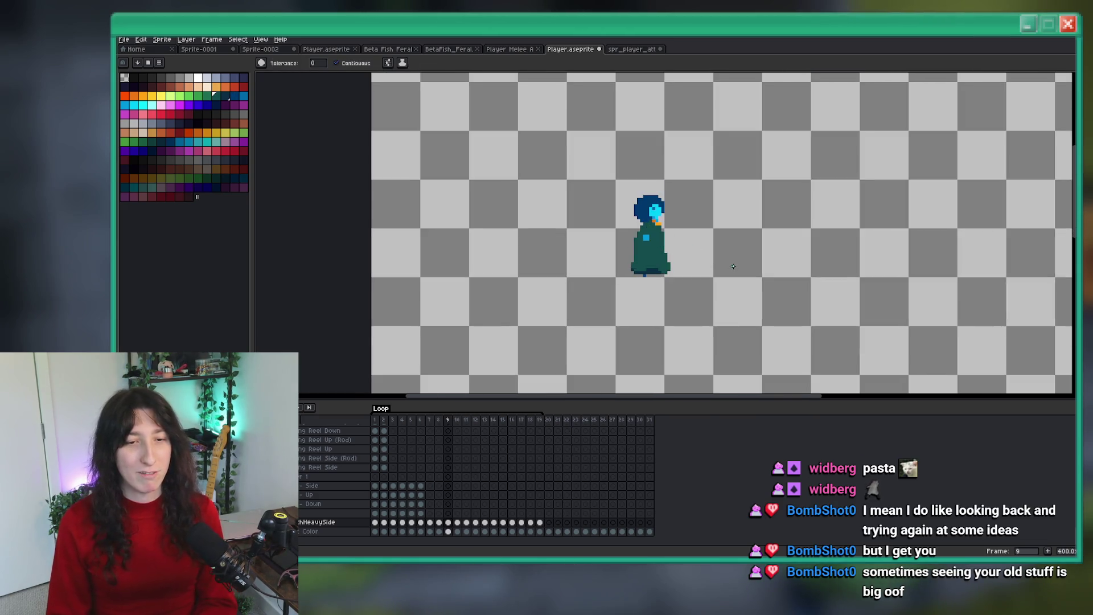
scroll(620, 241, up, 1)
key(i)
scroll(578, 234, up, 3)
scroll(631, 223, up, 5)
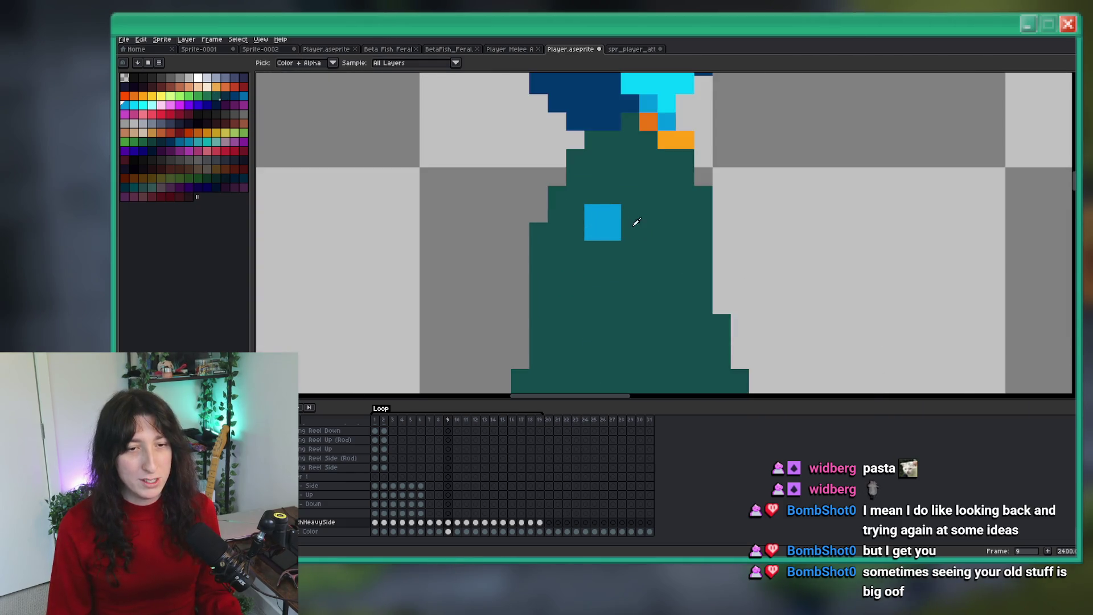
key(plus)
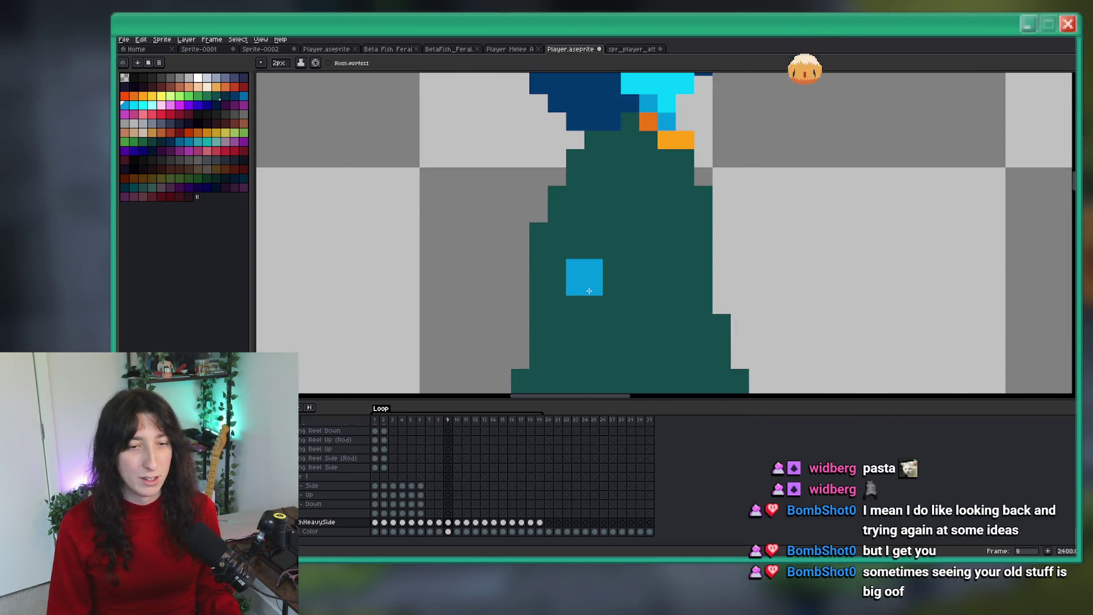
scroll(591, 293, down, 3)
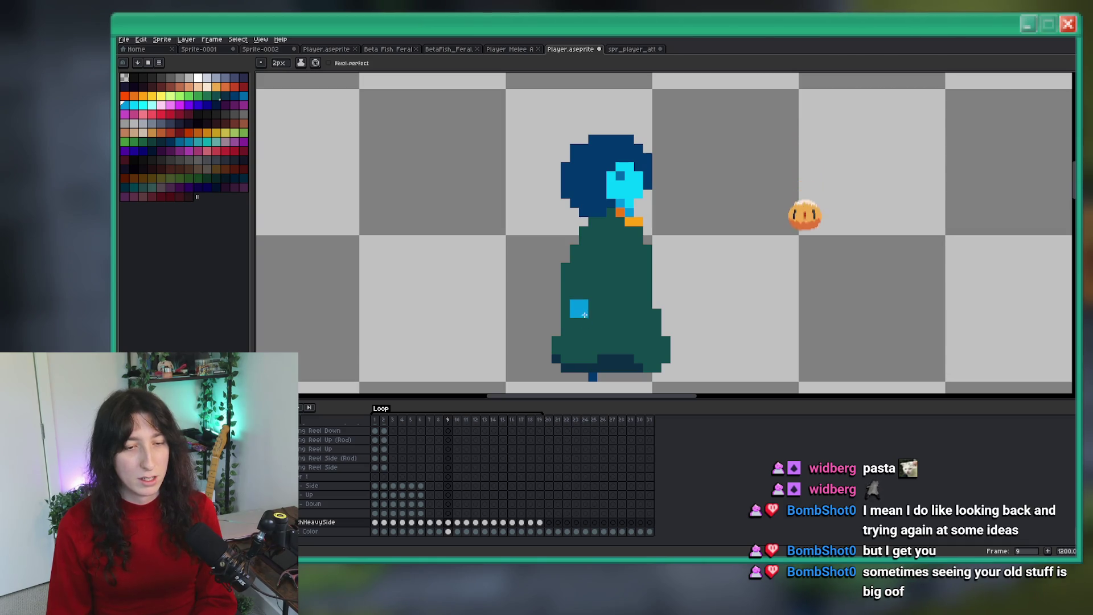
scroll(588, 307, down, 4)
Step: Centre the sprite in view and return the pencil to a 1-pixel brush
drag(638, 343, 577, 319)
scroll(547, 285, up, 4)
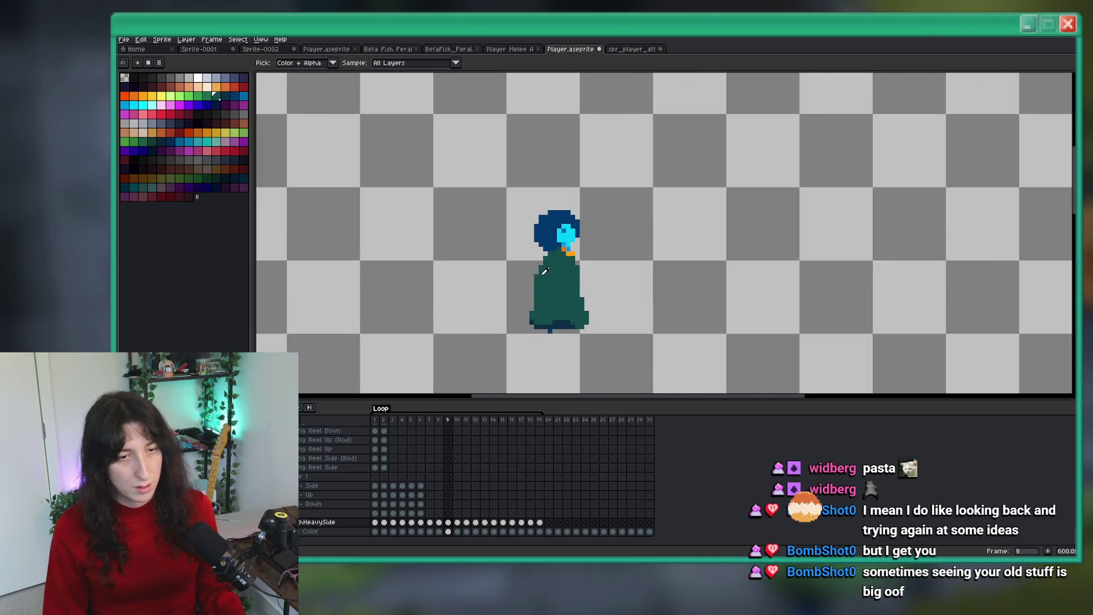
key(minus)
scroll(535, 259, up, 1)
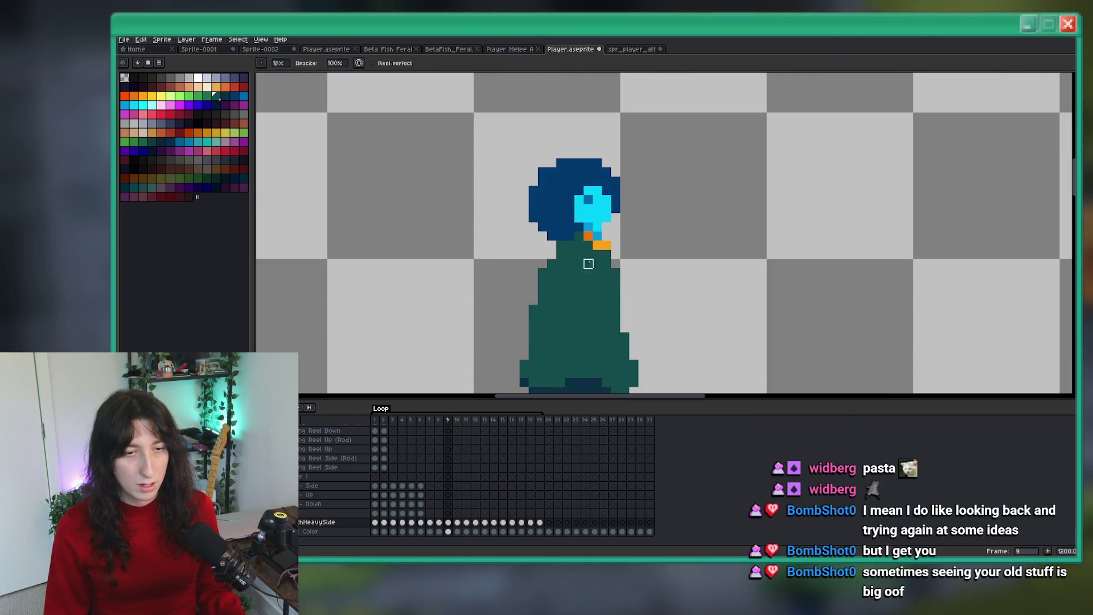
scroll(615, 264, down, 4)
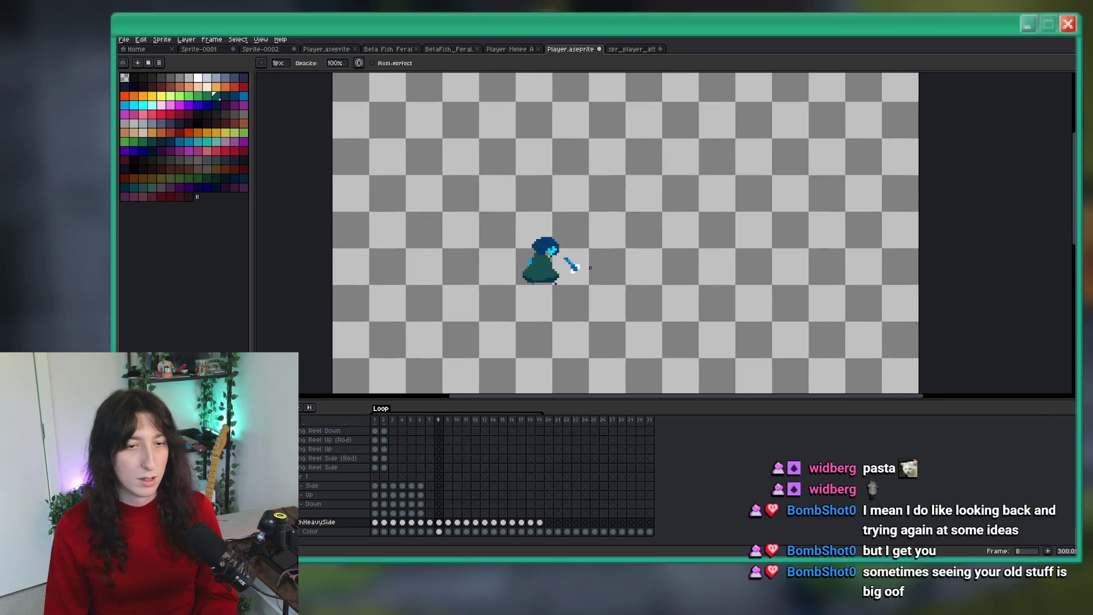
scroll(547, 245, up, 7)
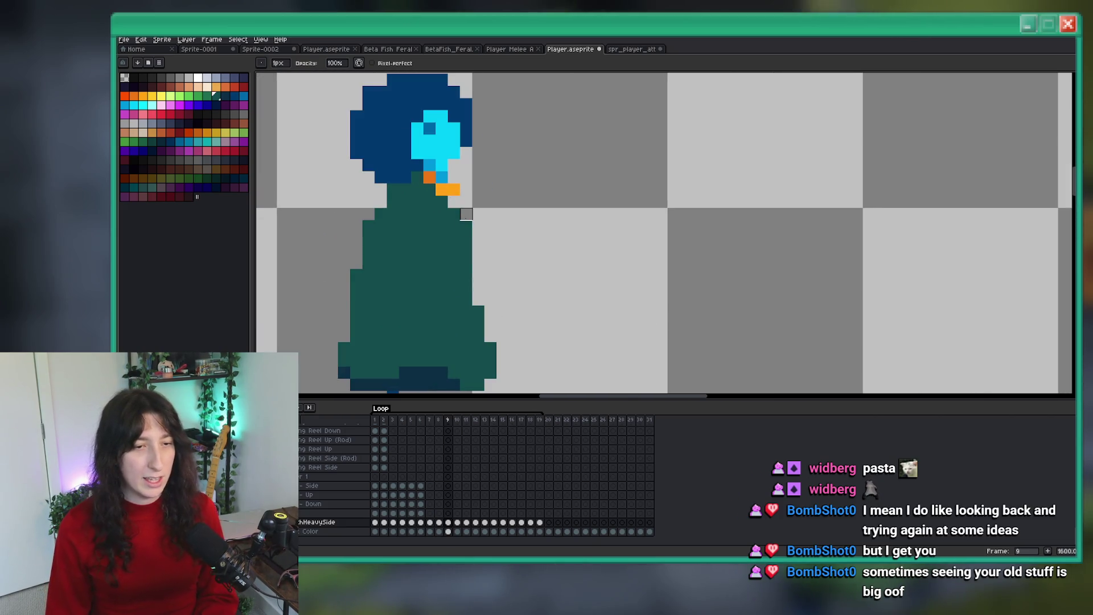
scroll(466, 214, up, 1)
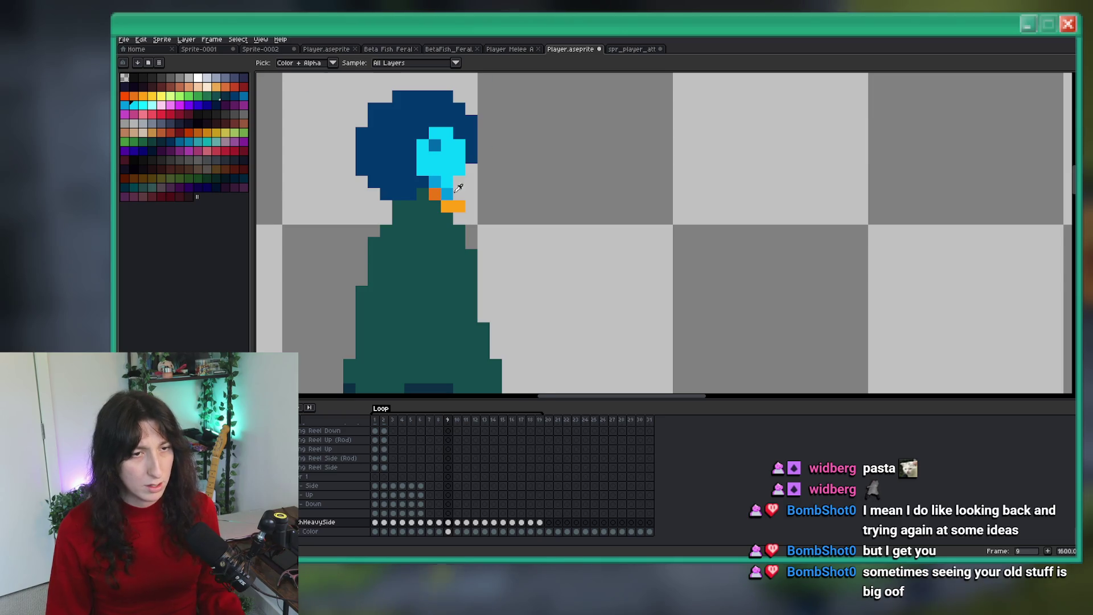
scroll(458, 188, up, 5)
key(b)
scroll(558, 261, down, 6)
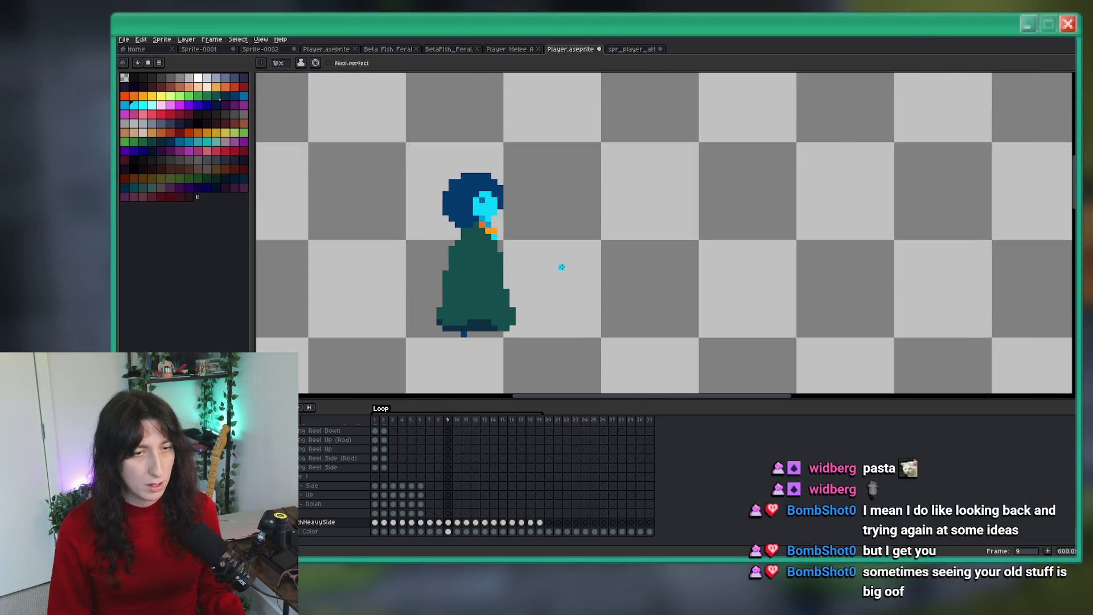
scroll(559, 261, up, 3)
scroll(545, 258, down, 3)
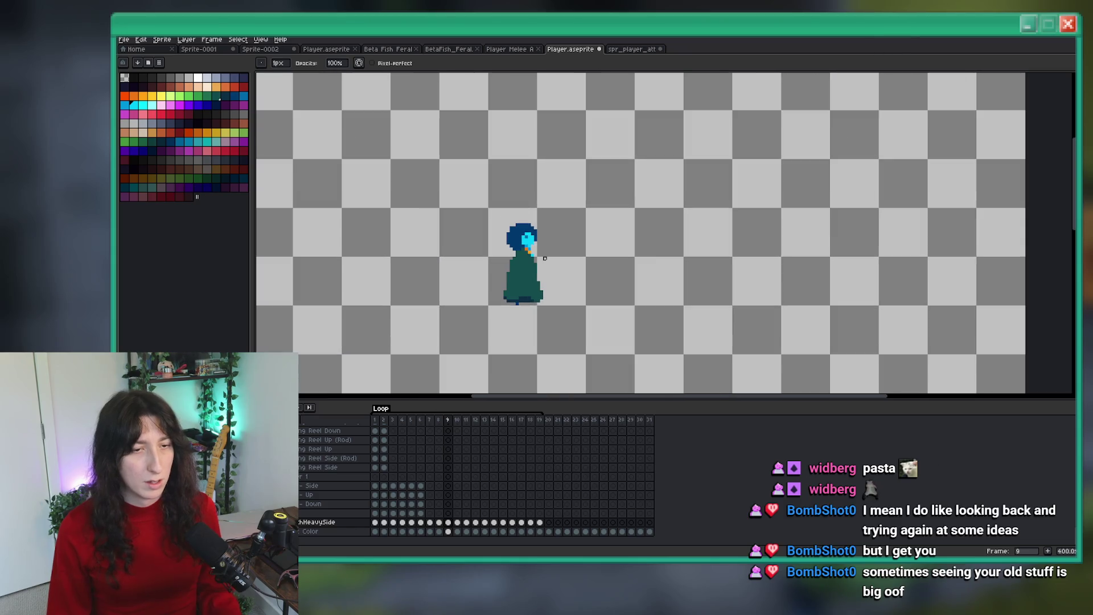
drag(545, 259, 587, 219)
Step: Sample light cyan for a pixel under the orange collar and preview the attack animation
key(i)
scroll(586, 218, up, 4)
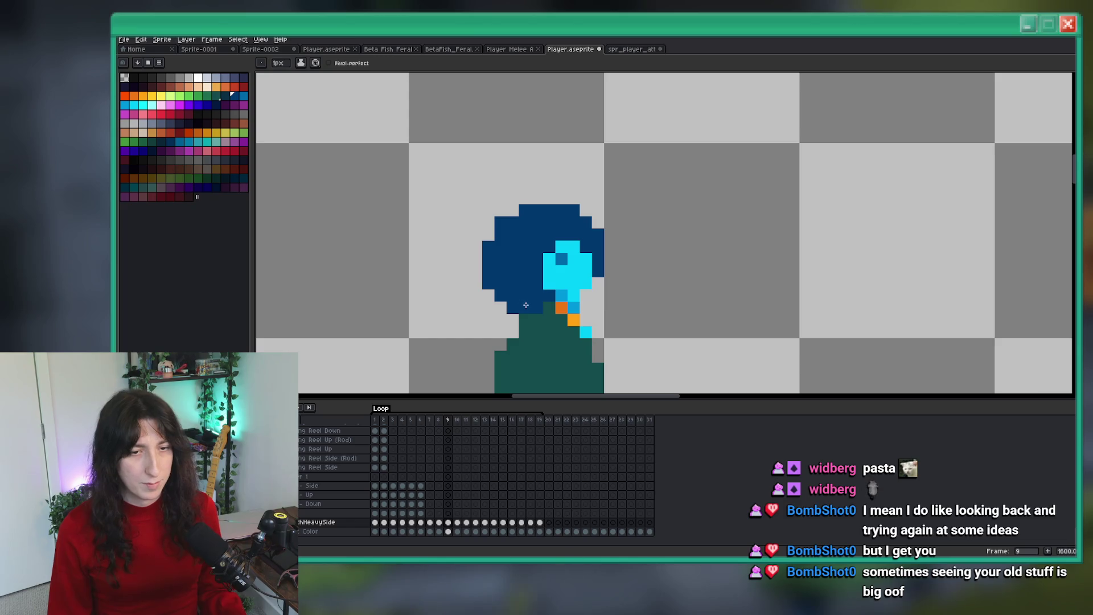
scroll(588, 297, down, 4)
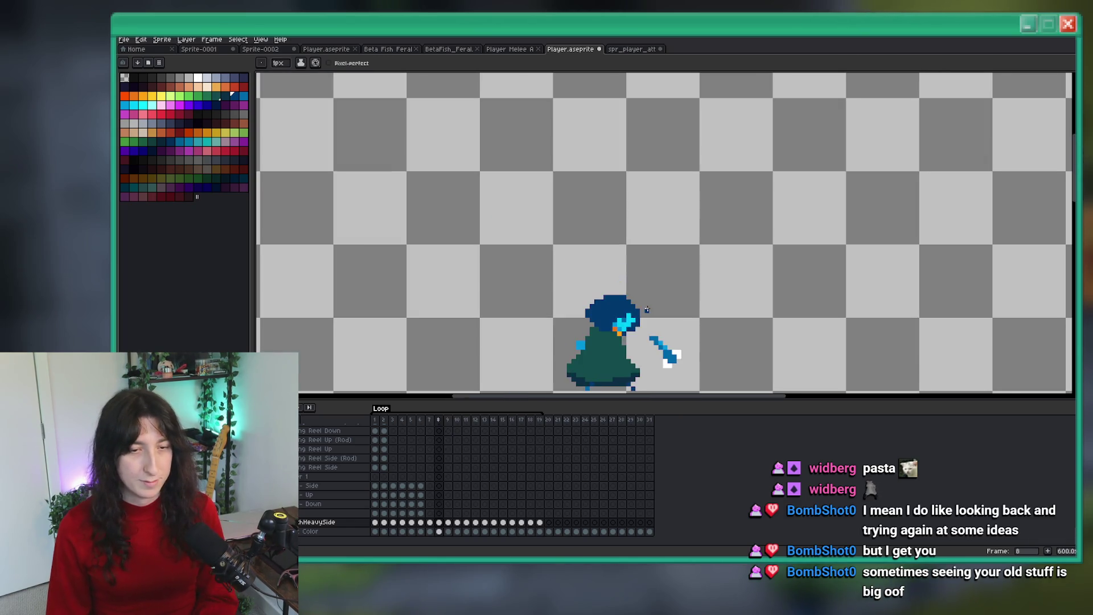
scroll(649, 254, up, 6)
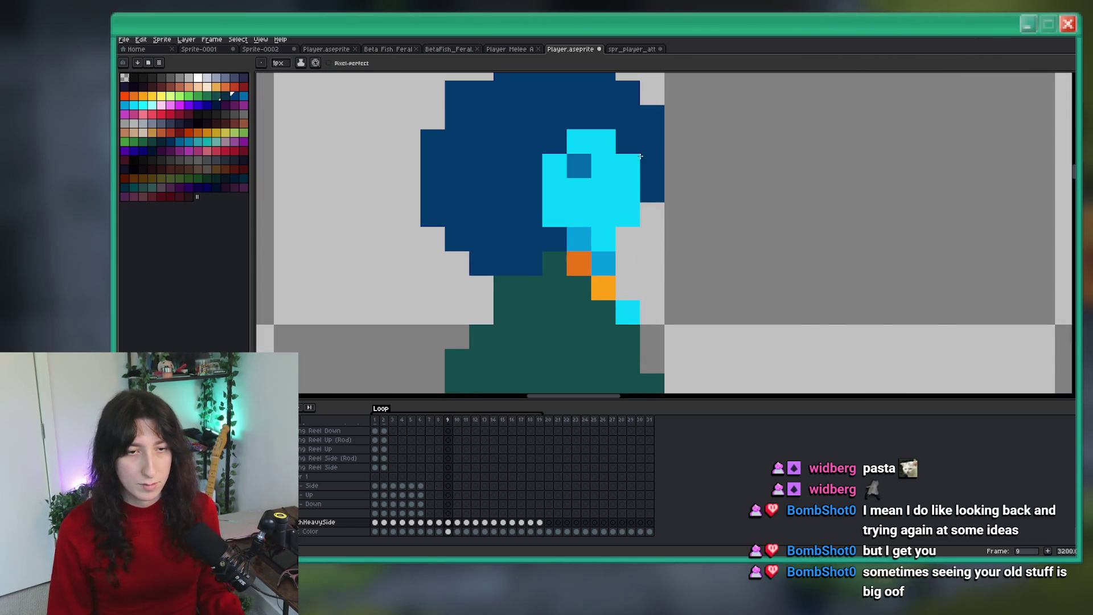
scroll(535, 293, down, 3)
scroll(660, 257, up, 2)
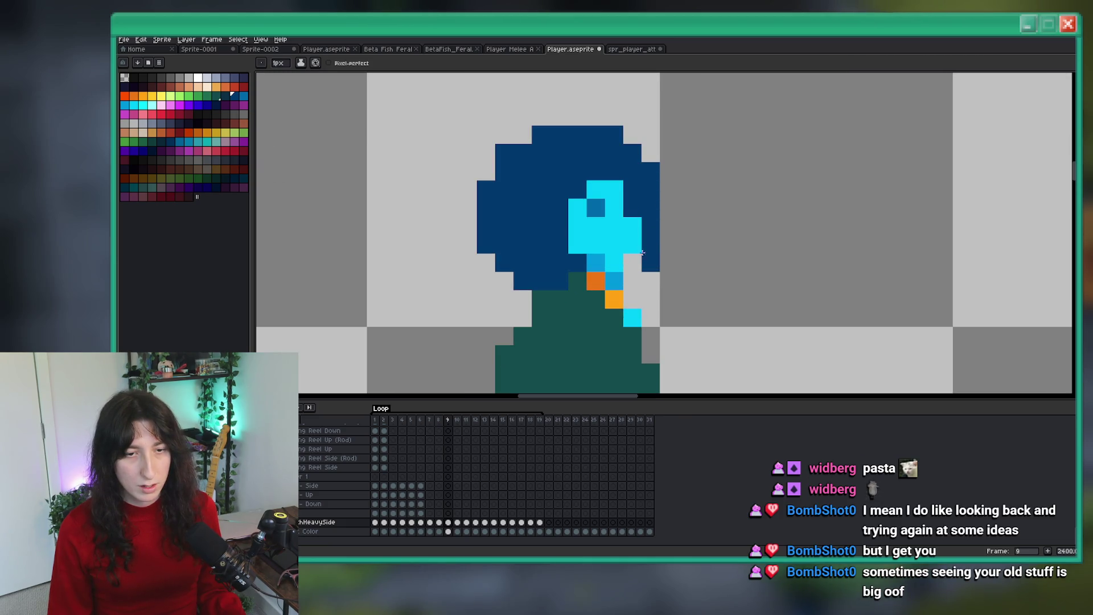
scroll(637, 279, down, 7)
scroll(635, 280, up, 2)
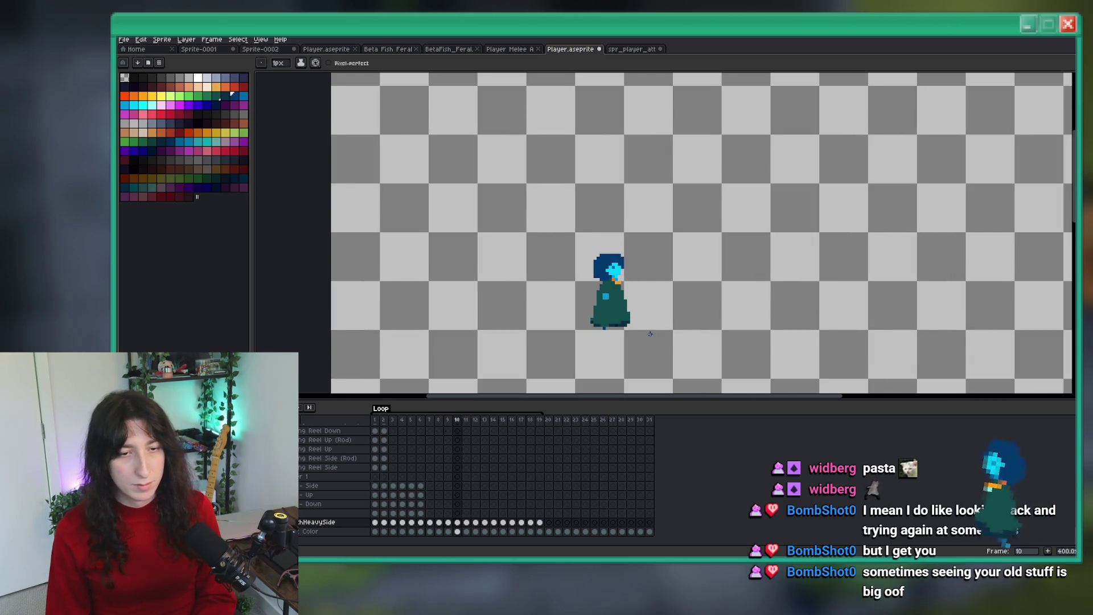
key(Return)
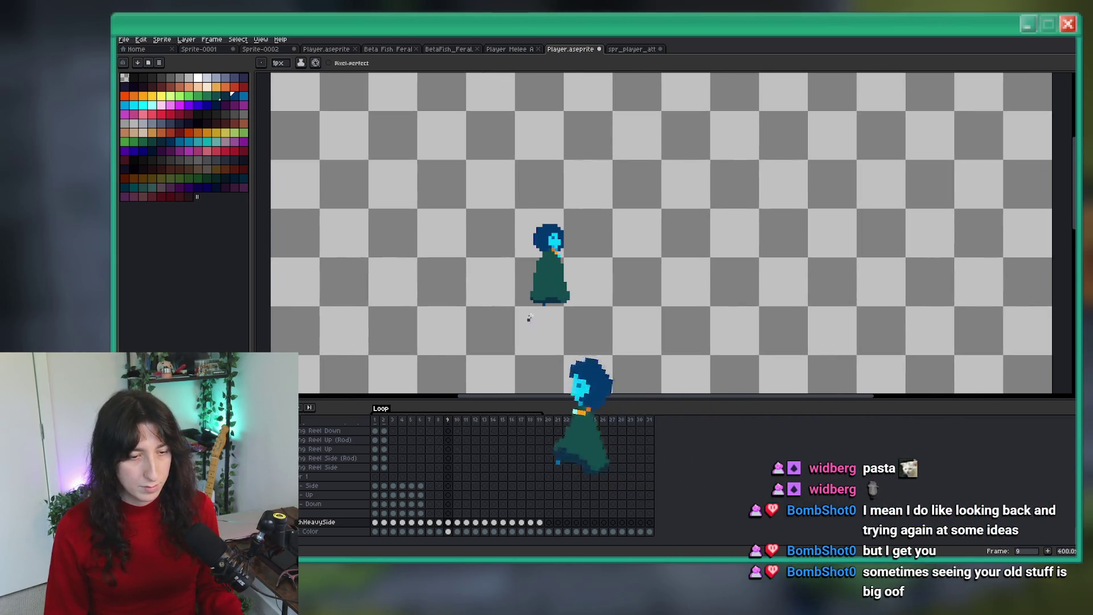
scroll(521, 296, up, 1)
scroll(518, 293, up, 8)
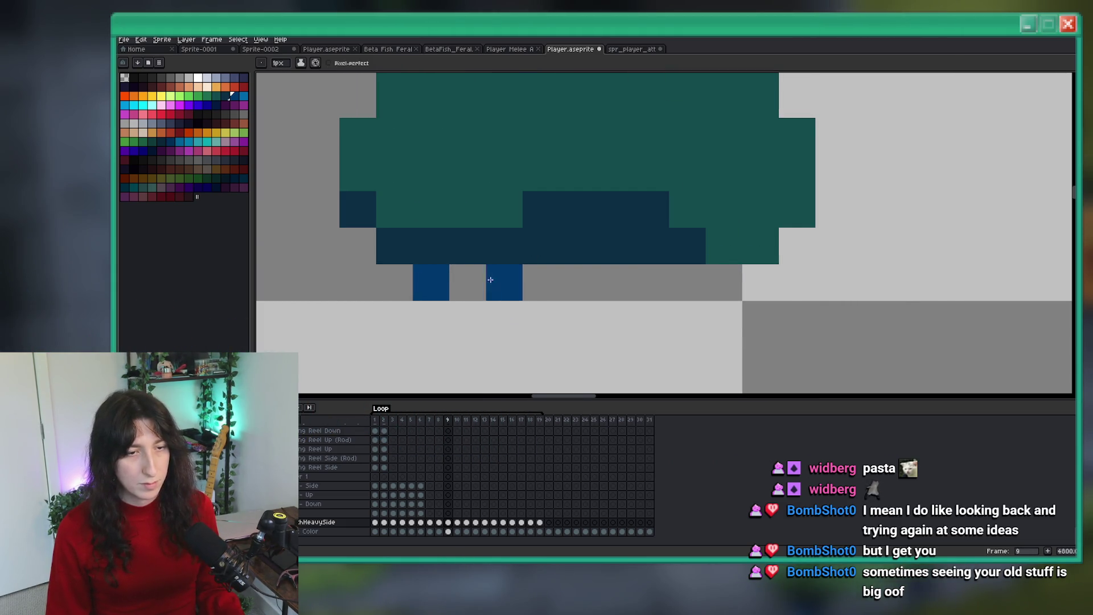
Step: Compare frames 8 and 9 to check the robe hem
scroll(517, 292, down, 6)
key(Left)
scroll(518, 292, up, 4)
key(alt)
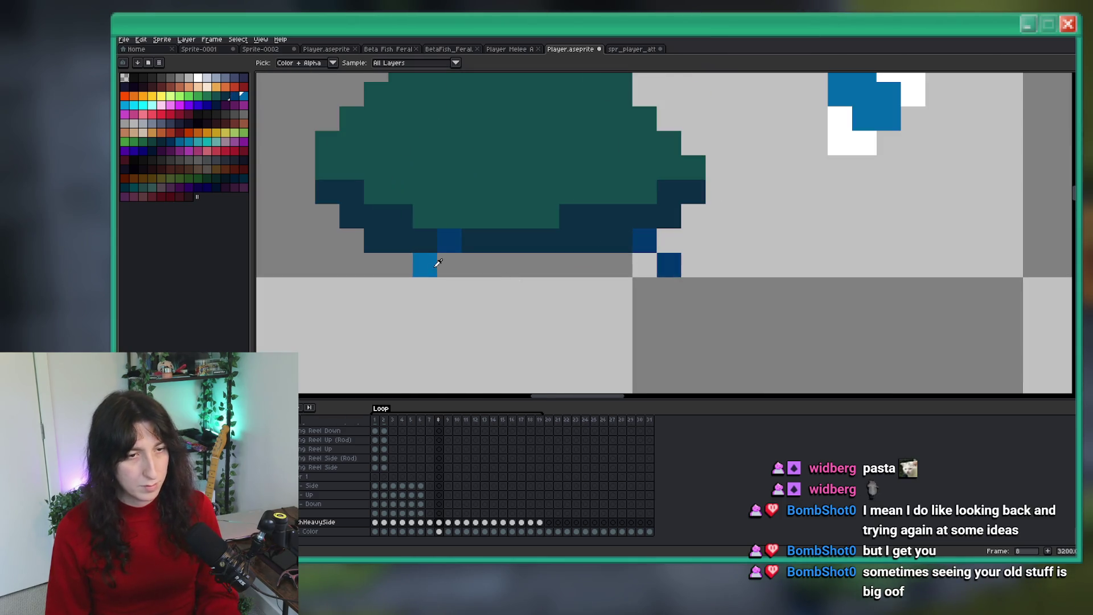
key(Right)
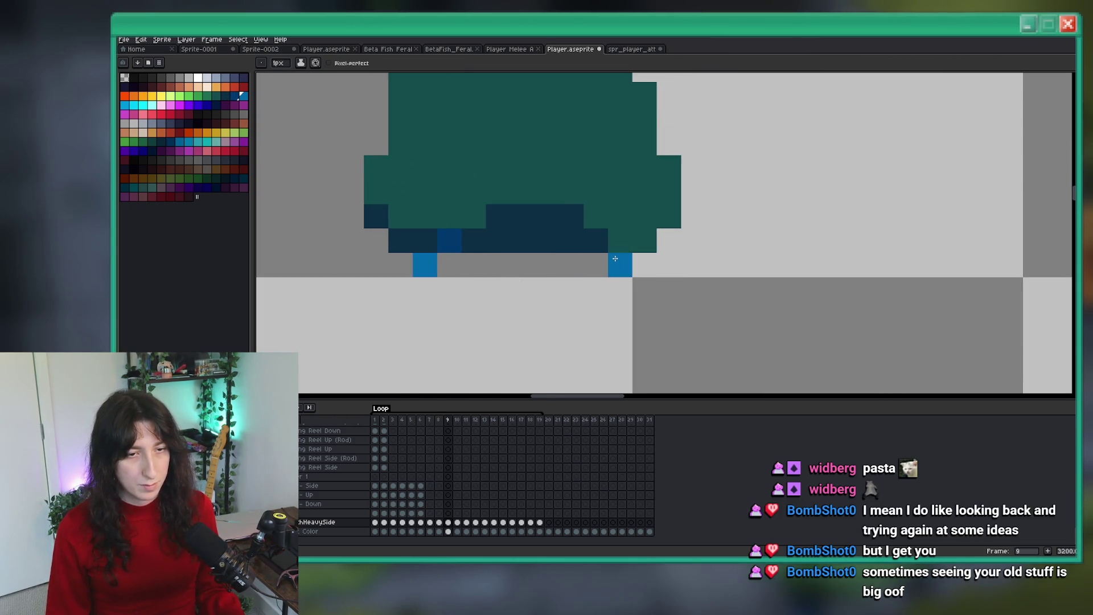
scroll(629, 297, down, 6)
key(Left)
key(Right)
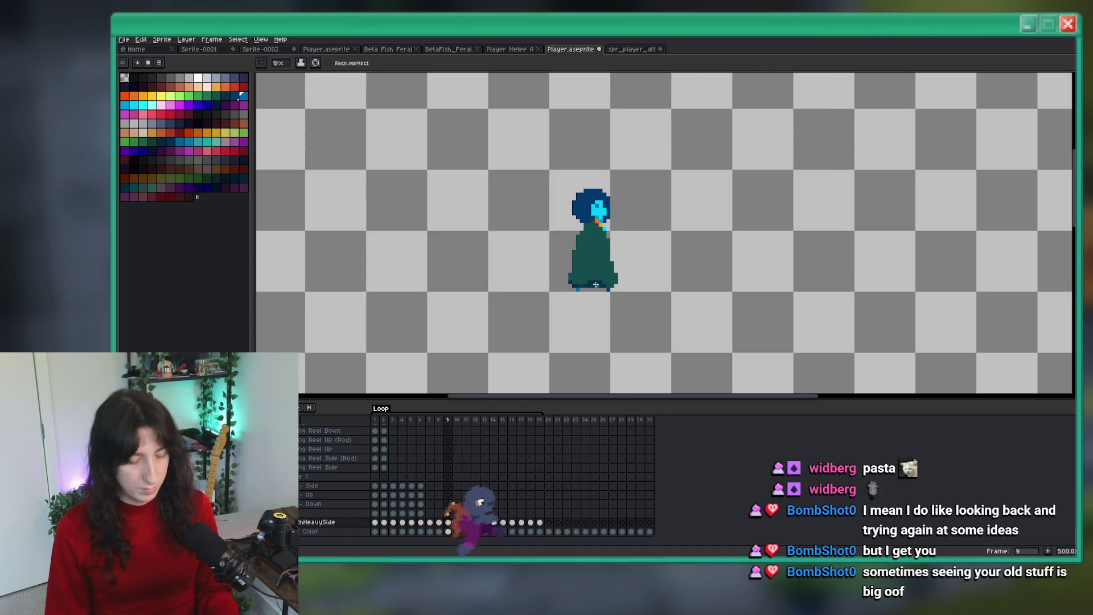
scroll(611, 281, up, 6)
key(alt)
Step: Add dark navy pixels along the frame 9 hem corners, then recheck against frame 8
alt+click(612, 282)
scroll(547, 286, down, 2)
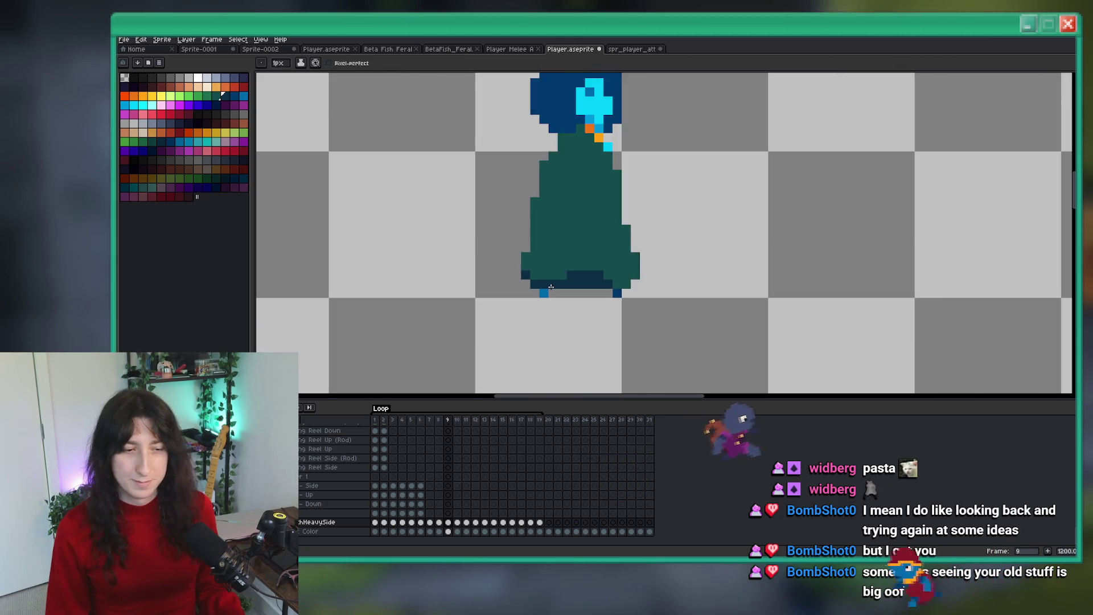
scroll(547, 285, up, 1)
click(490, 254)
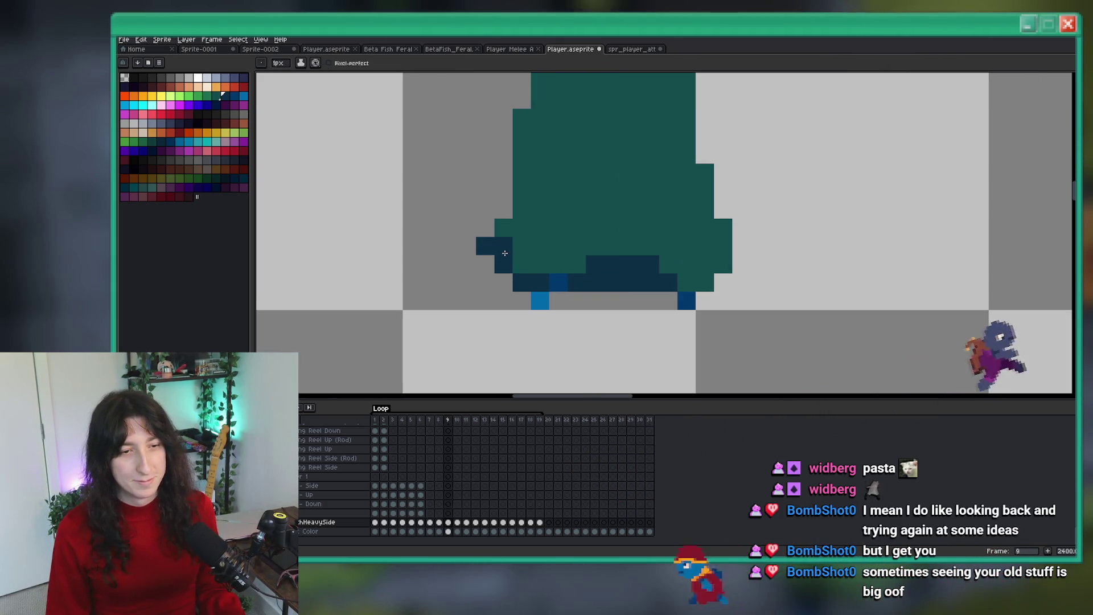
key(ctrl+z)
drag(485, 228, 522, 209)
scroll(529, 222, down, 3)
scroll(626, 218, up, 4)
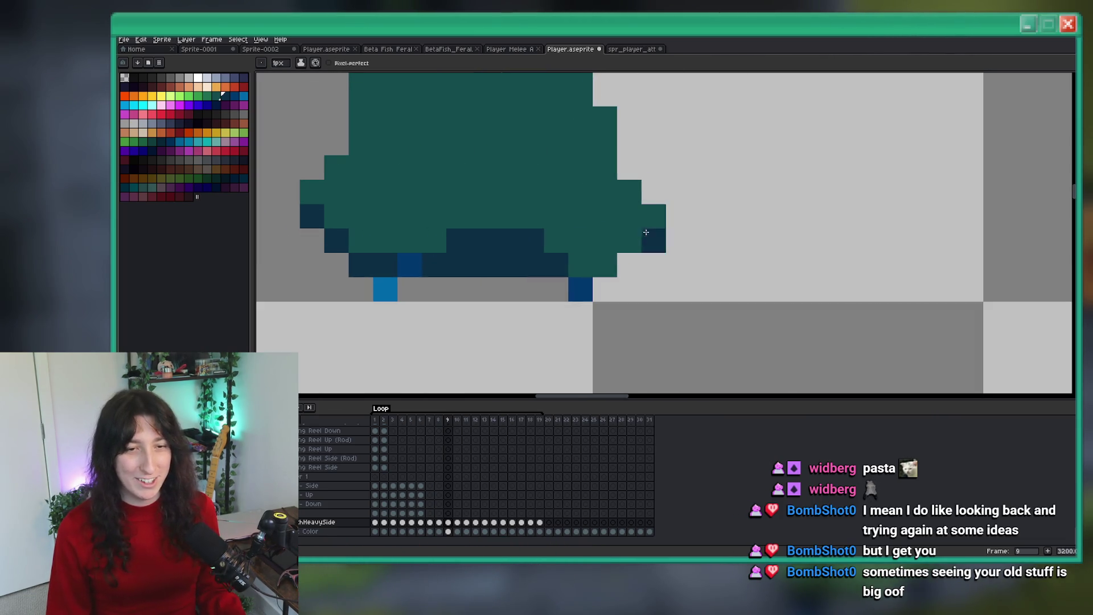
scroll(604, 242, down, 3)
key(comma)
scroll(638, 269, down, 1)
key(period)
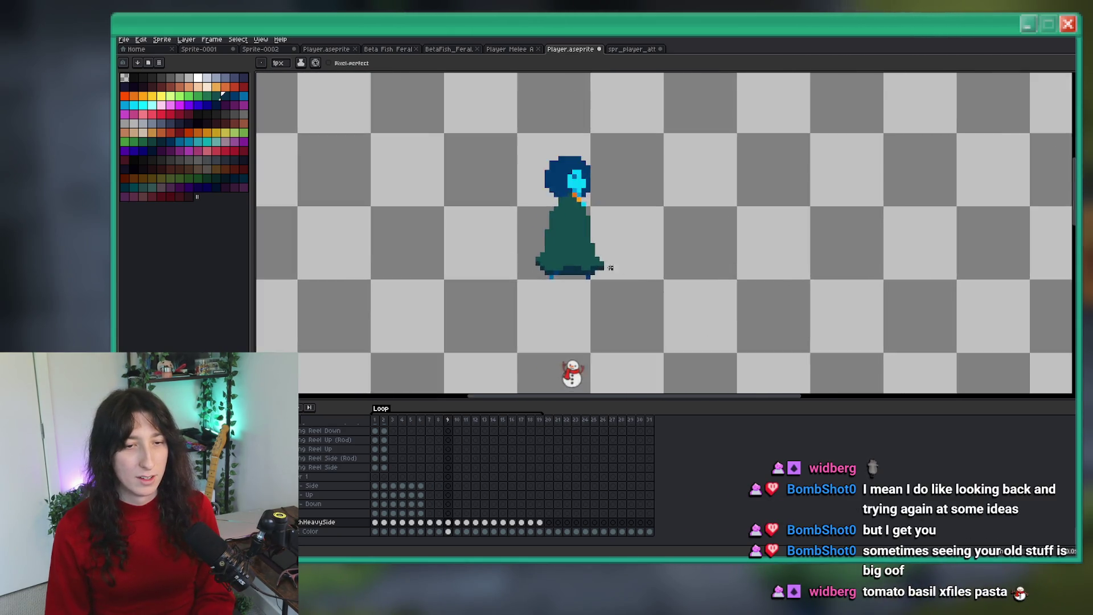
scroll(603, 268, up, 4)
Step: Undo the test pencil mark on the face and step forward through the attack frames
scroll(603, 258, down, 3)
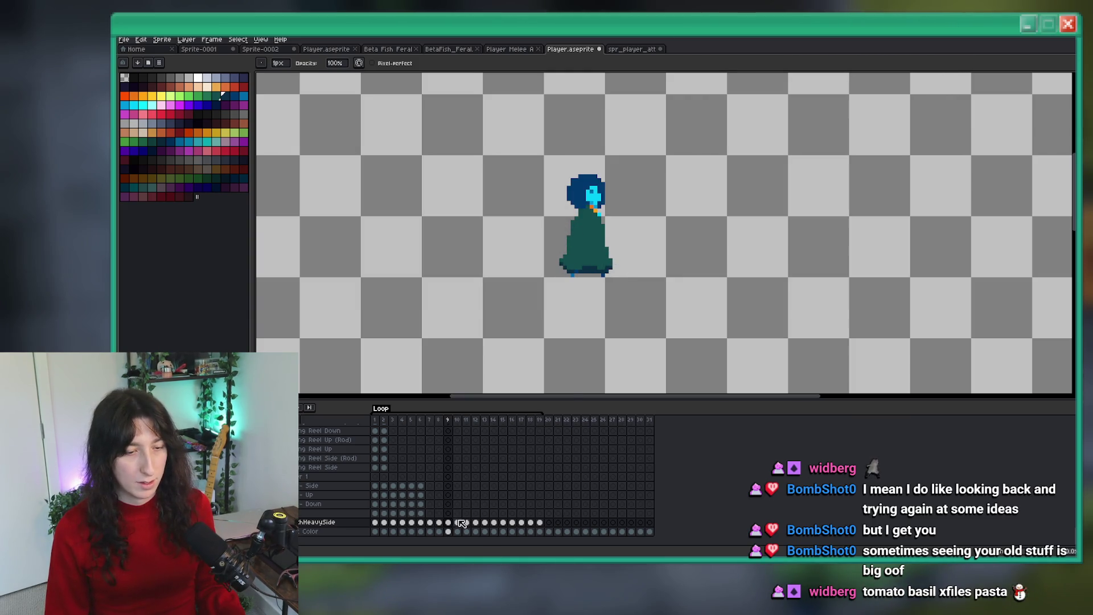
scroll(594, 192, up, 3)
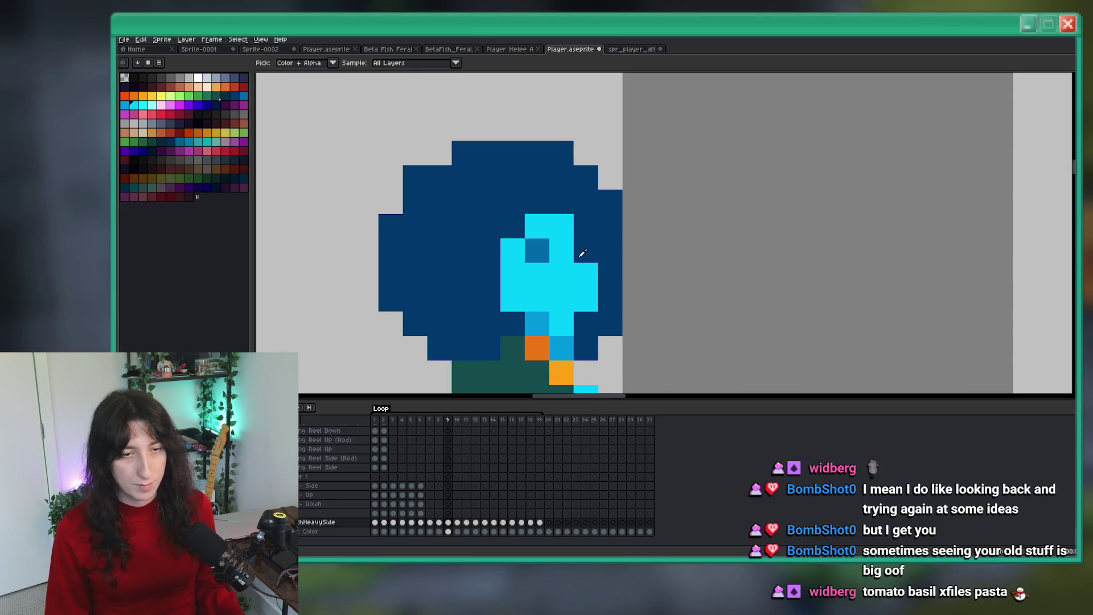
scroll(582, 253, down, 6)
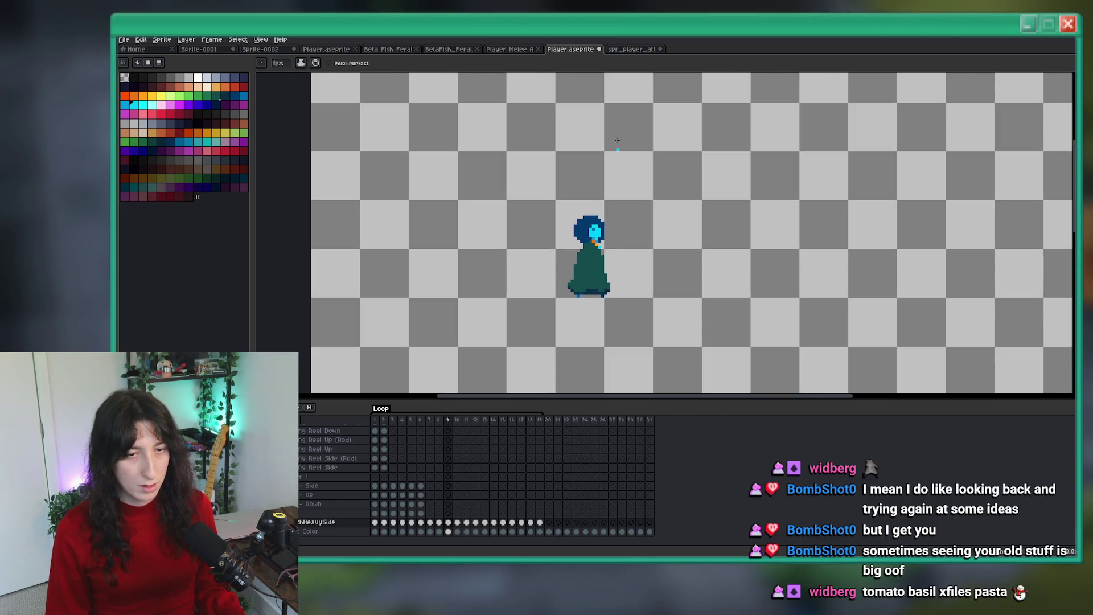
scroll(592, 228, up, 5)
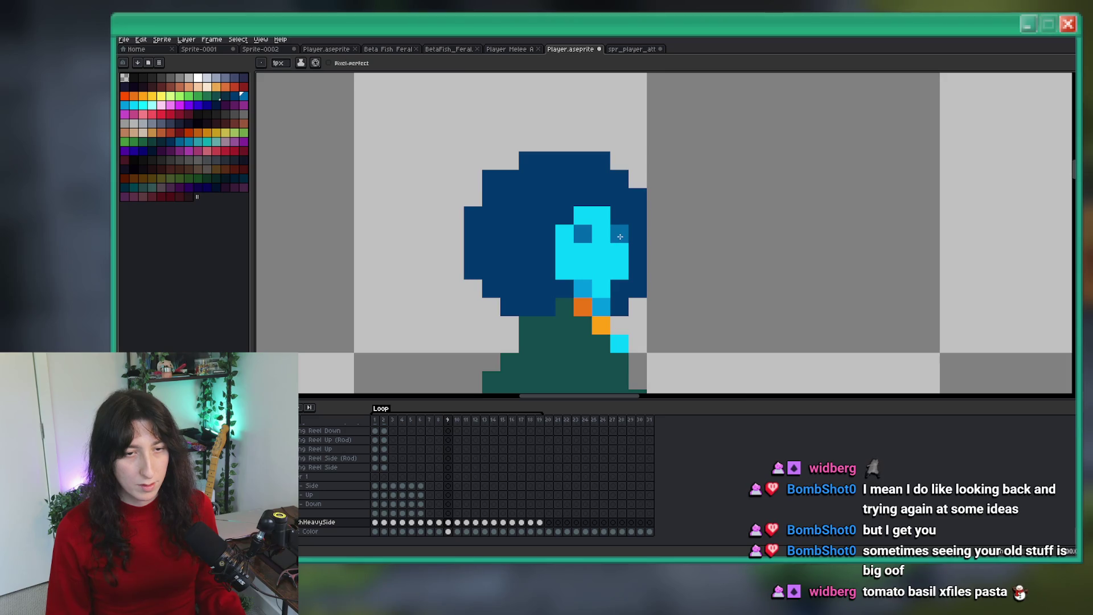
scroll(624, 244, down, 4)
key(ctrl+z)
click(458, 522)
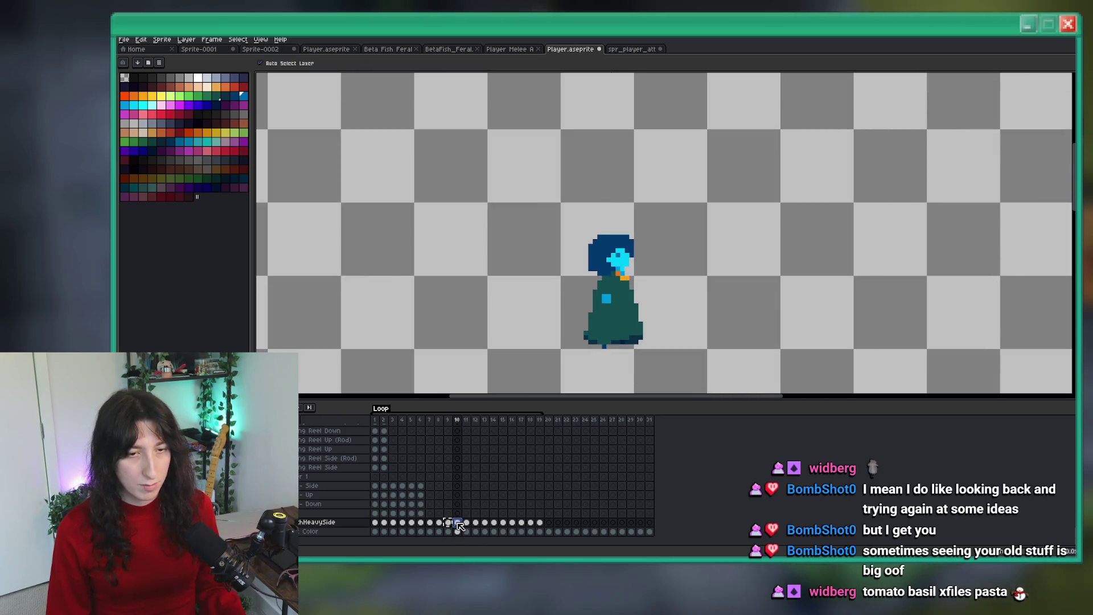
drag(612, 323, 579, 298)
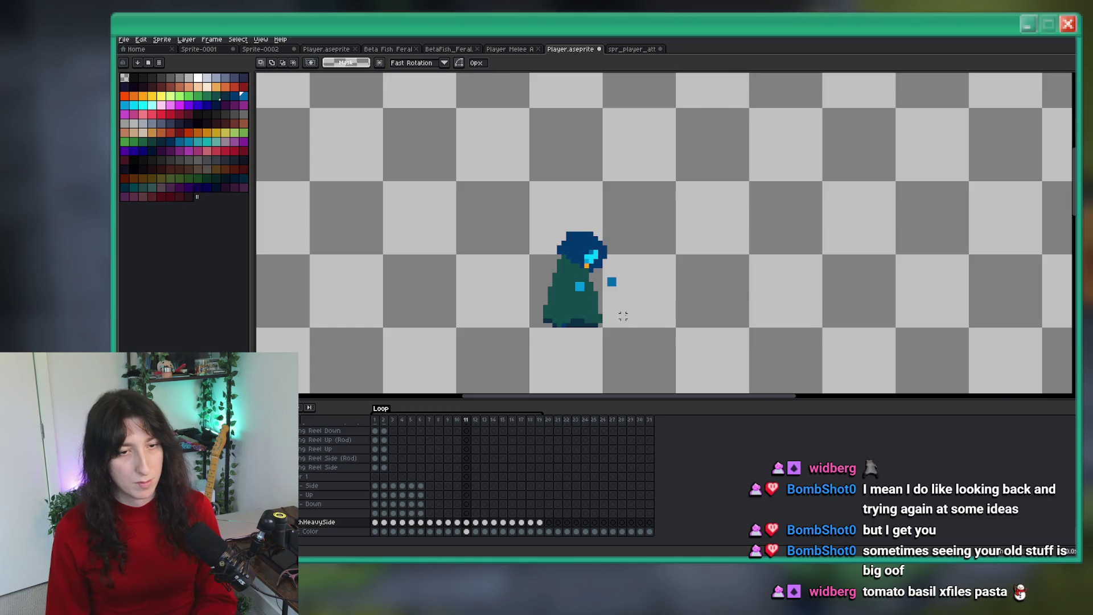
scroll(615, 302, down, 2)
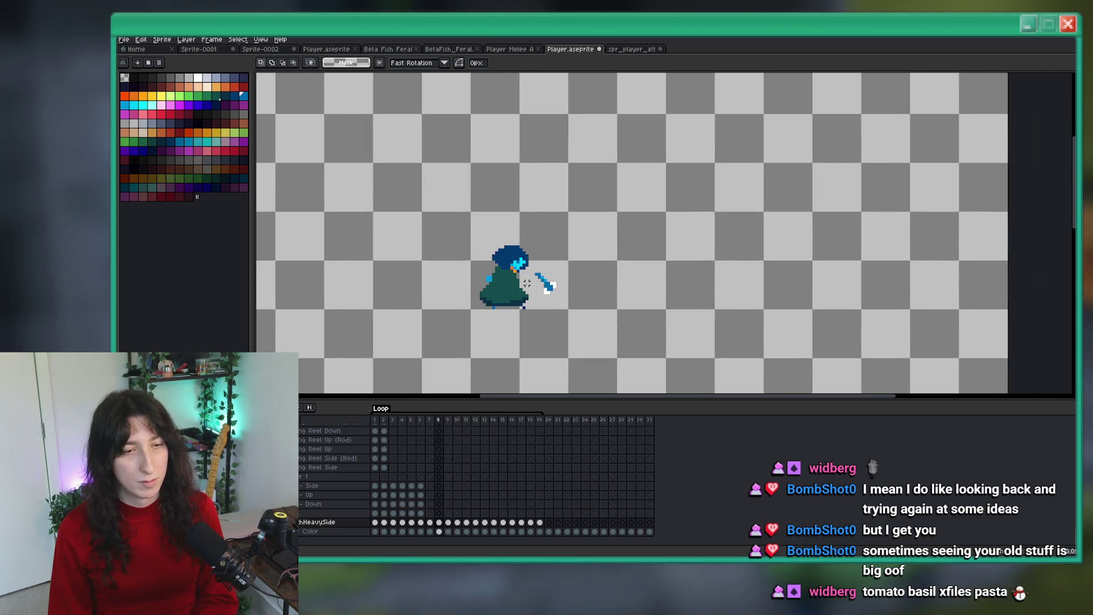
Step: Drop the black-and-white eye and sample colours from the cyan face on frame 9
scroll(520, 279, up, 4)
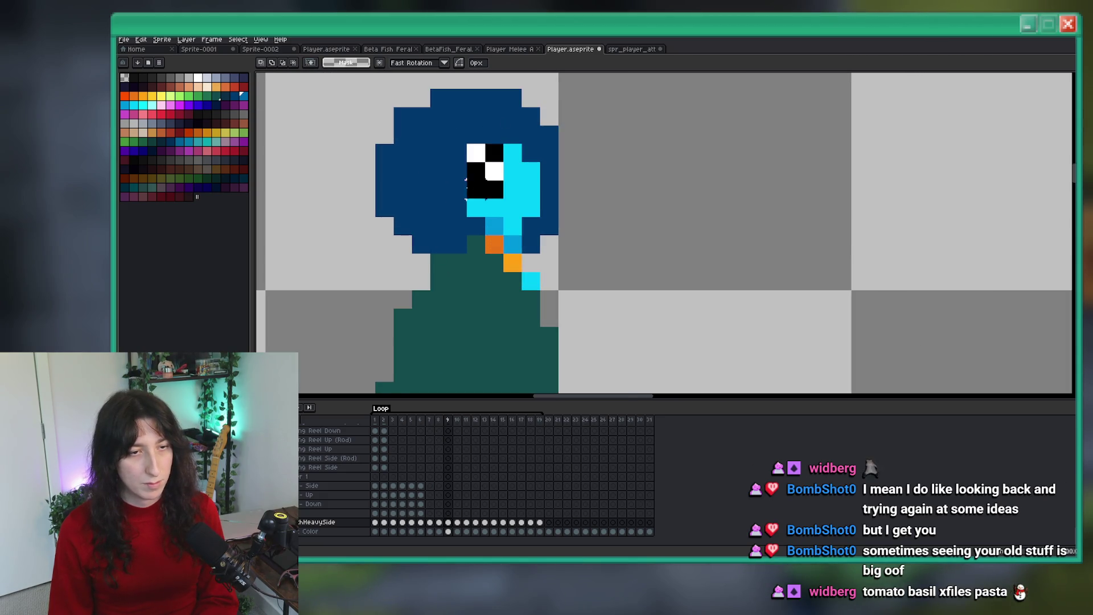
key(Escape)
key(i)
scroll(519, 188, up, 1)
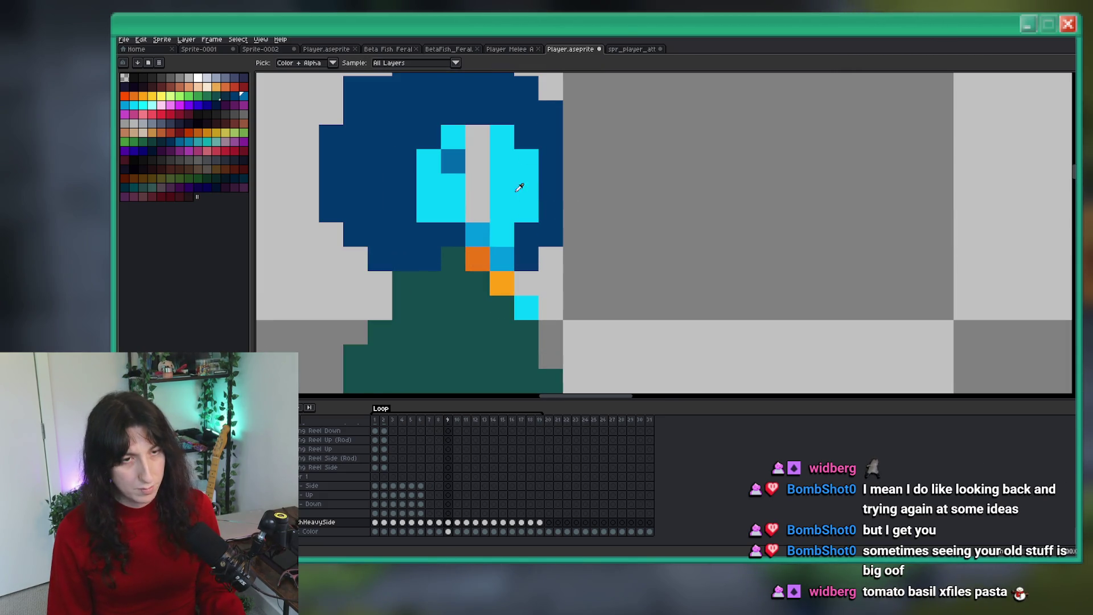
scroll(478, 185, down, 5)
scroll(479, 190, up, 4)
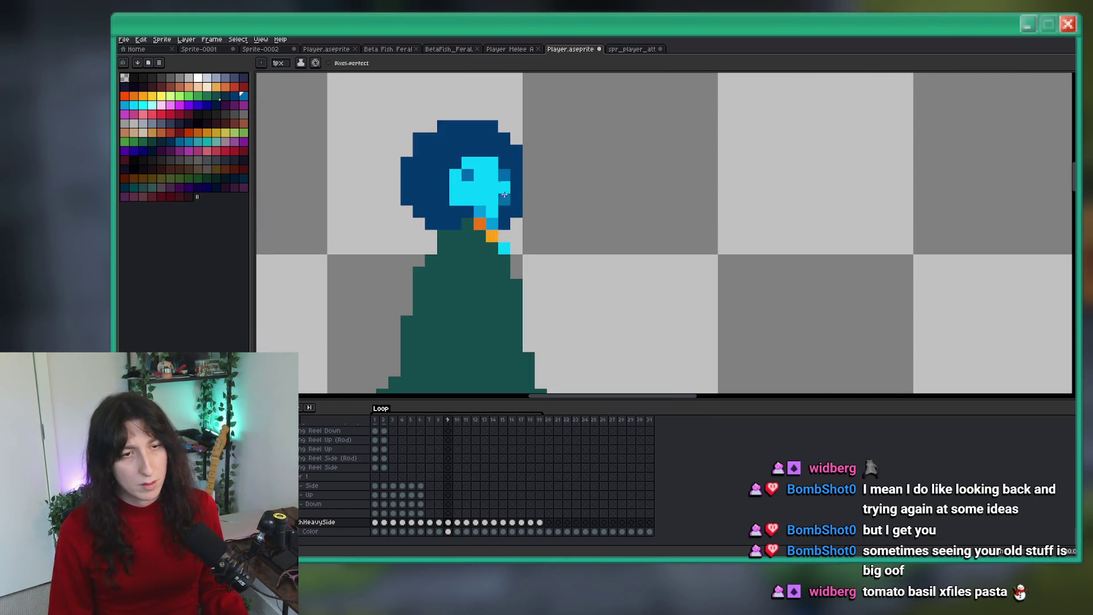
scroll(504, 195, down, 4)
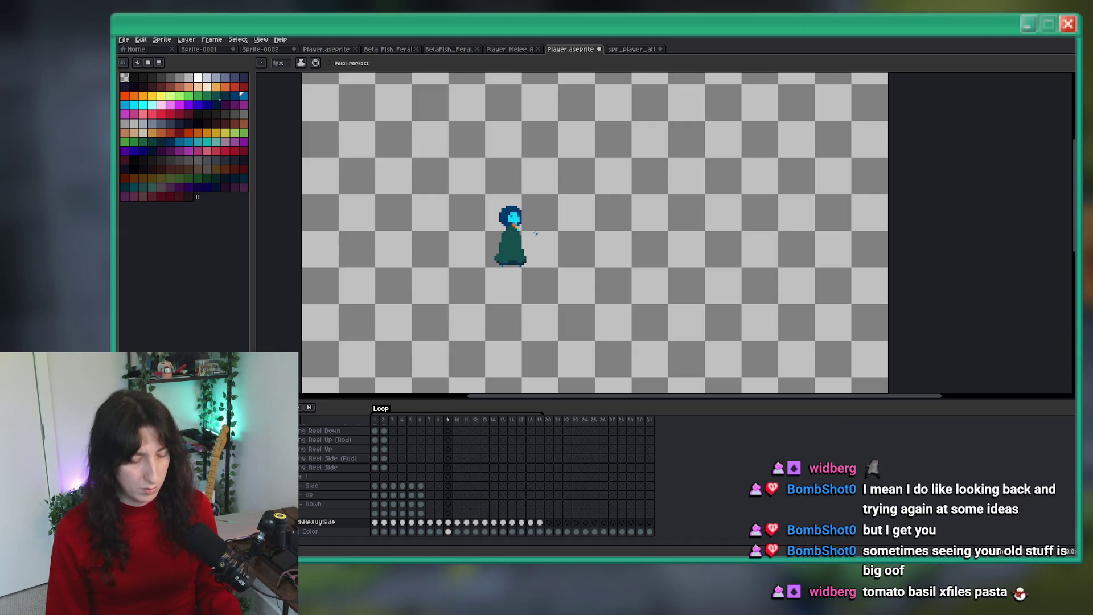
key(i)
scroll(519, 216, up, 4)
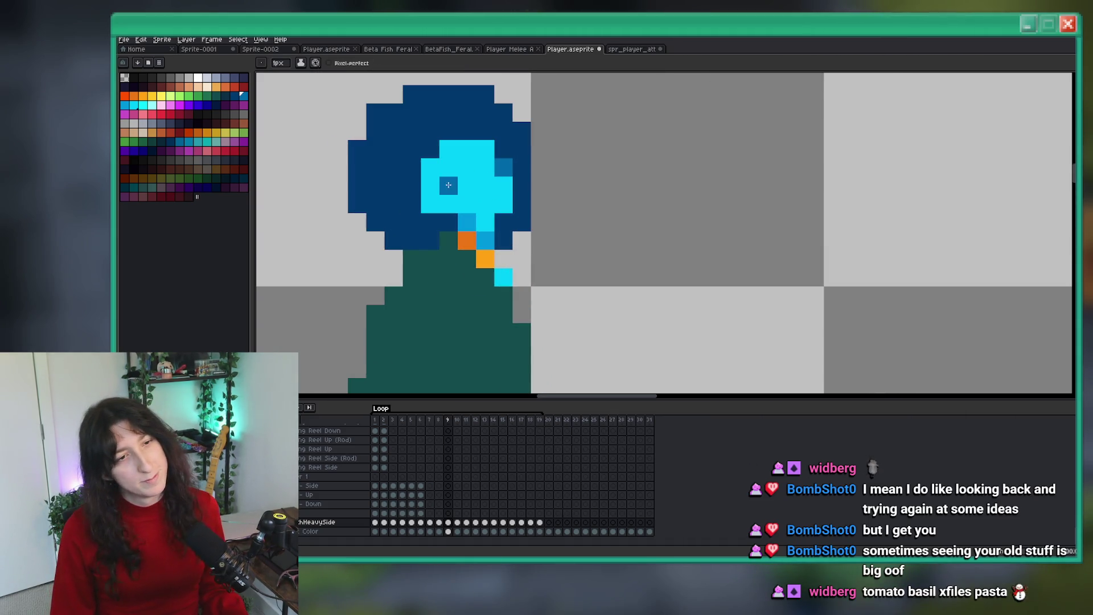
scroll(504, 174, down, 4)
key(i)
scroll(502, 141, up, 3)
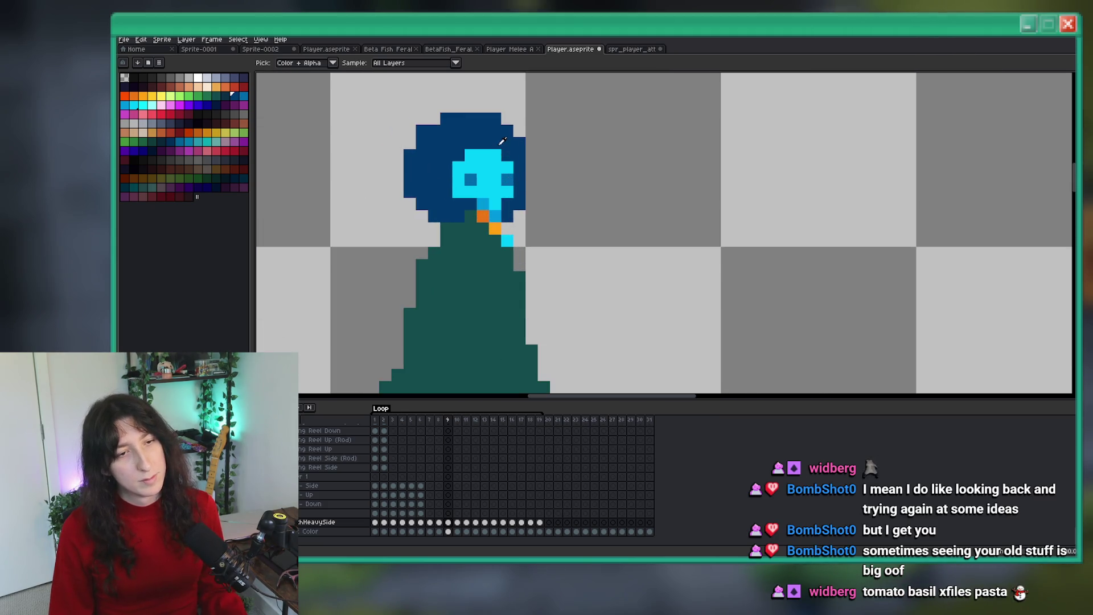
scroll(462, 158, down, 5)
scroll(510, 206, up, 1)
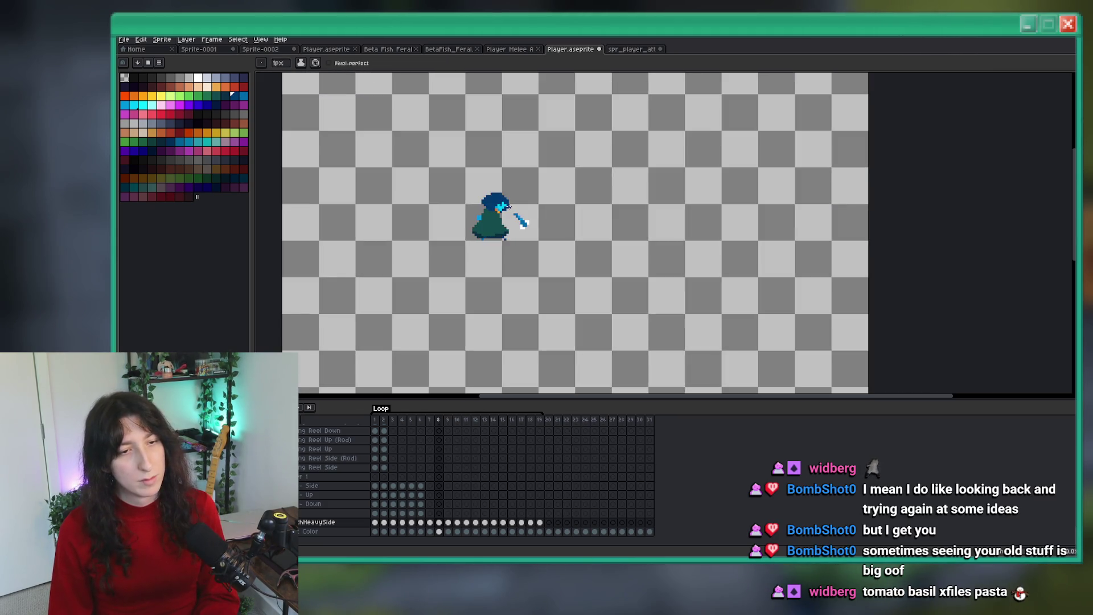
key(i)
scroll(496, 201, up, 4)
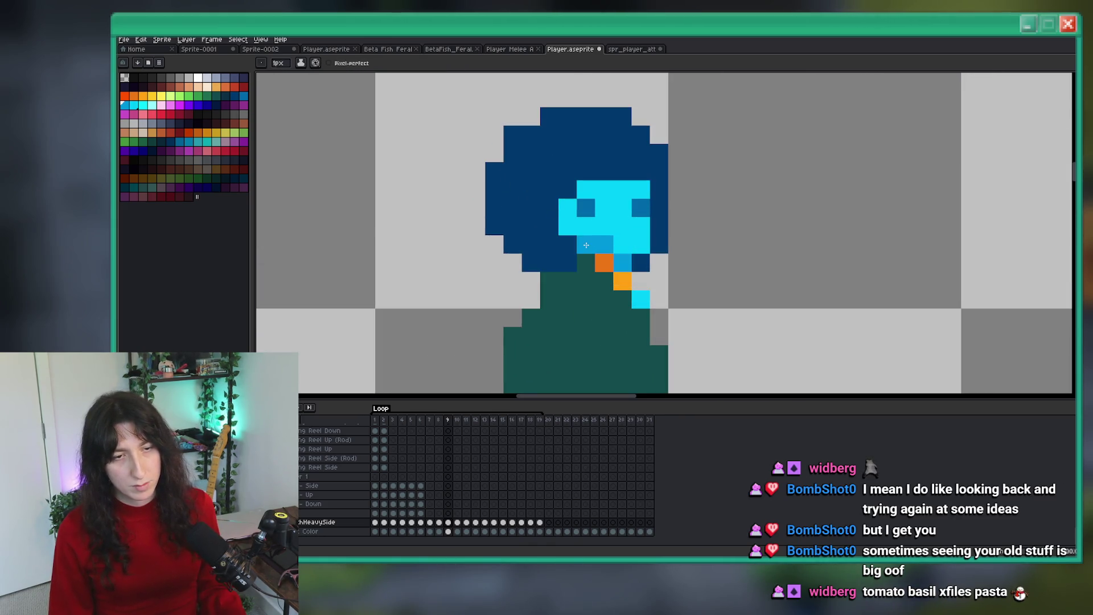
scroll(586, 245, down, 5)
Step: Redraw the dark eye pixels on the face, undoing the unwanted pencil mark
scroll(577, 242, up, 4)
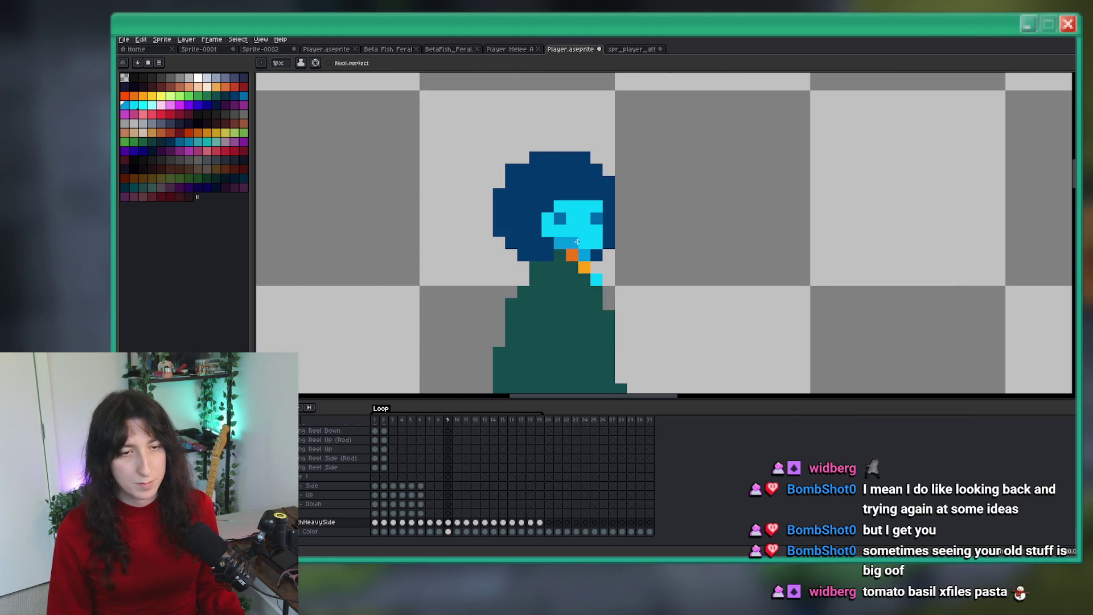
scroll(565, 246, down, 5)
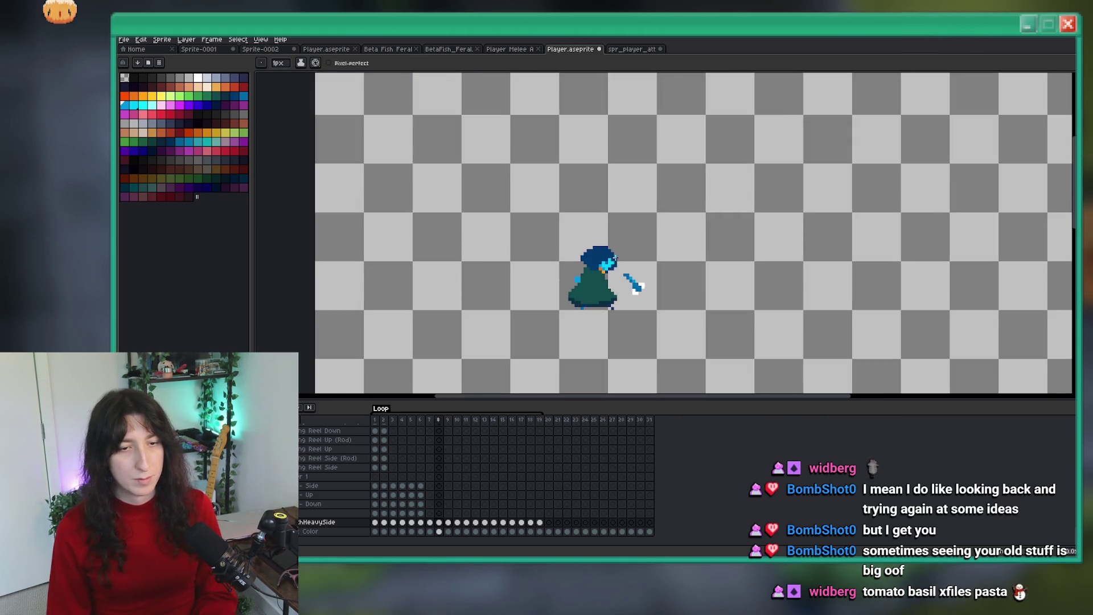
scroll(563, 250, up, 1)
scroll(563, 251, up, 1)
scroll(501, 228, up, 3)
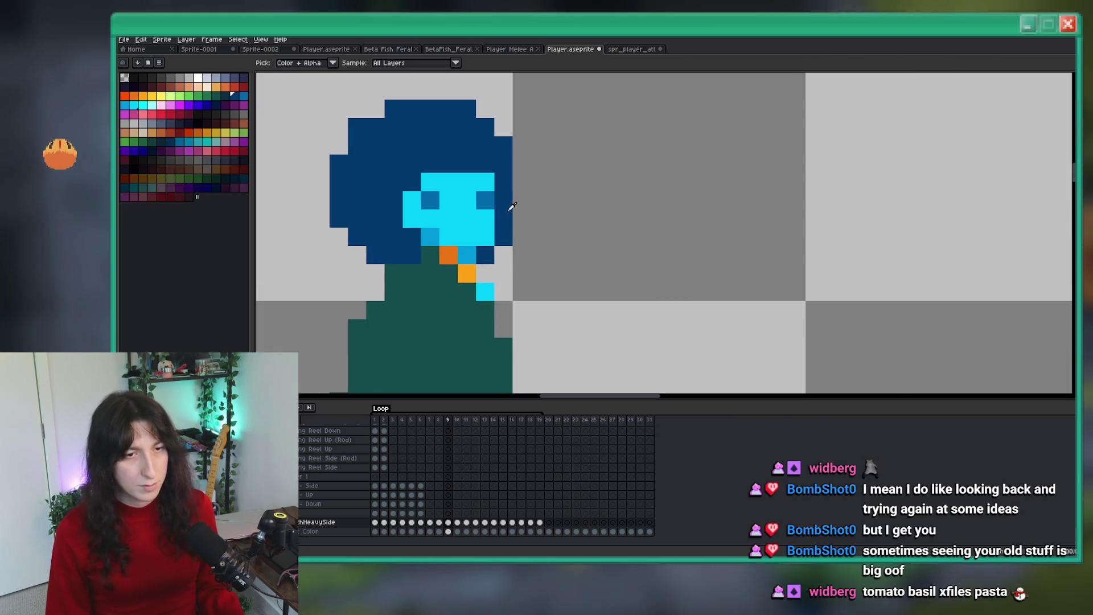
scroll(476, 160, down, 3)
scroll(478, 165, down, 3)
scroll(490, 182, up, 4)
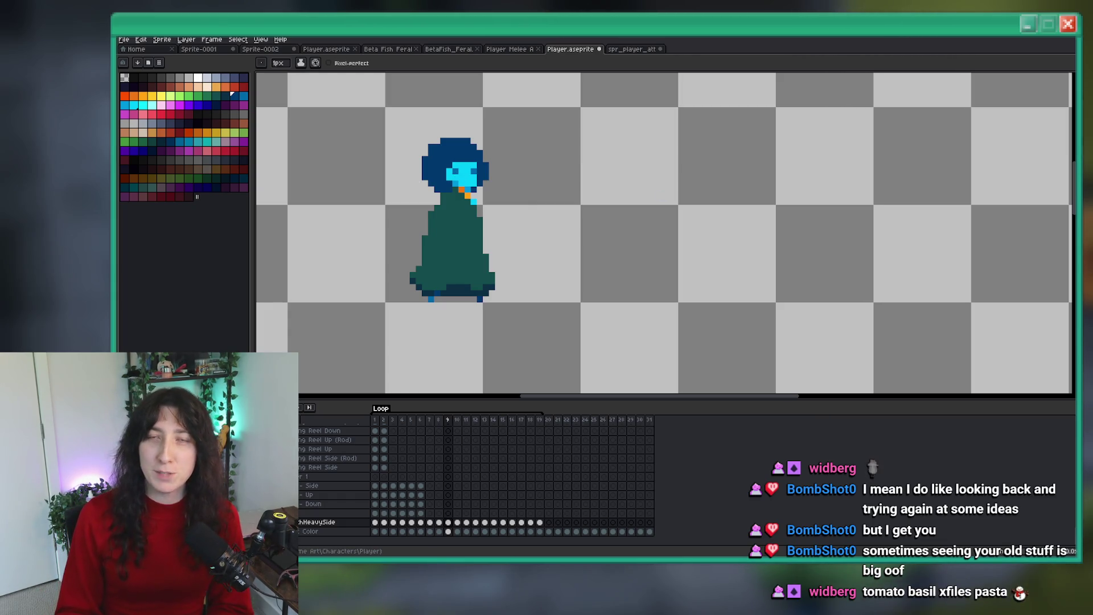
scroll(845, 233, down, 2)
scroll(771, 217, up, 3)
scroll(717, 180, down, 1)
scroll(731, 79, down, 1)
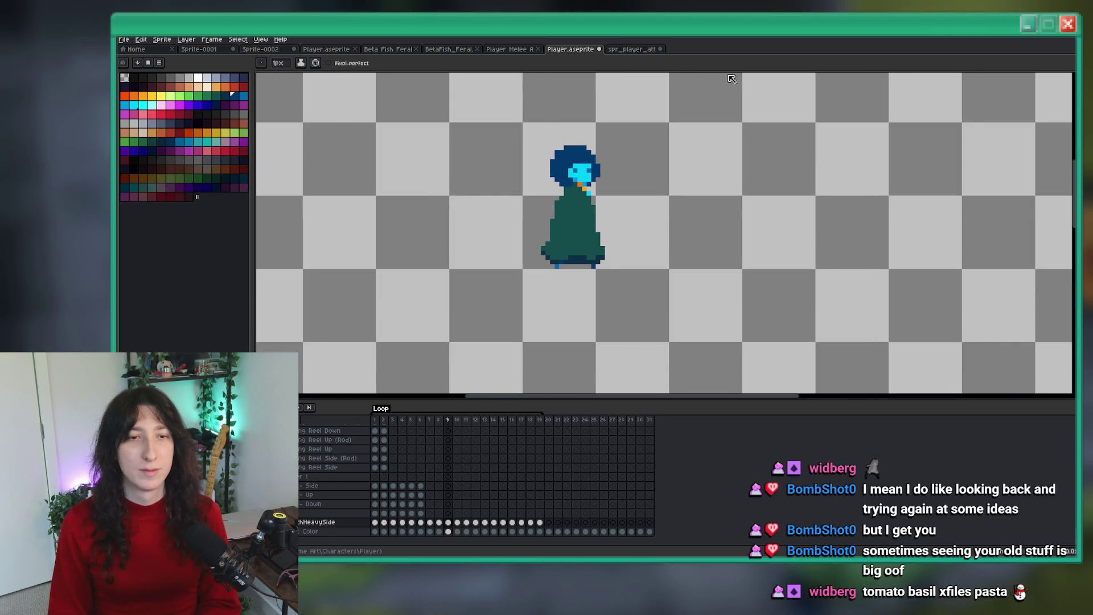
scroll(731, 79, down, 1)
scroll(685, 93, up, 1)
scroll(663, 140, down, 1)
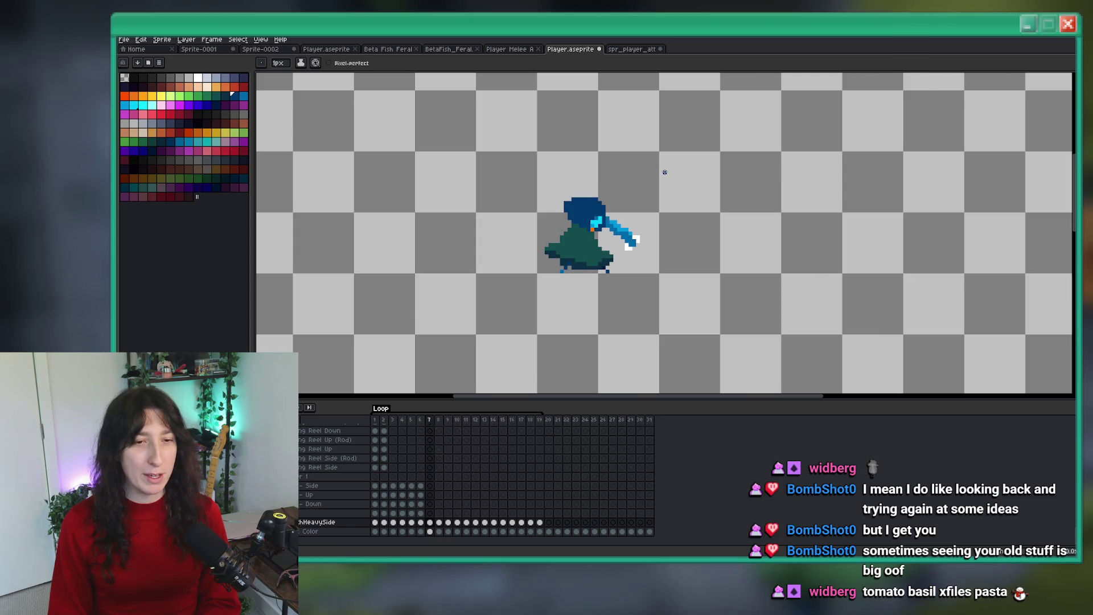
scroll(621, 176, up, 2)
key(alt)
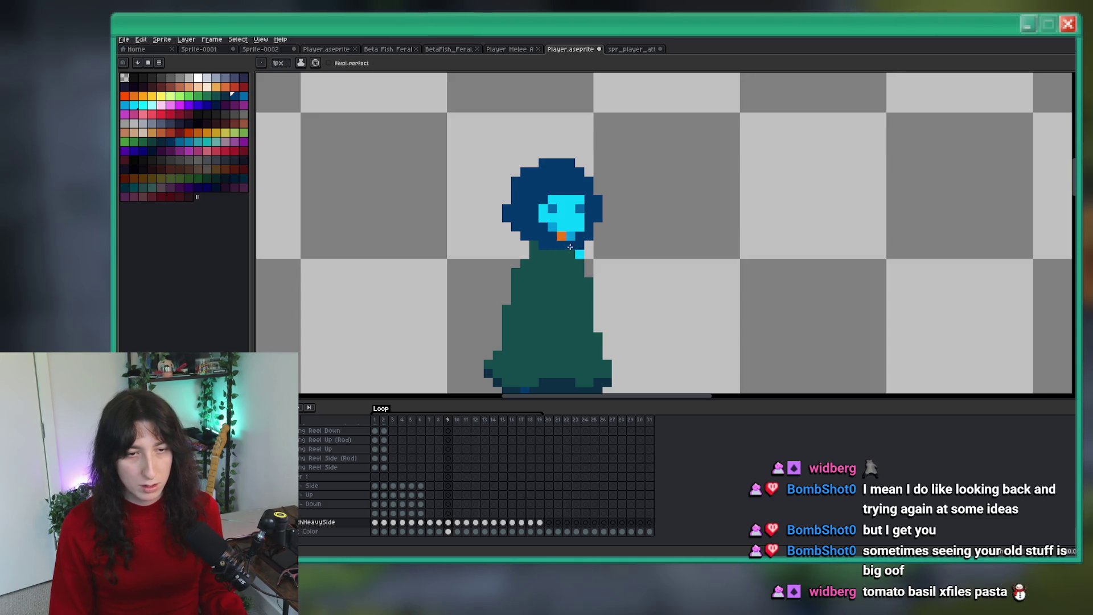
scroll(583, 244, down, 2)
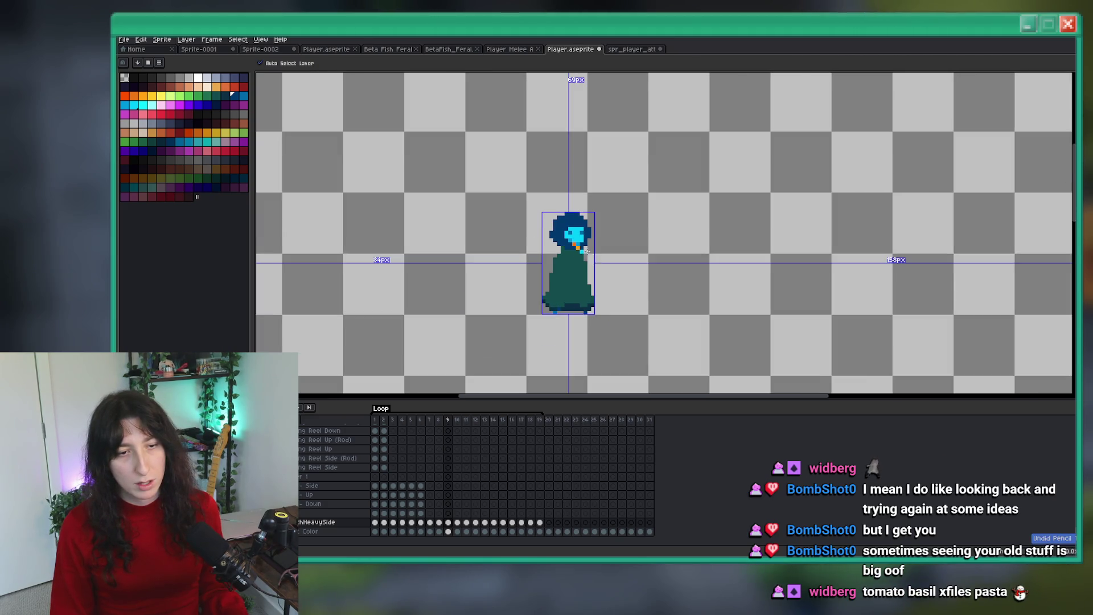
scroll(592, 239, up, 2)
key(ctrl+z)
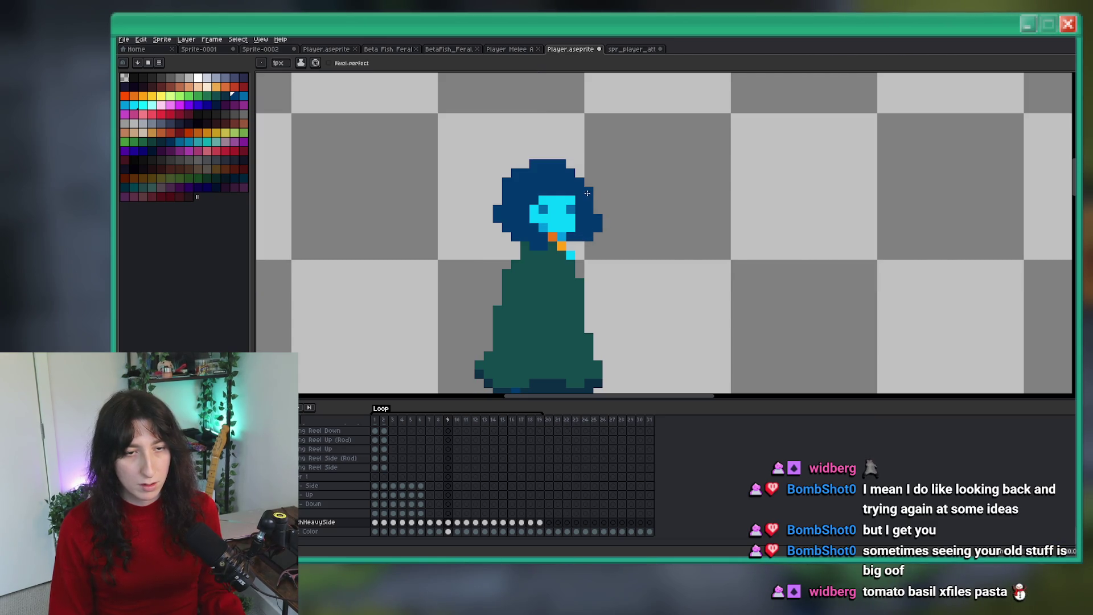
scroll(587, 194, down, 4)
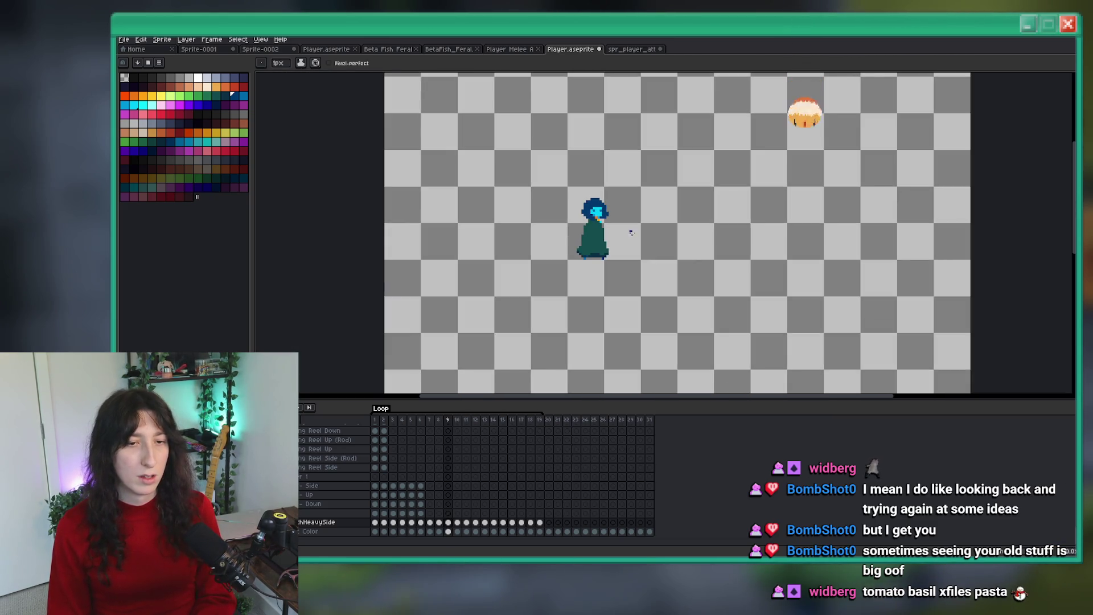
drag(631, 233, 575, 238)
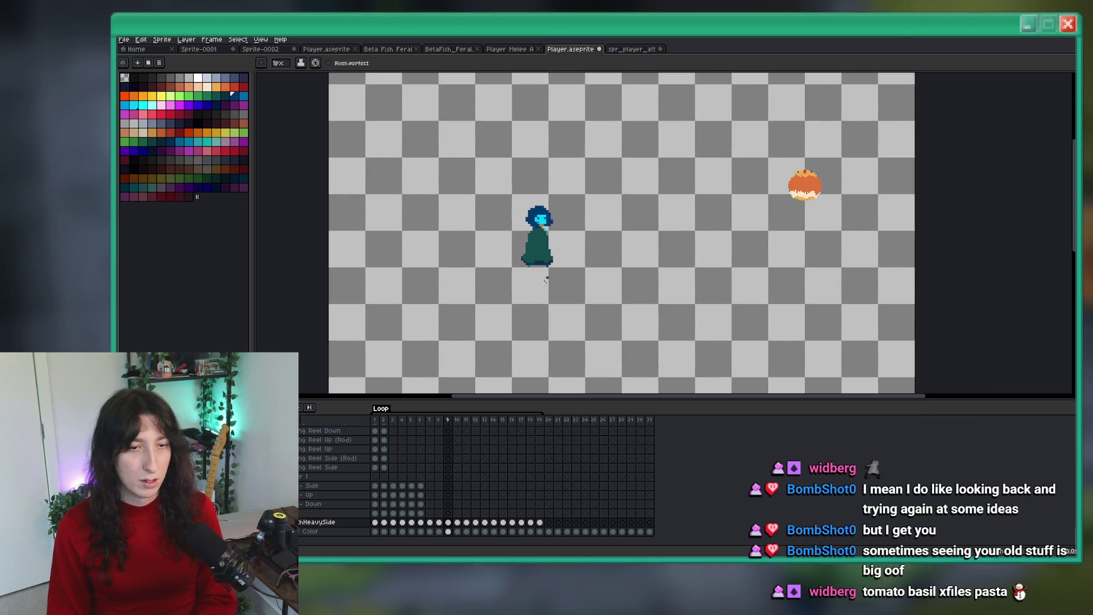
Step: Go to frame 10 of the side attack and zoom in on the character
click(461, 524)
key(plus)
key(plus)
key(plus)
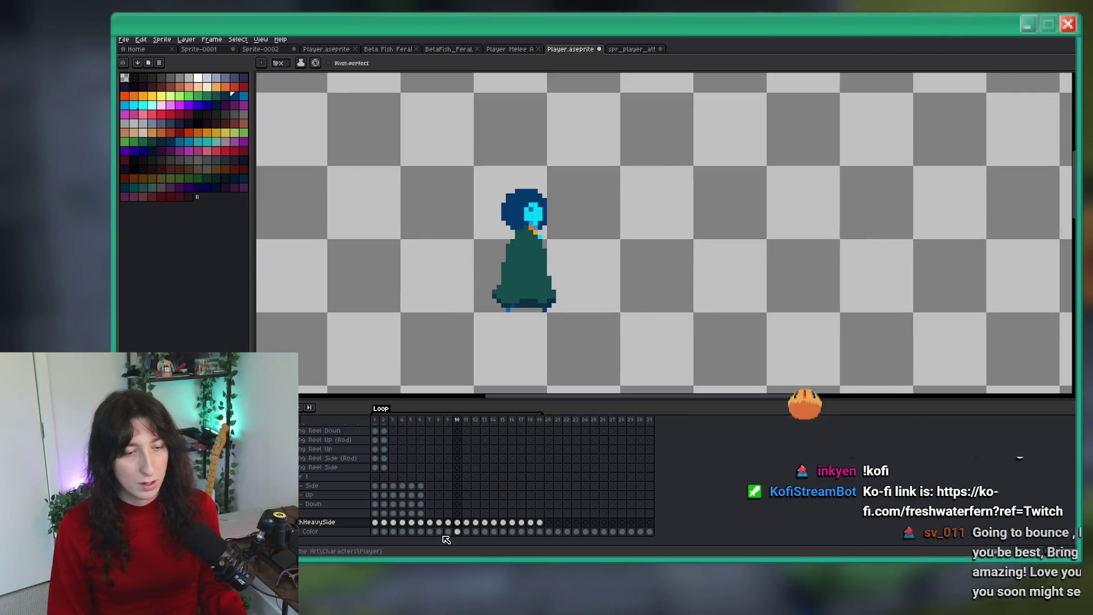
scroll(533, 217, up, 3)
scroll(501, 213, up, 3)
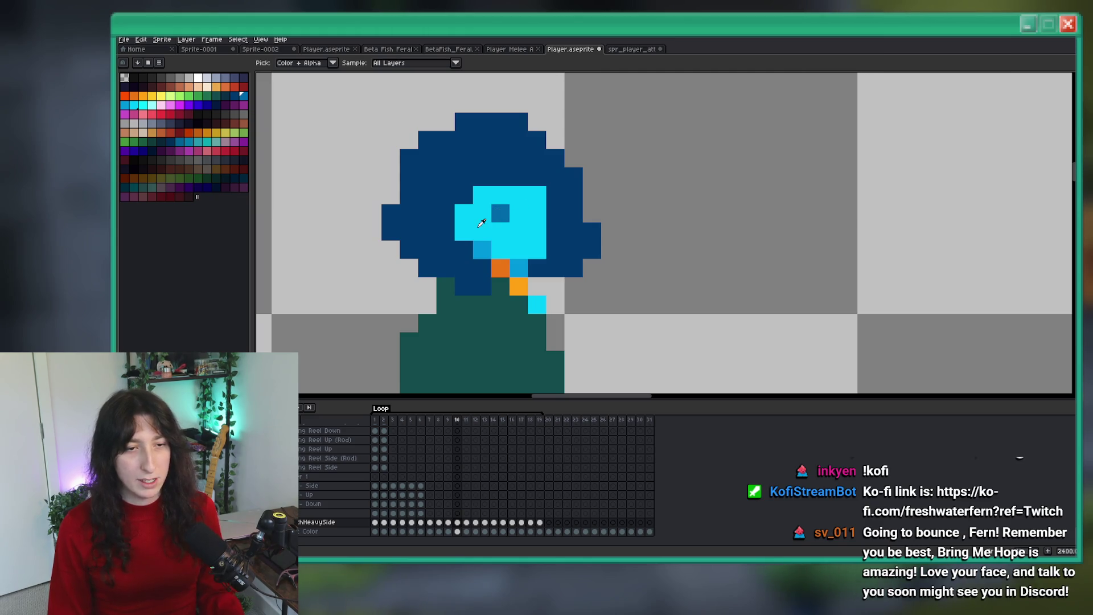
Step: Paint the face's top-left corner pixel in the dark hair blue
alt+click(481, 222)
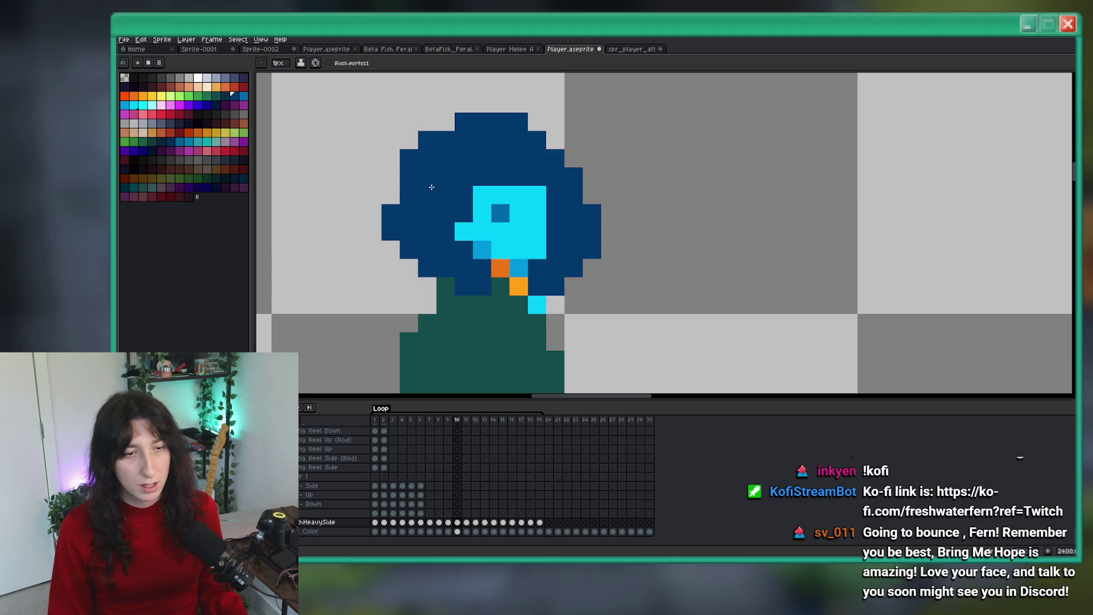
click(451, 127)
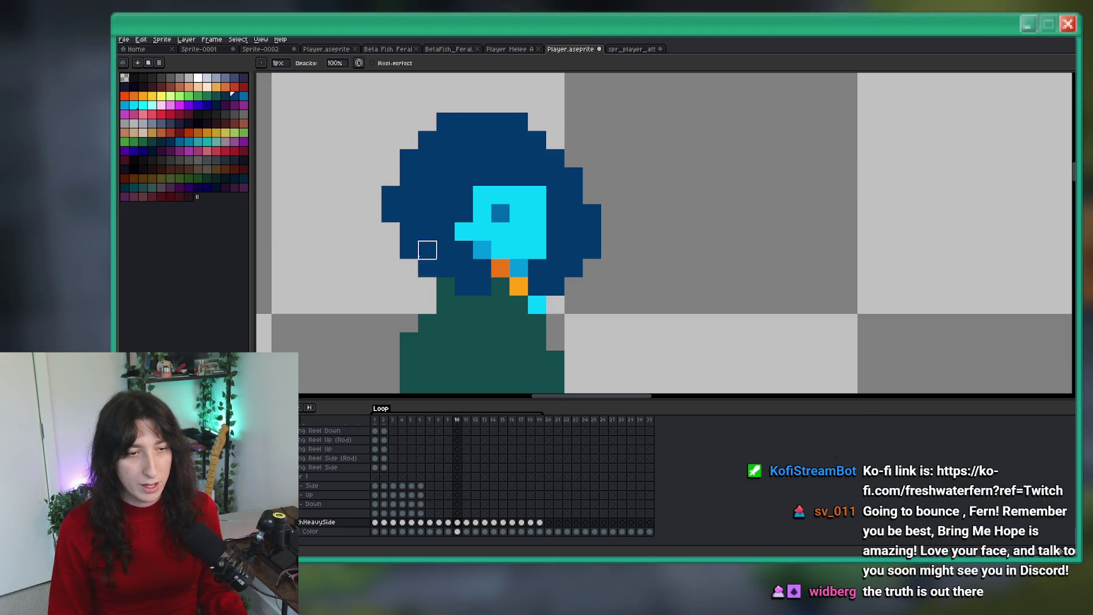
scroll(427, 249, down, 6)
key(Right)
scroll(495, 244, up, 5)
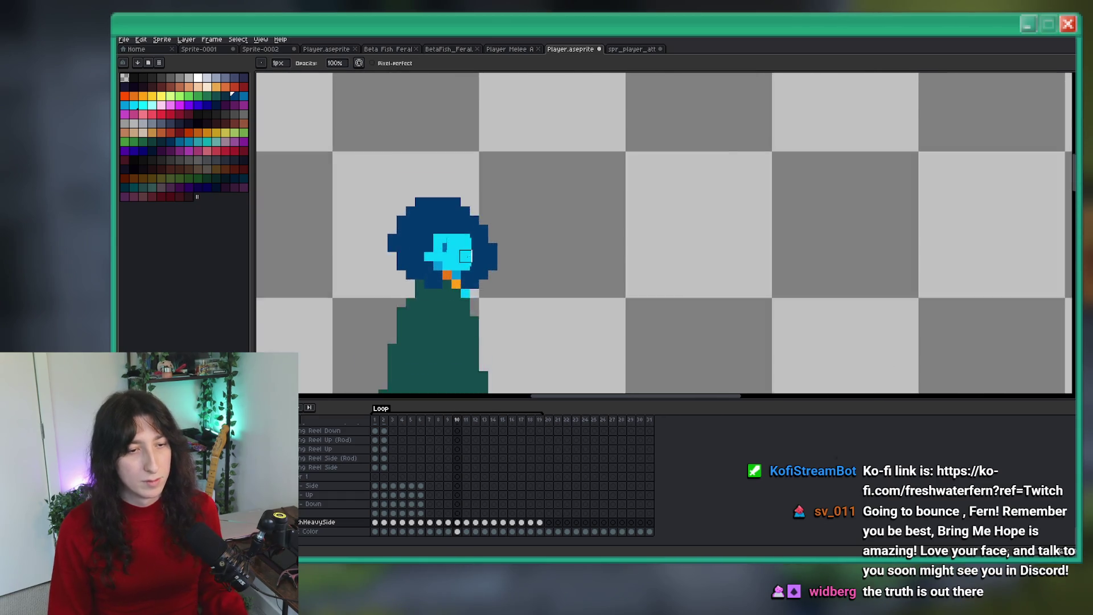
scroll(478, 292, down, 5)
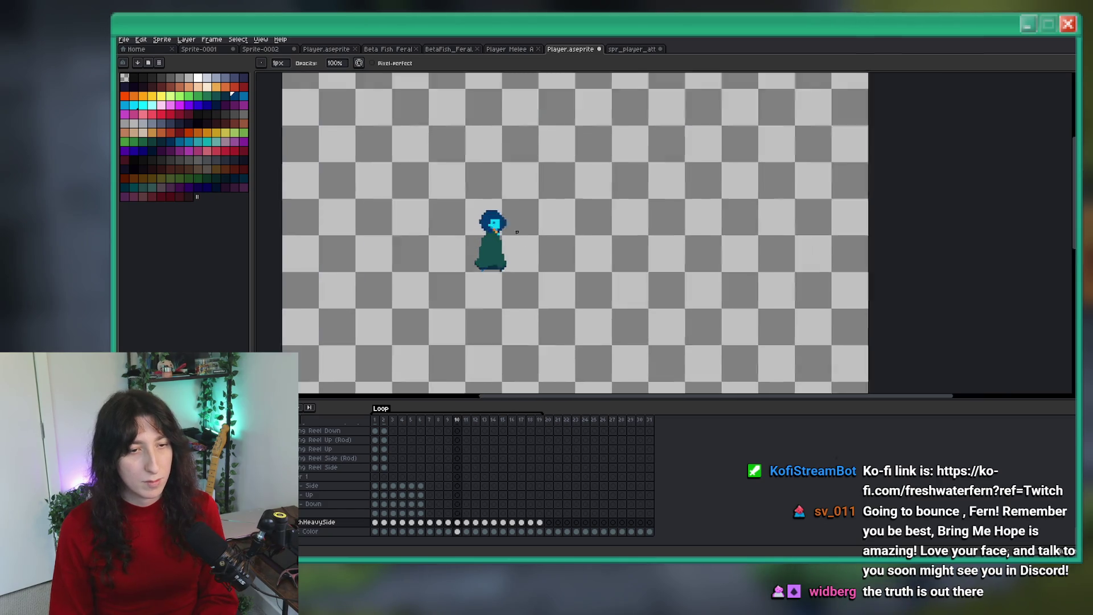
scroll(480, 203, up, 4)
scroll(518, 232, down, 4)
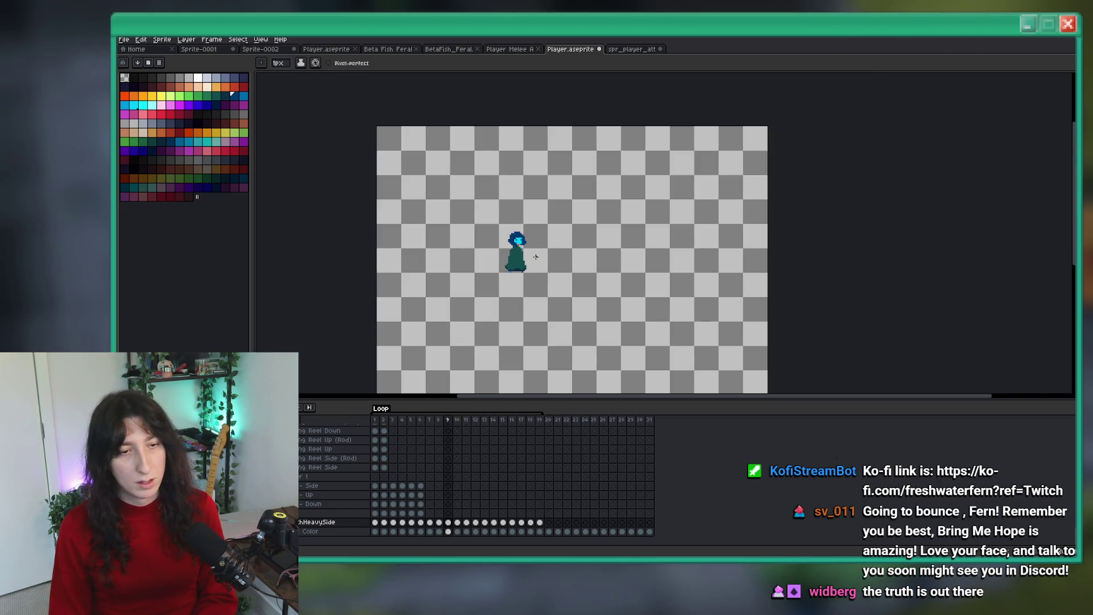
scroll(535, 256, up, 3)
scroll(583, 264, down, 2)
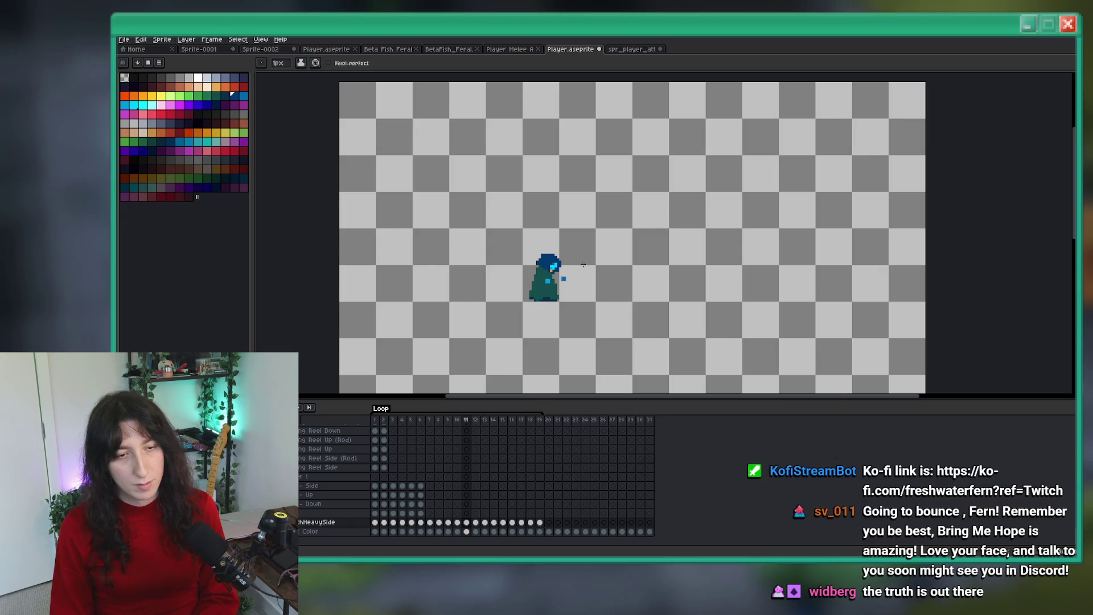
scroll(582, 264, up, 2)
Step: Sample the foot's blue from the sprite and set light blue as the drawing colour
key(m)
mouse_move(596, 188)
mouse_down()
mouse_move(500, 298)
mouse_move(479, 298)
mouse_up()
key(ctrl+d)
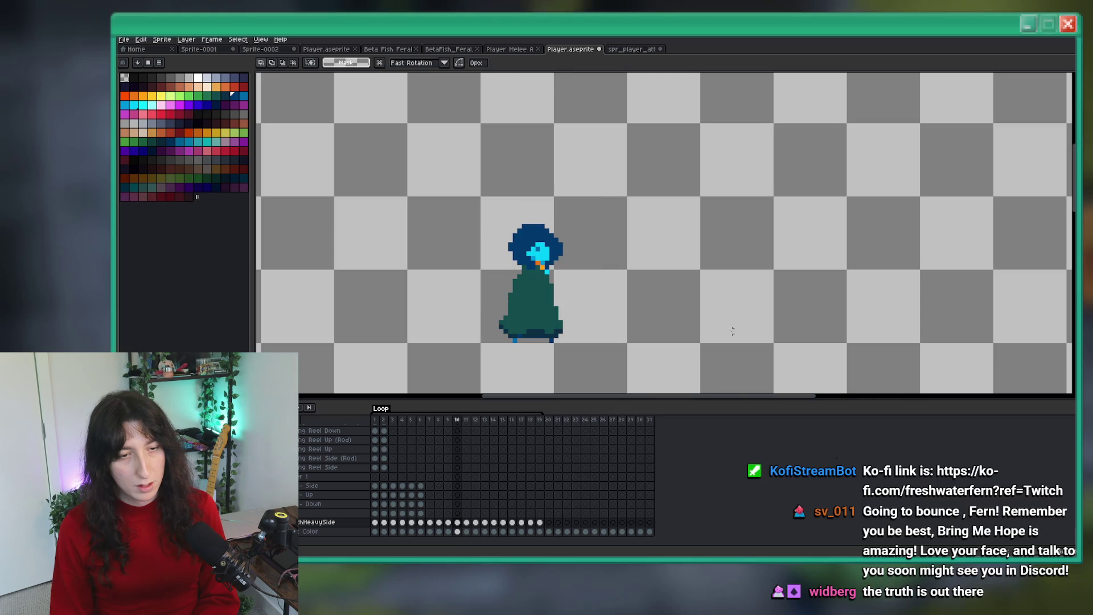
drag(592, 325, 643, 289)
key(i)
scroll(632, 299, up, 3)
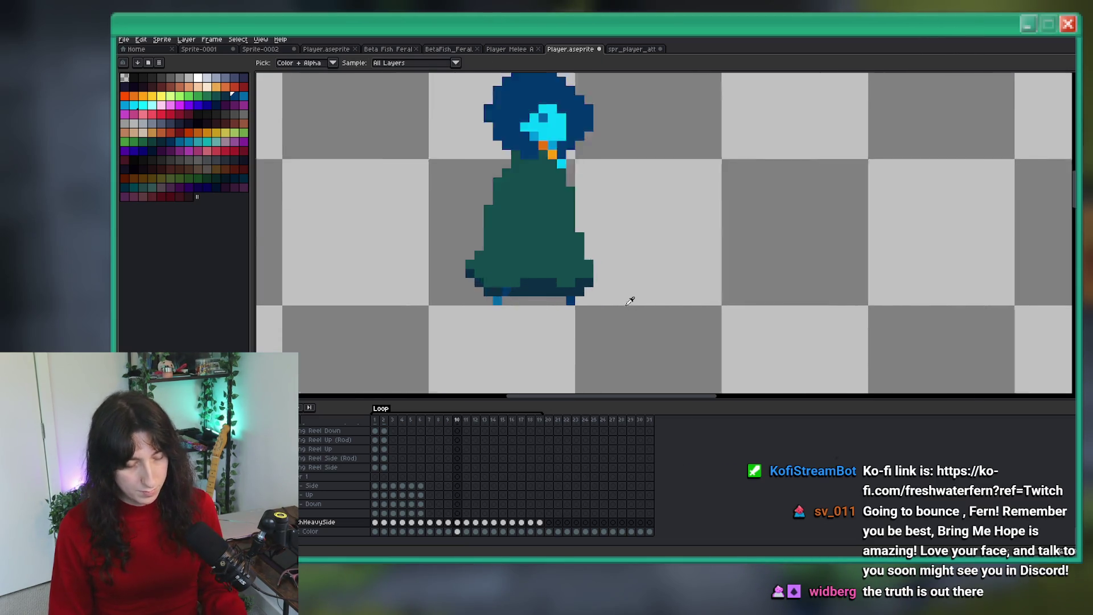
key(b)
click(580, 304)
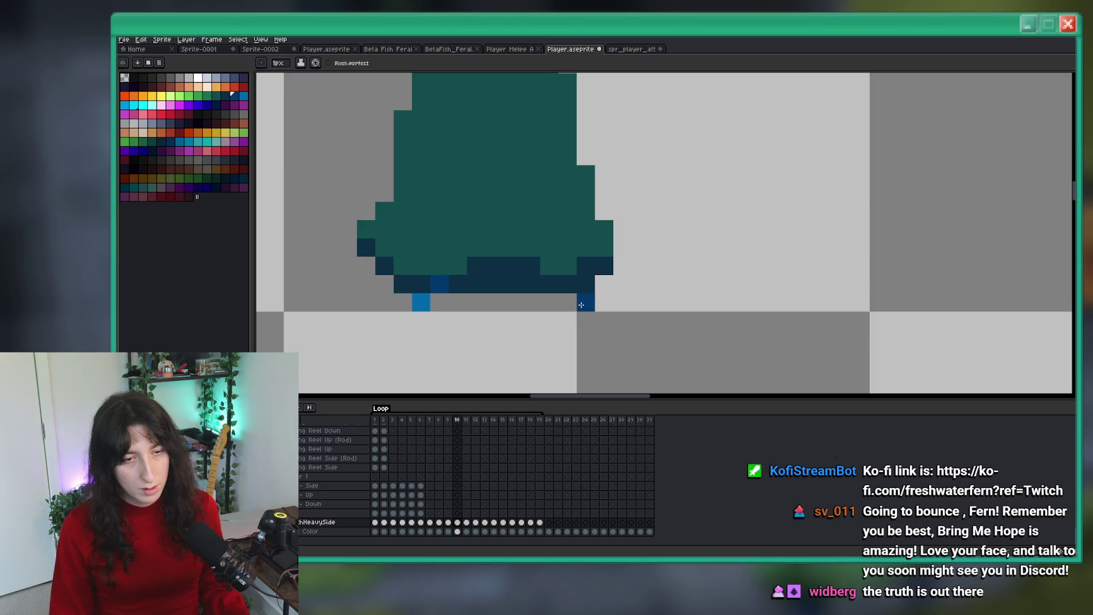
alt+click(420, 298)
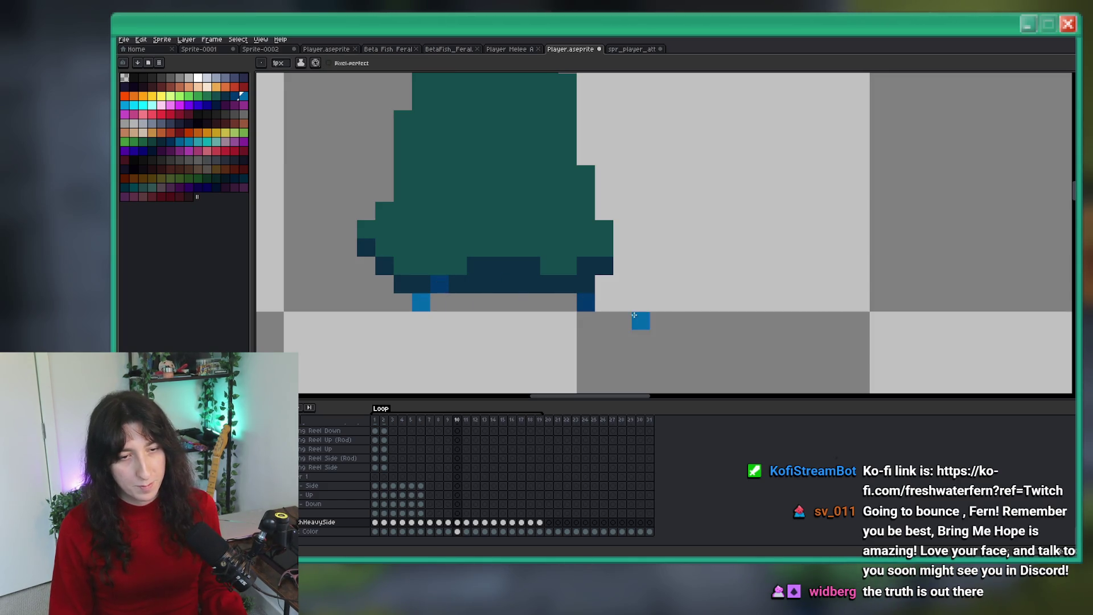
Step: Paint the robe hem's bottom-right pixel dark navy
scroll(586, 304, down, 4)
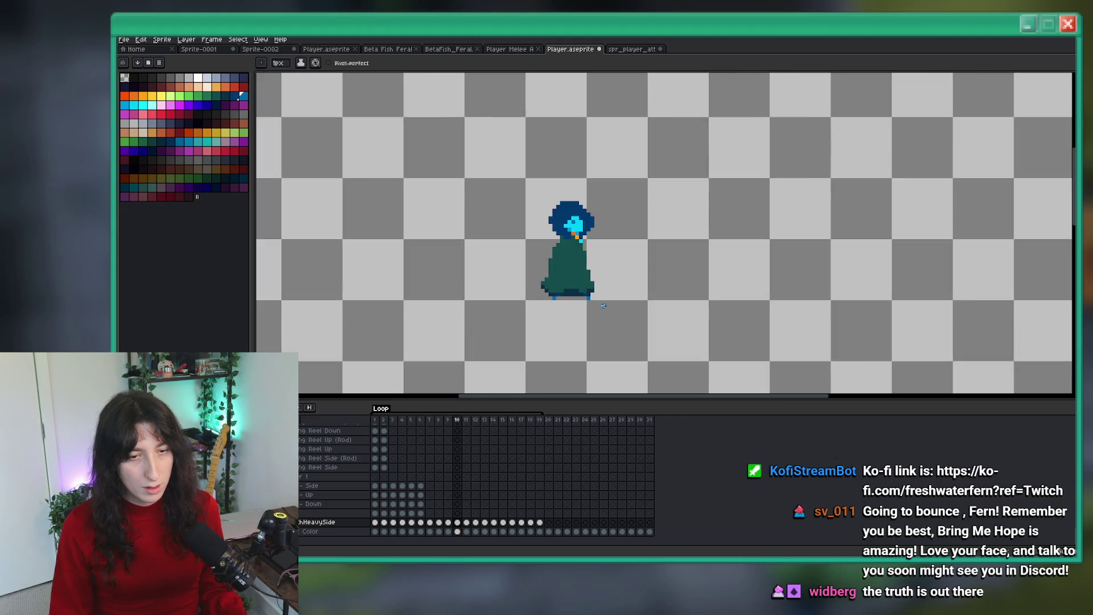
scroll(575, 299, up, 3)
right_click(611, 293)
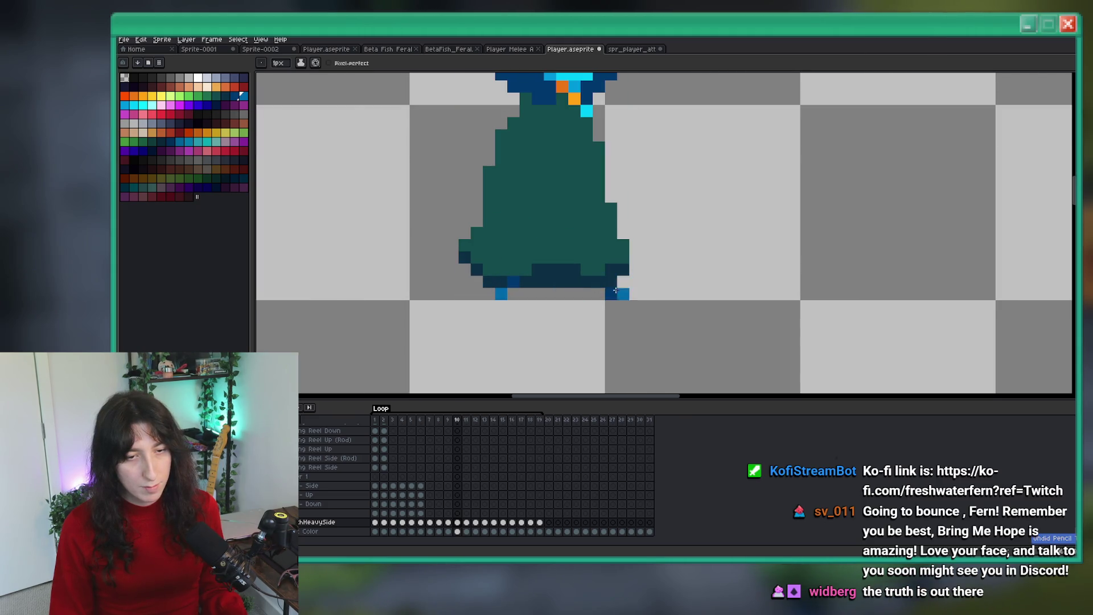
scroll(605, 292, up, 2)
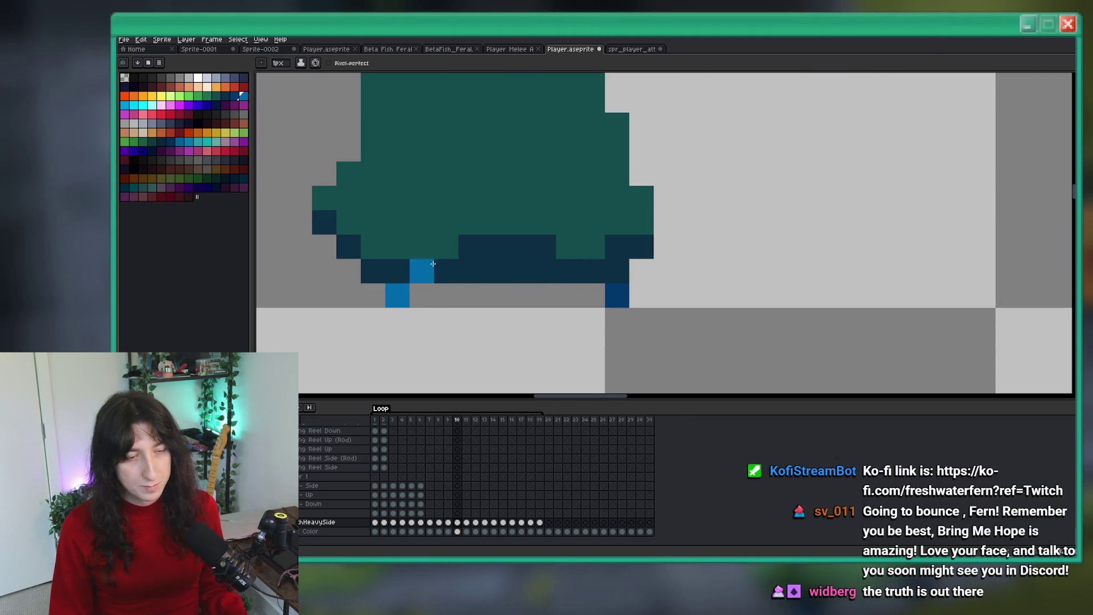
scroll(446, 254, down, 3)
Step: Play the side attack animation with the character centred in view
key(m)
scroll(527, 255, down, 2)
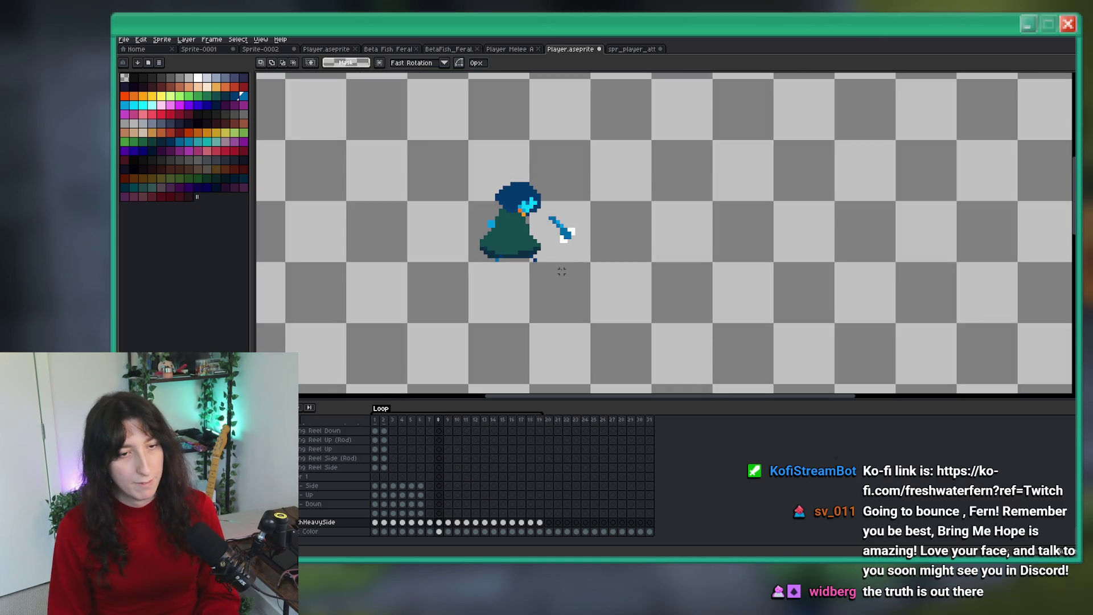
scroll(561, 270, down, 1)
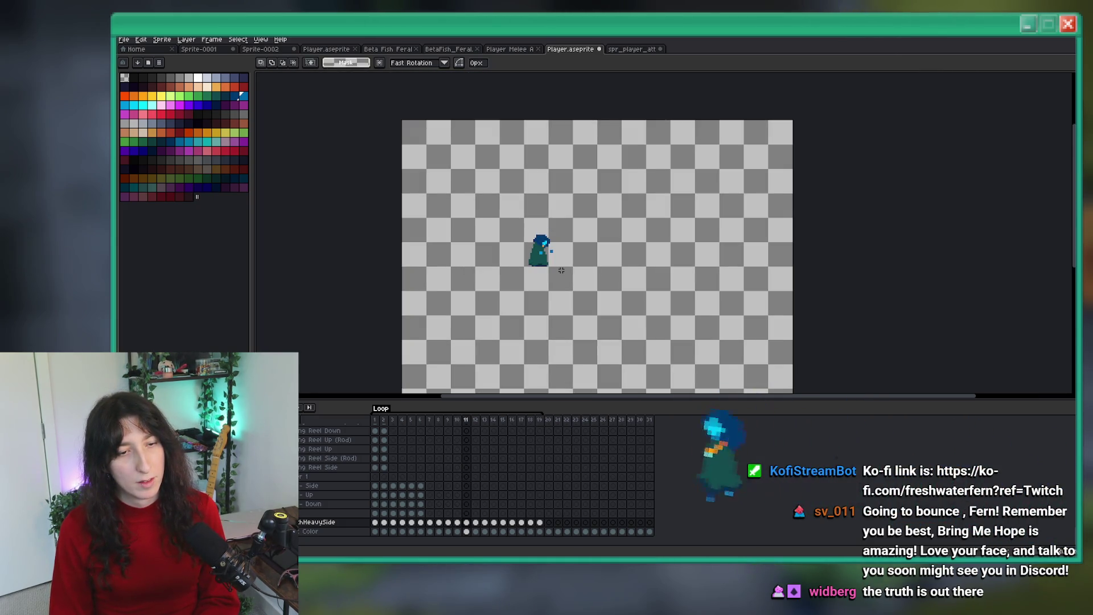
scroll(560, 269, up, 2)
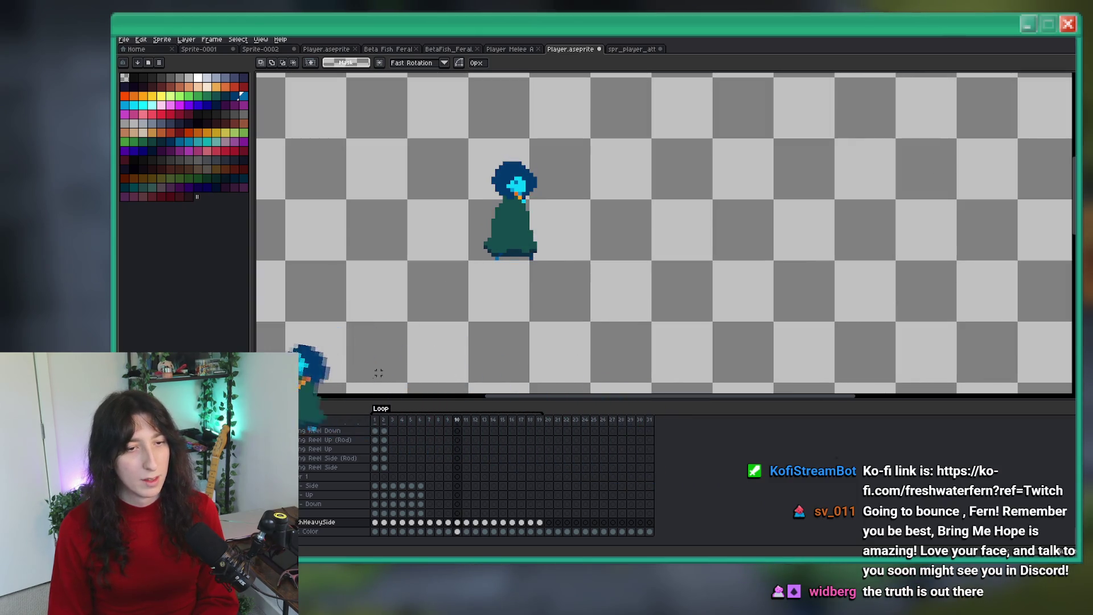
click(305, 404)
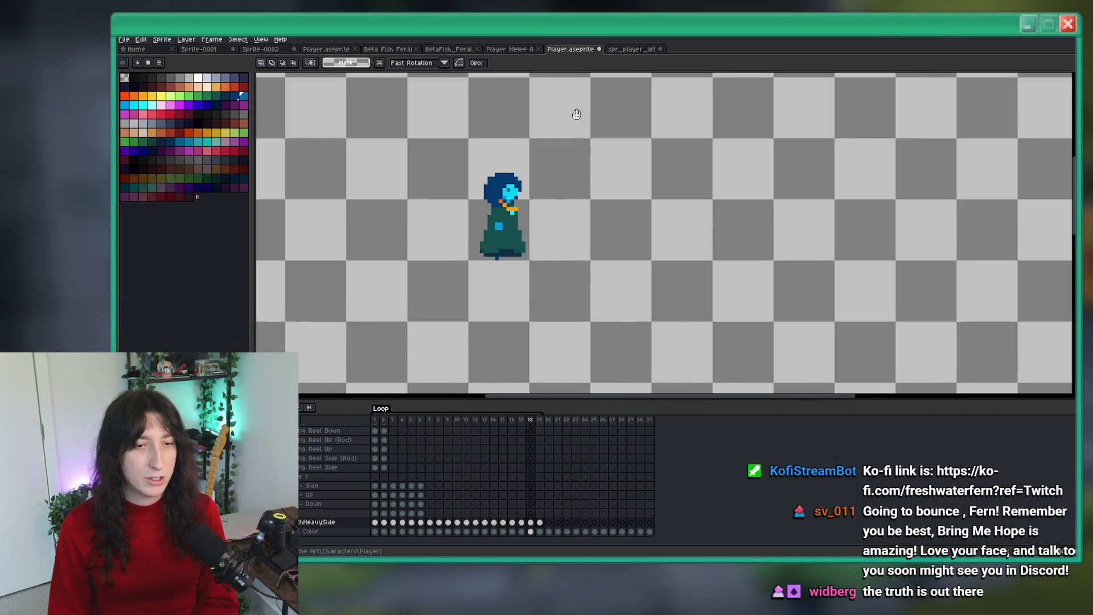
drag(578, 168, 627, 212)
scroll(626, 212, down, 3)
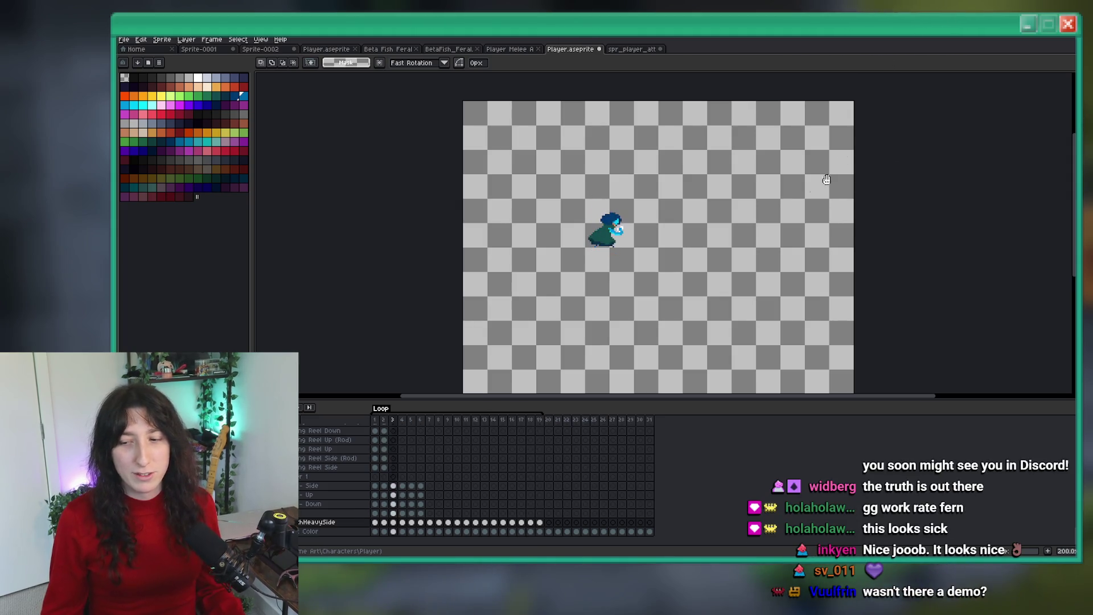
scroll(624, 183, up, 1)
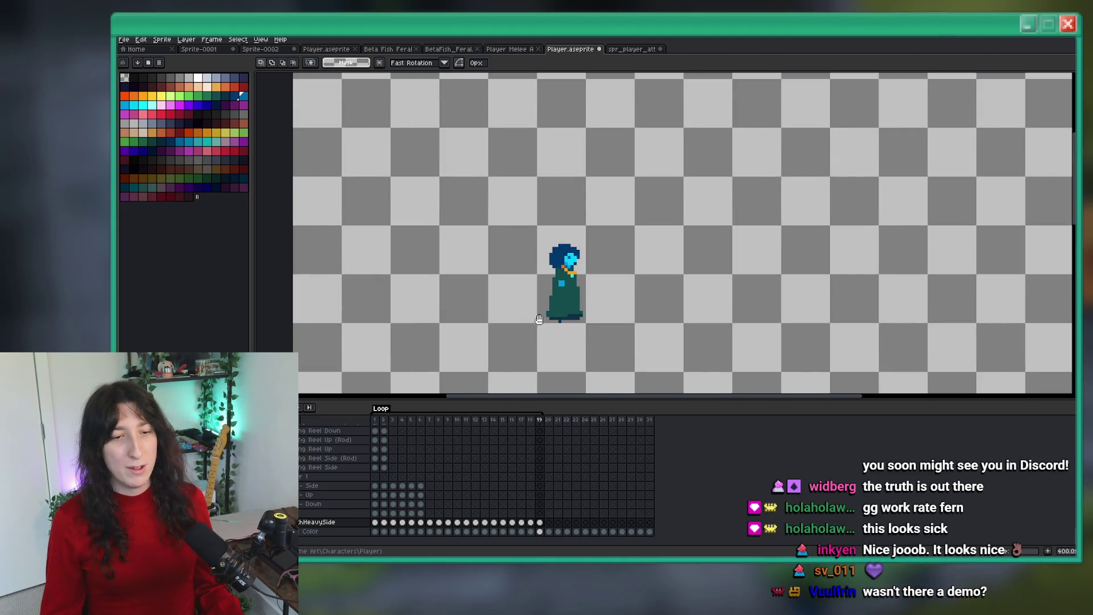
scroll(624, 182, up, 1)
scroll(578, 237, up, 1)
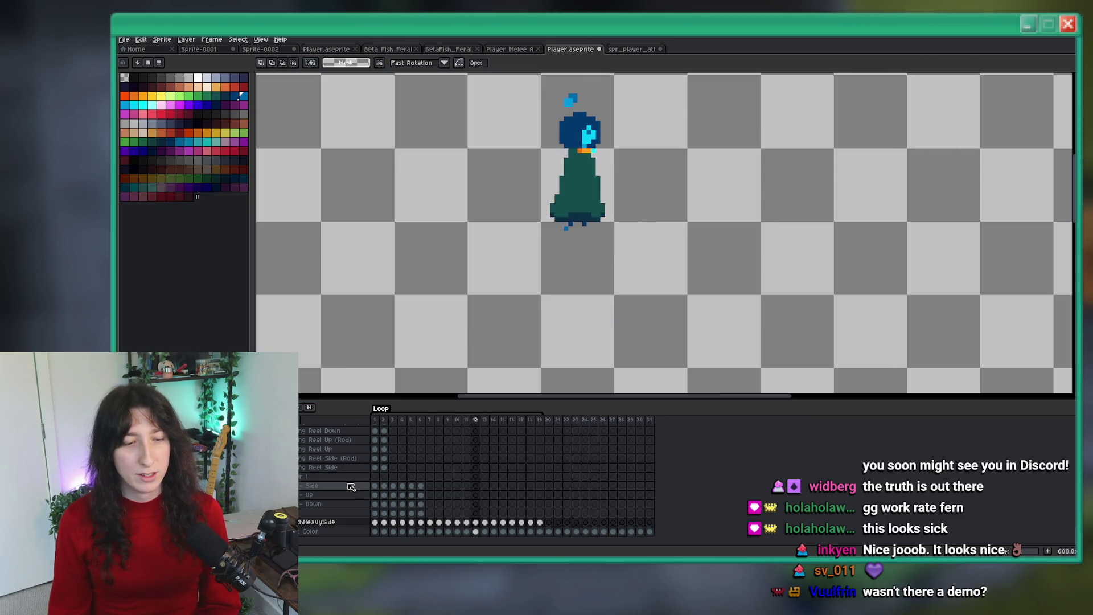
key(i)
scroll(603, 277, up, 1)
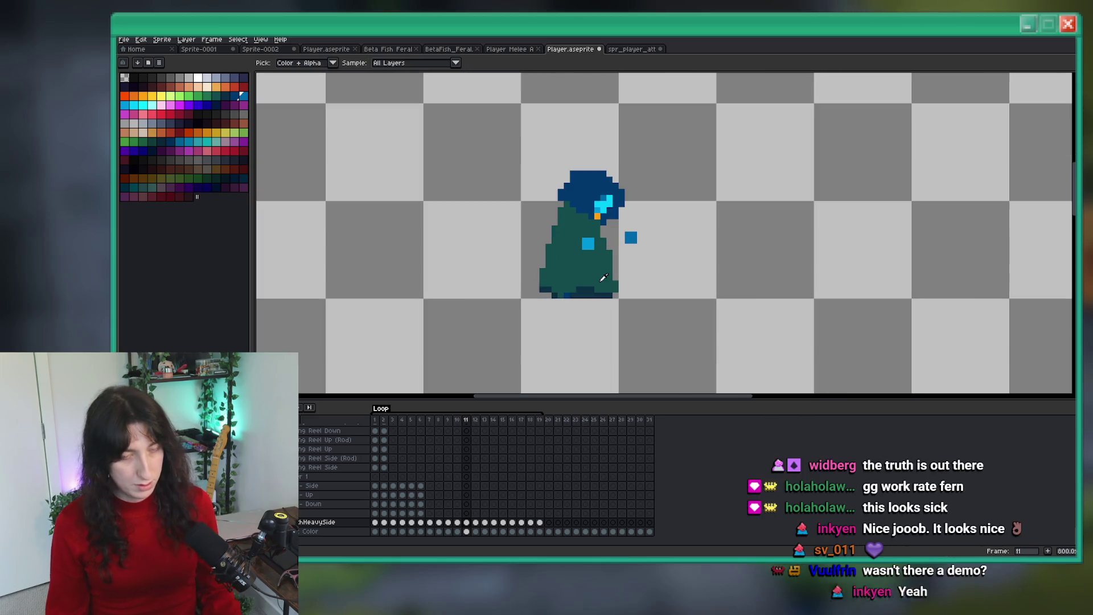
click(595, 241)
scroll(564, 243, up, 2)
key(b)
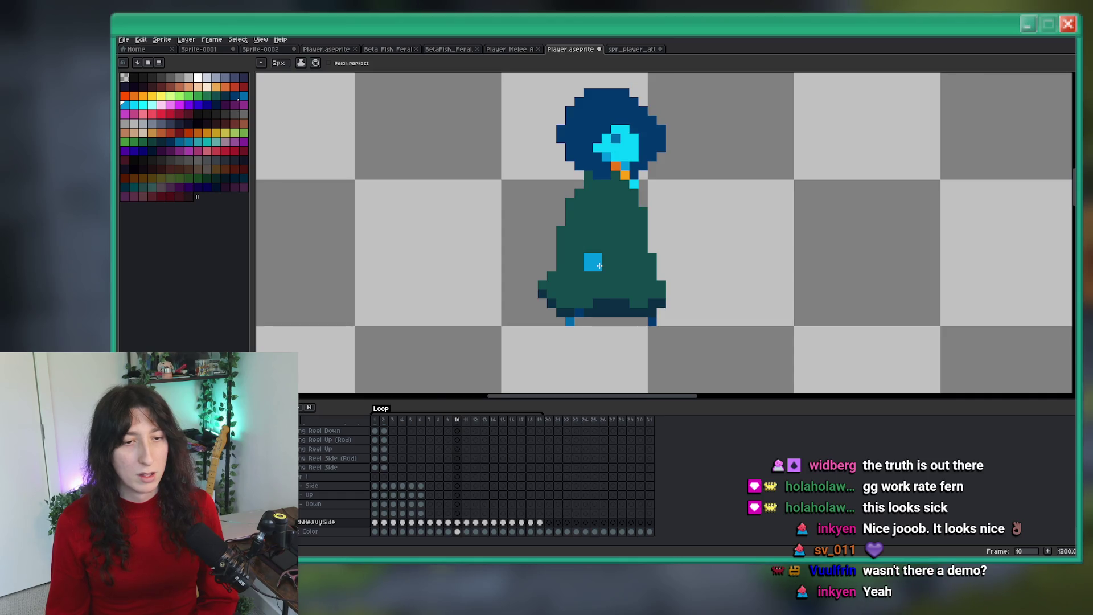
scroll(602, 267, down, 6)
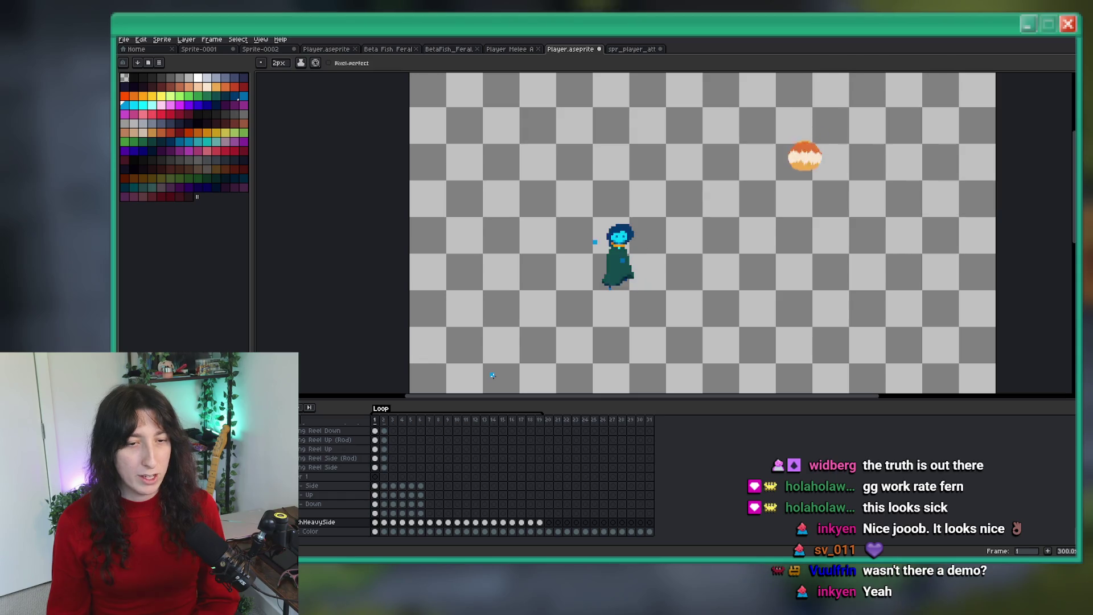
scroll(596, 268, up, 2)
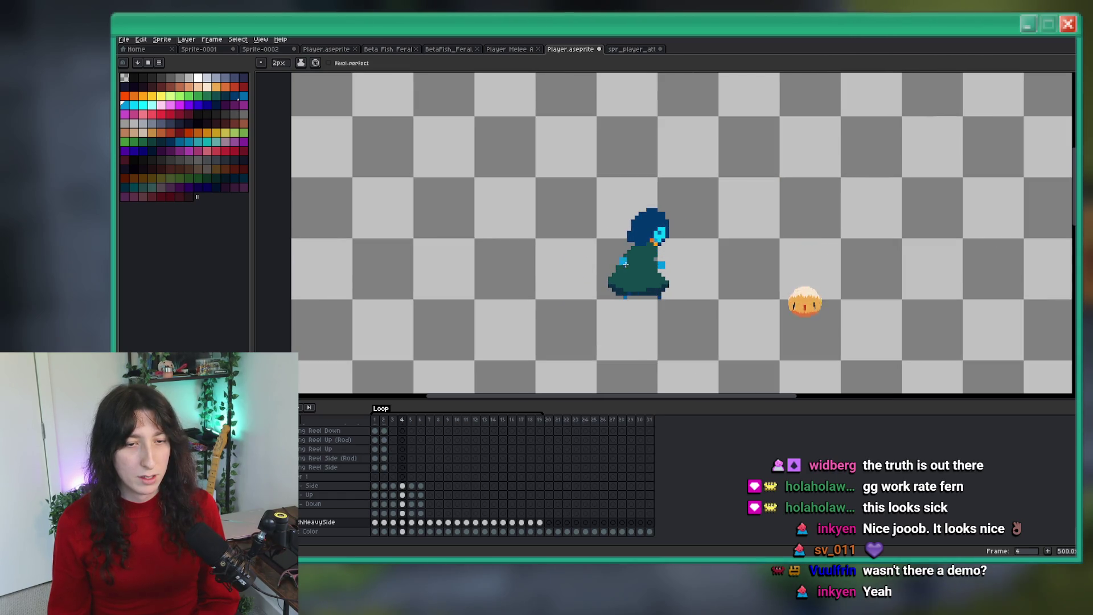
scroll(635, 261, up, 4)
key(b)
scroll(611, 266, down, 6)
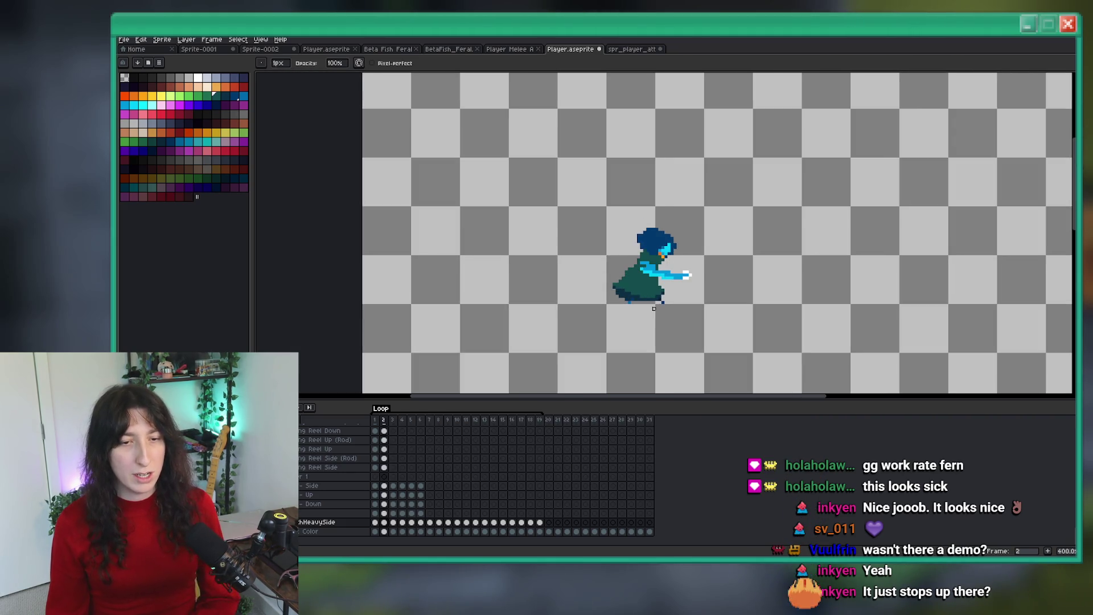
scroll(630, 275, up, 3)
scroll(630, 276, up, 4)
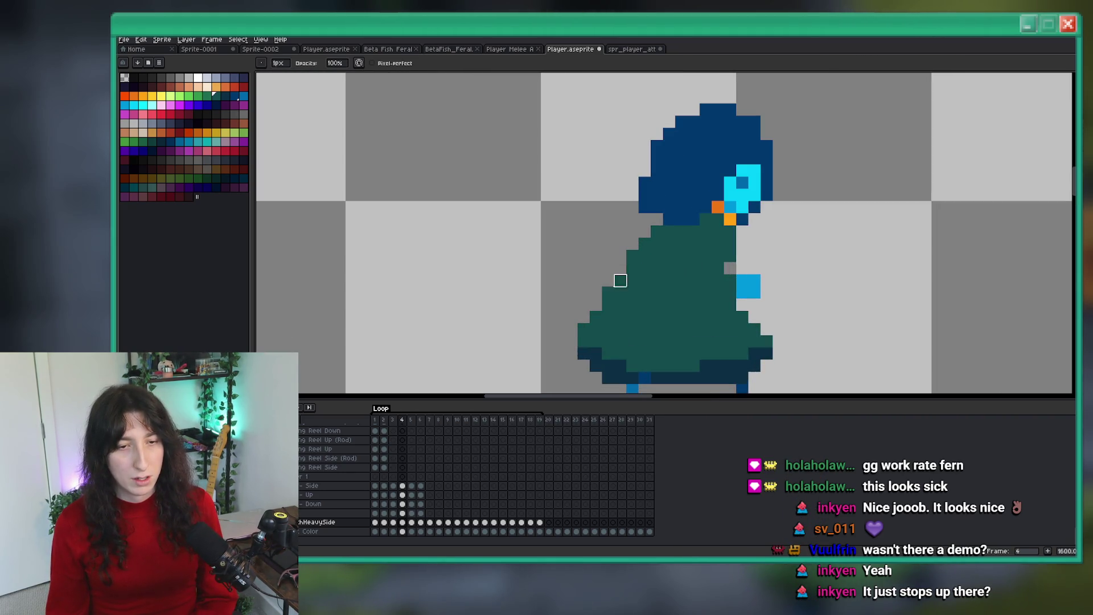
scroll(608, 342, down, 4)
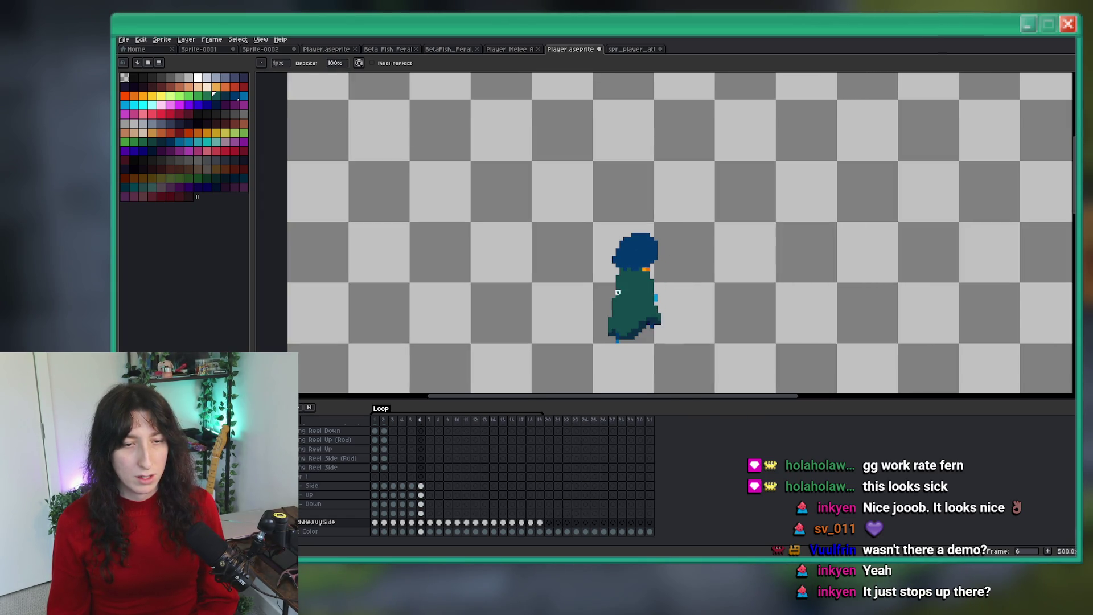
scroll(618, 292, up, 3)
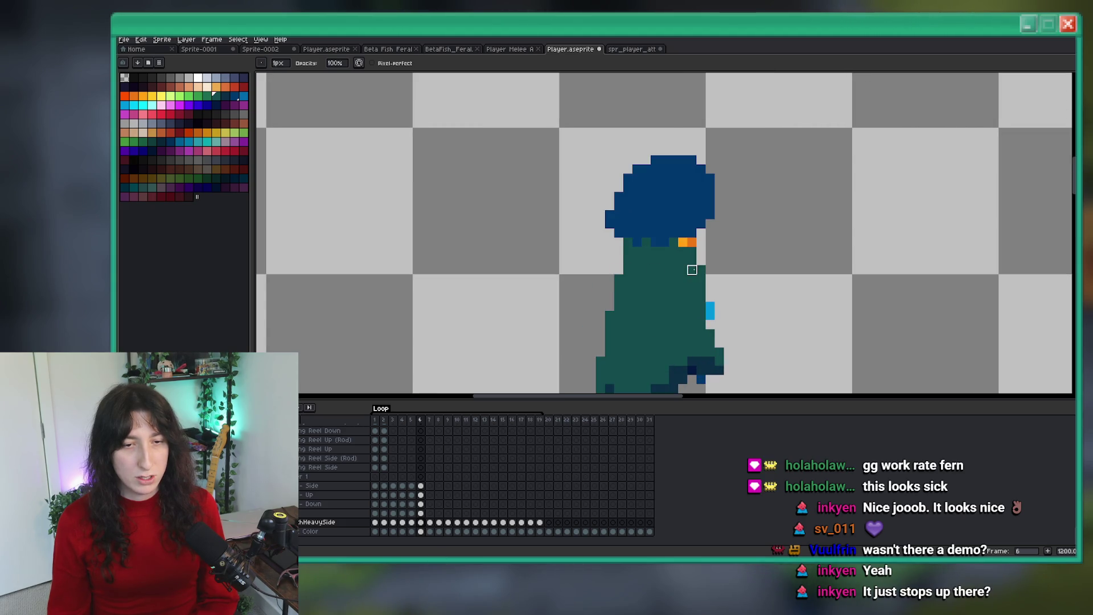
scroll(691, 270, down, 3)
scroll(646, 292, up, 3)
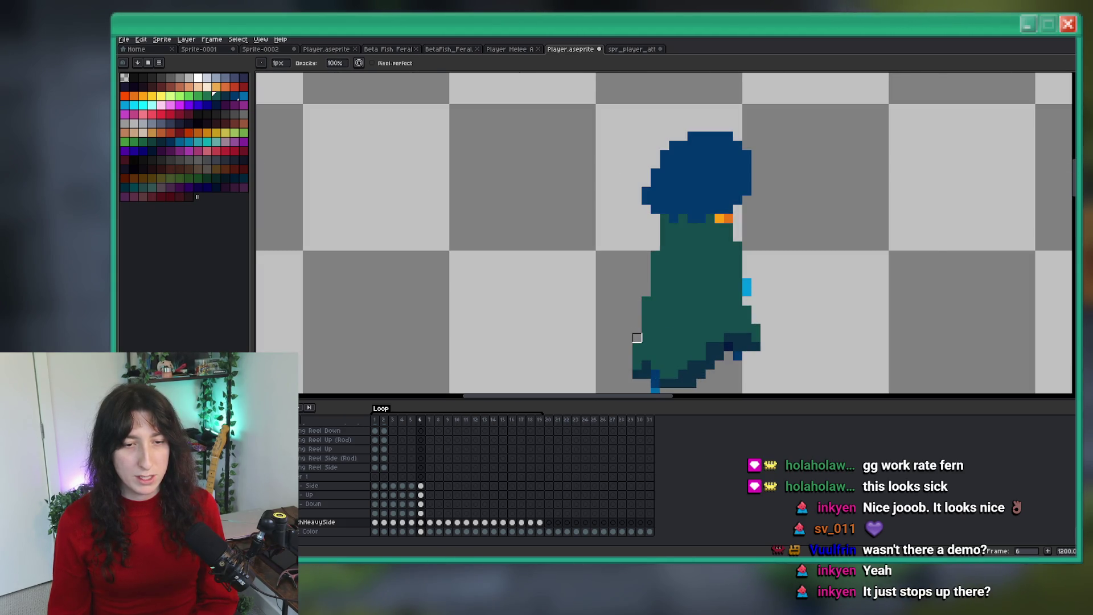
scroll(637, 337, down, 5)
scroll(647, 300, up, 1)
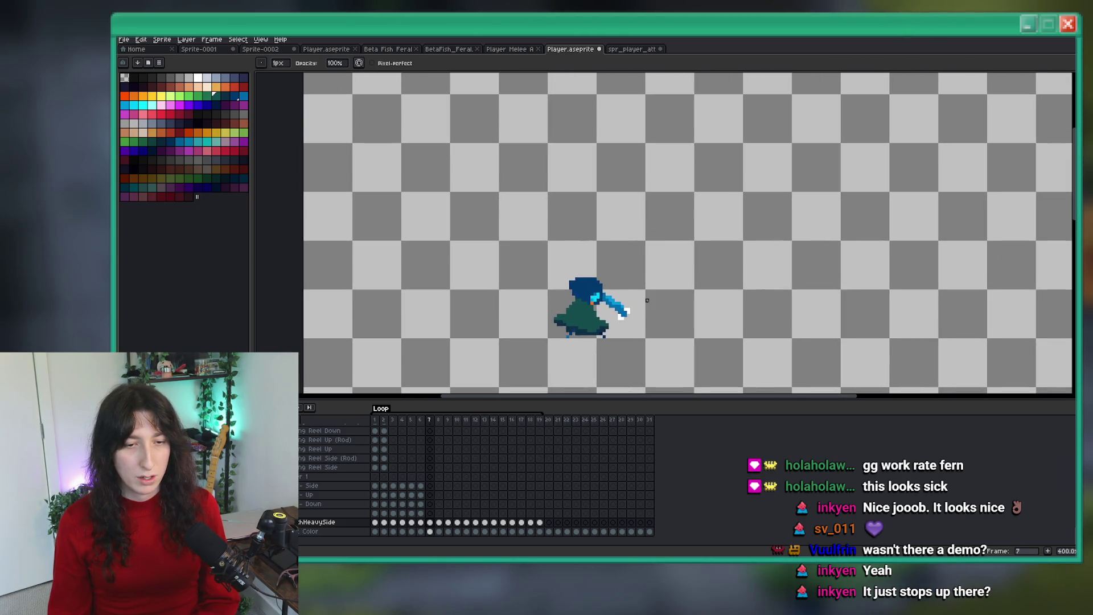
scroll(580, 301, up, 3)
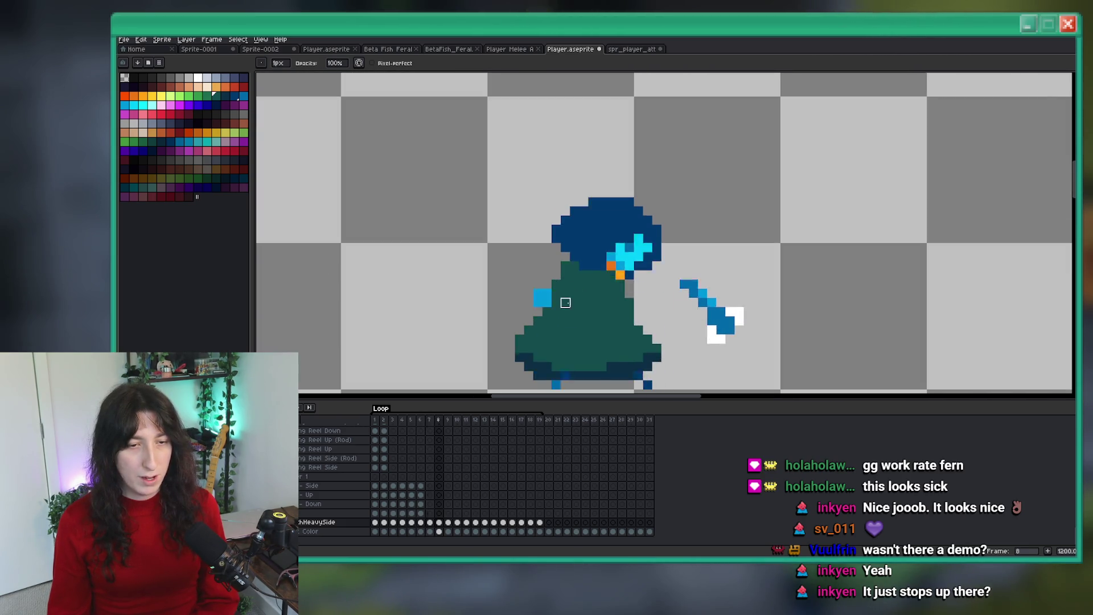
scroll(565, 303, up, 4)
scroll(575, 171, down, 5)
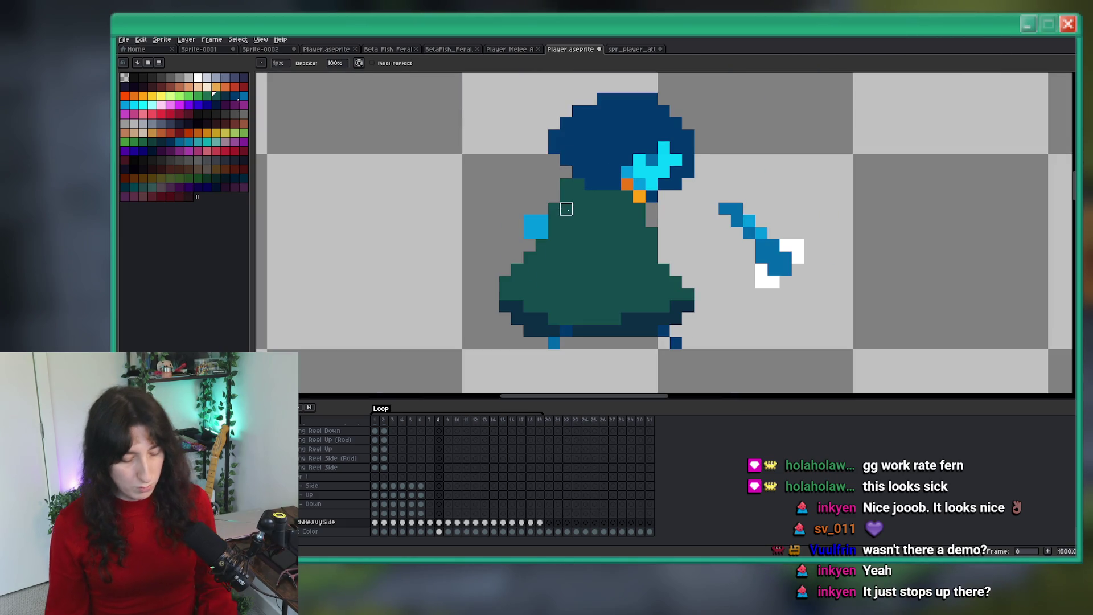
scroll(566, 209, up, 2)
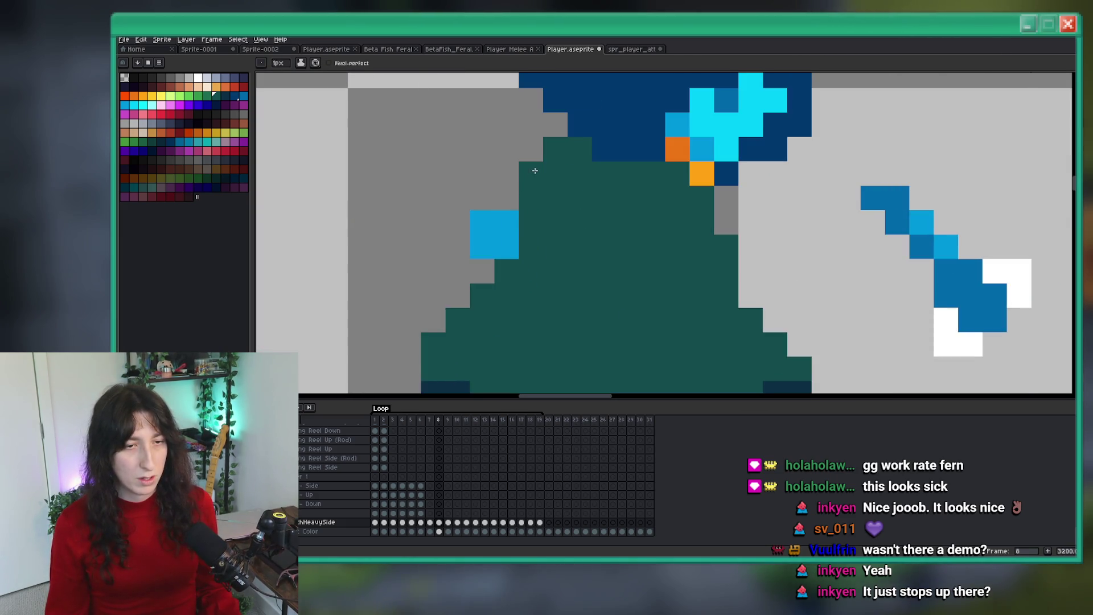
scroll(520, 208, down, 5)
scroll(509, 208, up, 4)
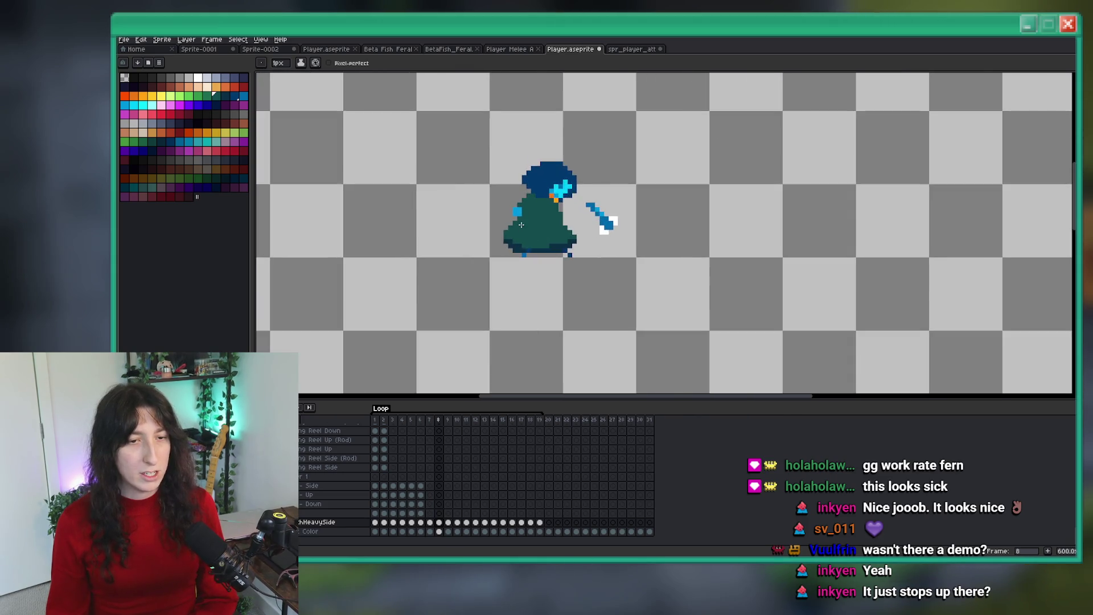
scroll(492, 228, down, 6)
key(Left)
key(Right)
key(Left)
key(Right)
key(Left)
key(Right)
scroll(518, 243, up, 2)
key(Left)
key(Right)
scroll(522, 205, up, 6)
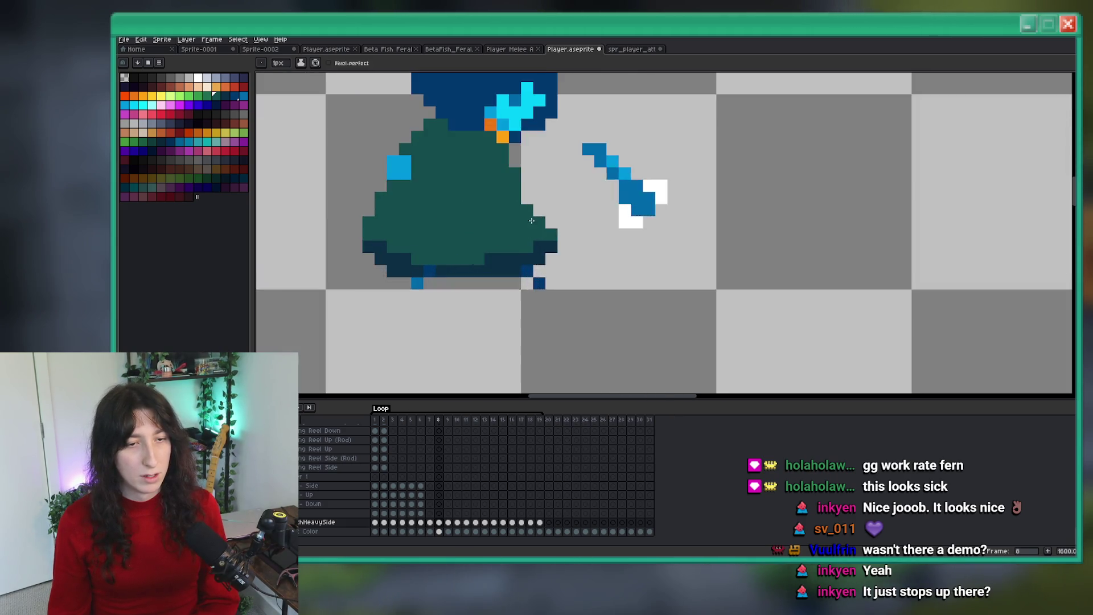
scroll(520, 187, down, 8)
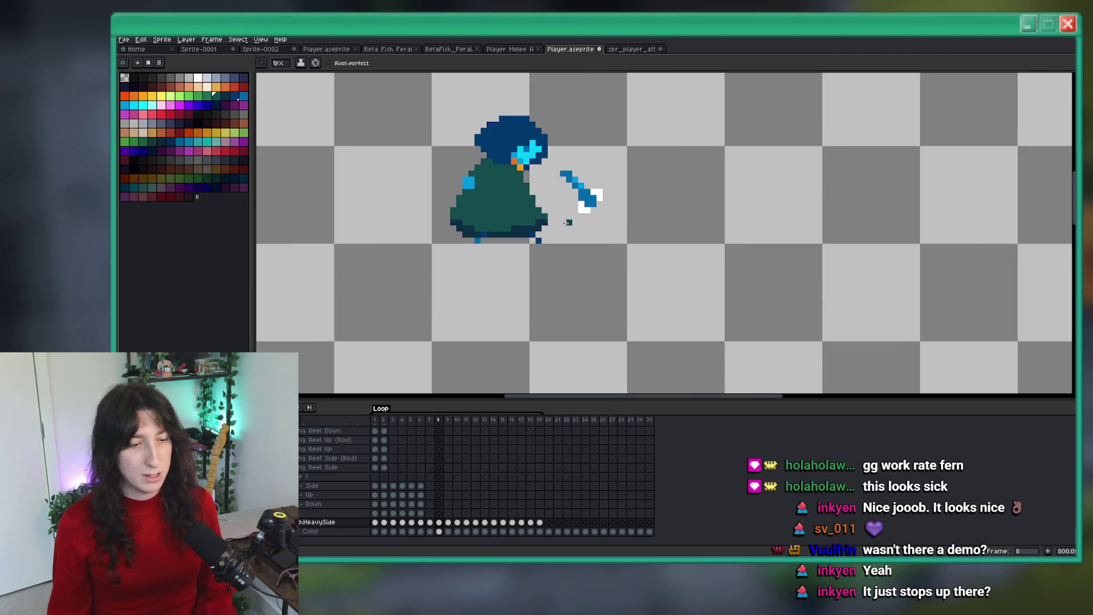
key(Left)
key(Right)
key(Right)
key(Right)
scroll(552, 223, up, 5)
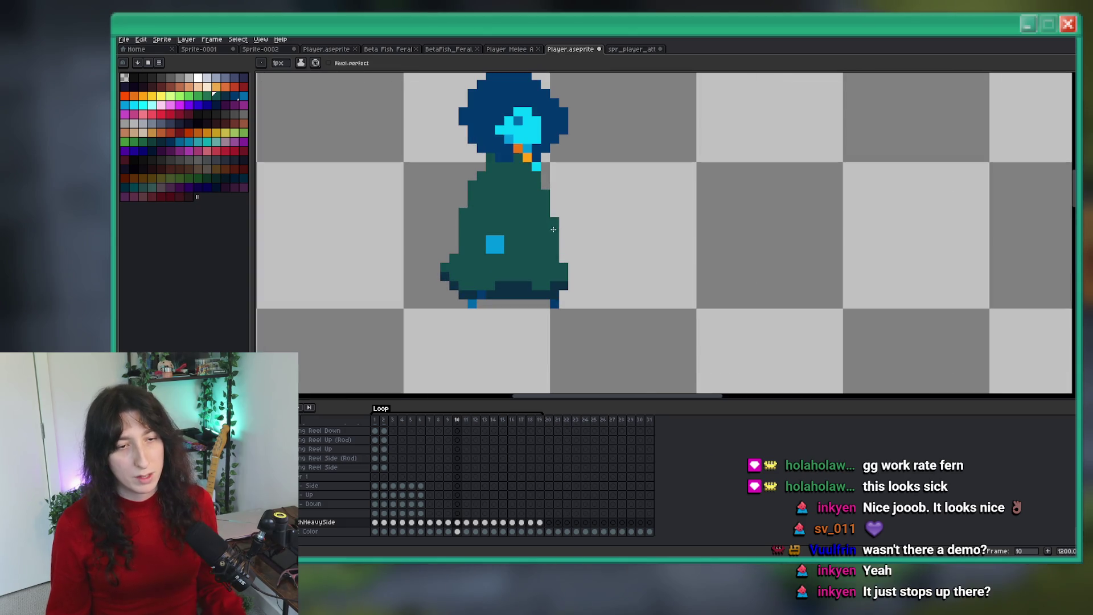
scroll(471, 263, down, 4)
key(Left)
key(Right)
scroll(494, 286, down, 1)
key(Right)
key(Left)
key(Right)
key(Return)
drag(434, 325, 522, 336)
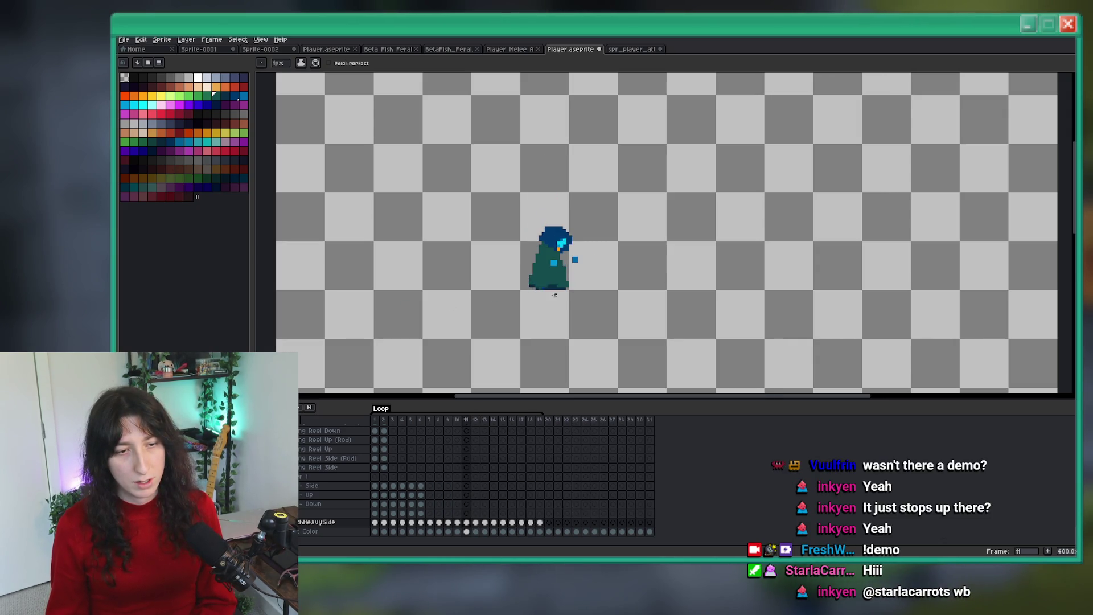
scroll(561, 292, up, 3)
key(m)
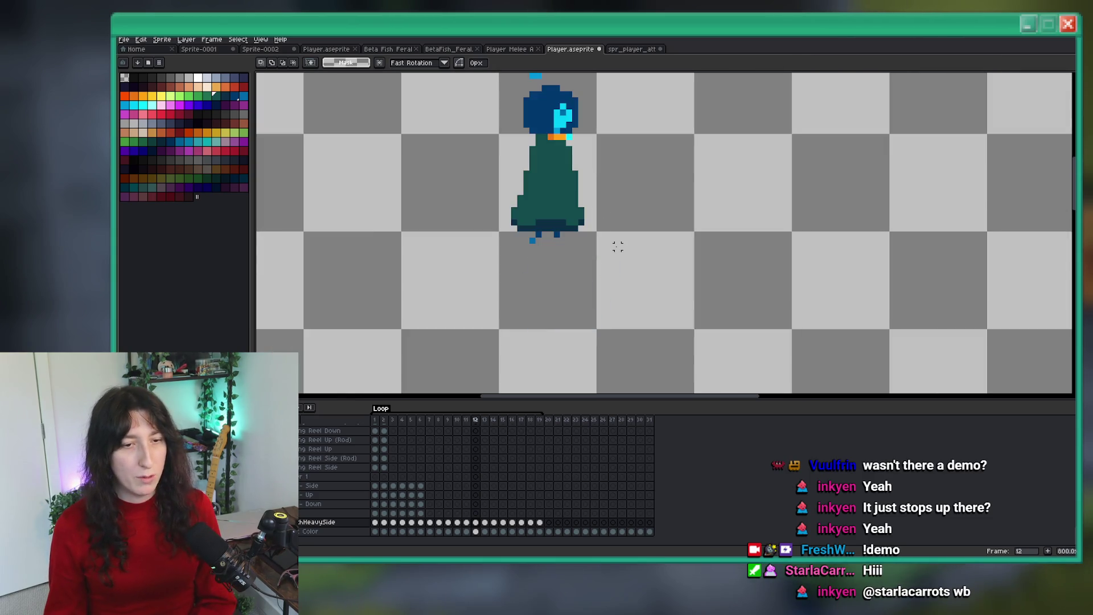
Step: On frame 11, move the head and blue hand right and down and drop the cyan square lower
scroll(654, 114, up, 2)
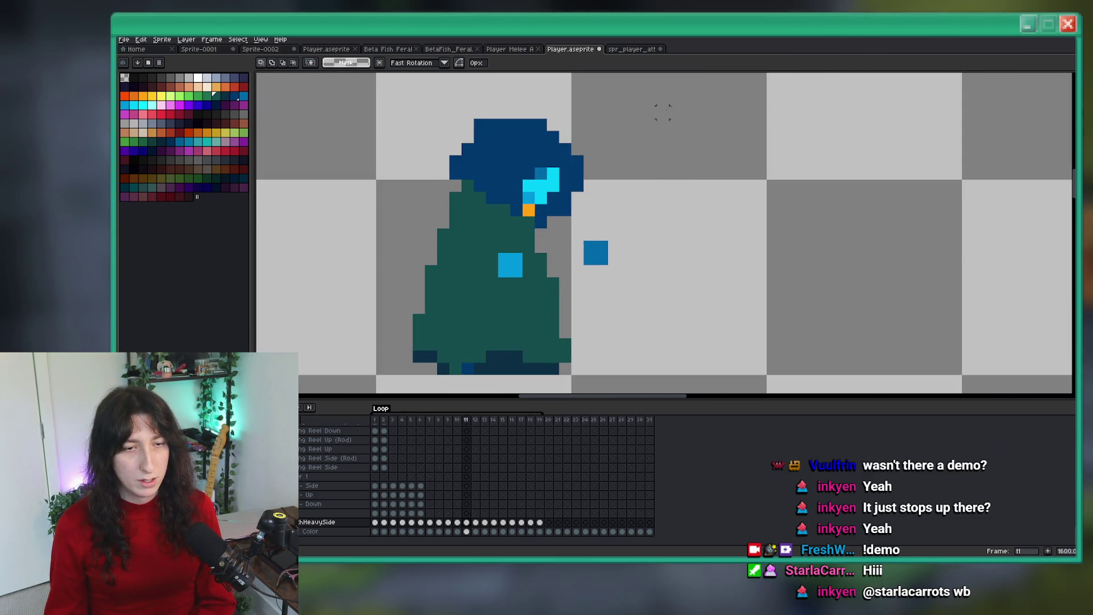
drag(418, 245, 414, 250)
drag(512, 183, 555, 188)
mouse_move(657, 291)
mouse_down()
mouse_move(581, 238)
mouse_move(627, 279)
mouse_up()
mouse_move(495, 250)
mouse_down()
mouse_move(526, 276)
mouse_move(526, 302)
mouse_up()
mouse_move(526, 244)
mouse_down()
mouse_move(532, 311)
mouse_move(509, 229)
mouse_up()
scroll(510, 228, up, 1)
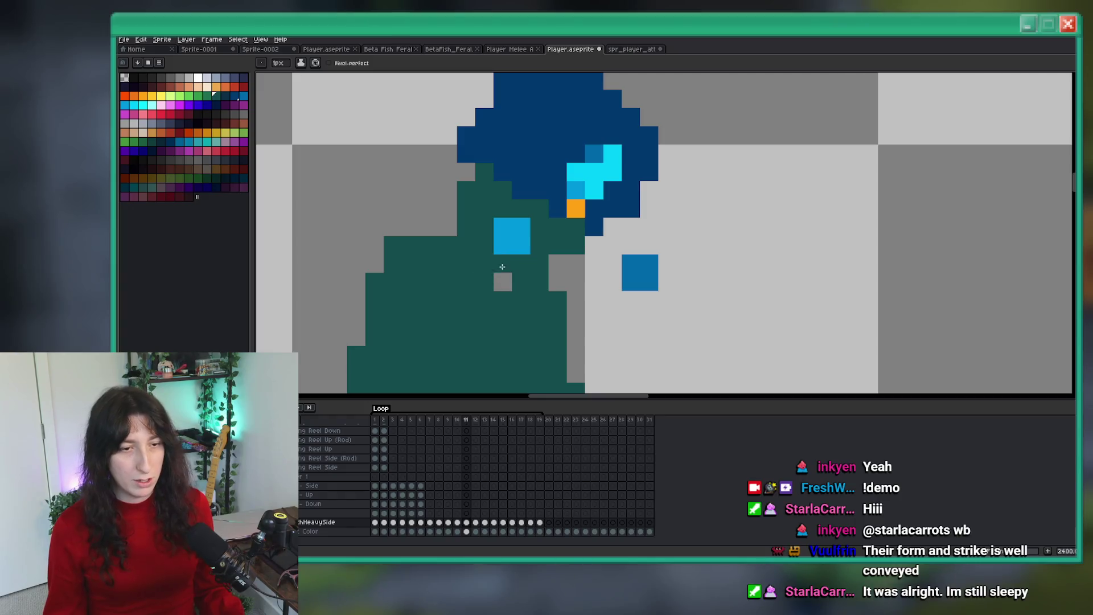
scroll(484, 256, down, 3)
scroll(448, 336, up, 3)
Step: Fill the gap along the robe's right edge with teal
key(b)
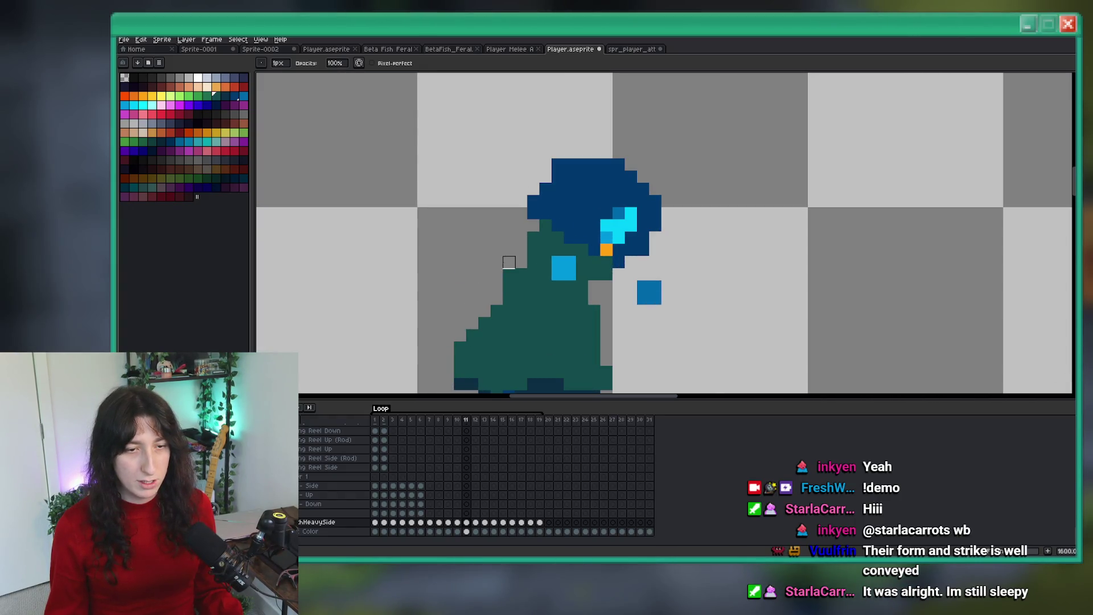
scroll(496, 299, down, 5)
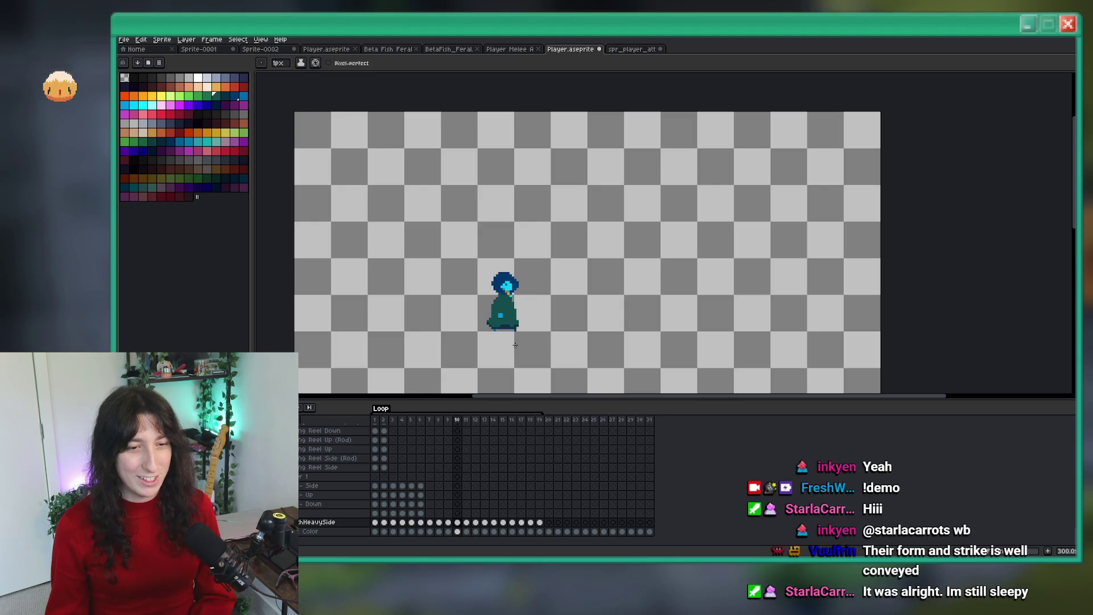
scroll(510, 302, up, 8)
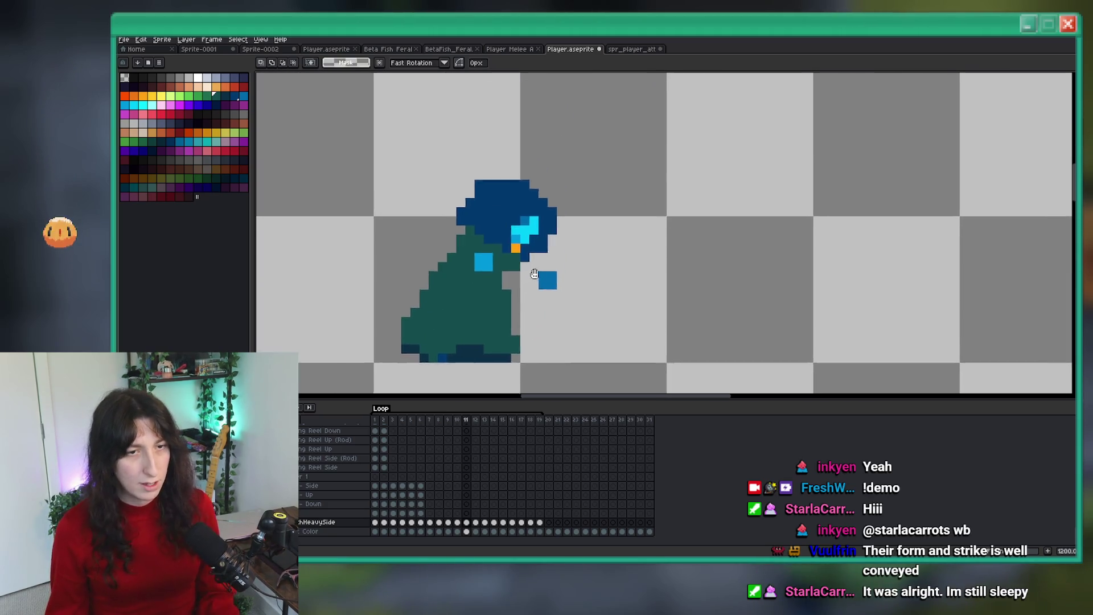
mouse_move(550, 264)
mouse_down()
mouse_move(514, 264)
mouse_move(530, 219)
mouse_up()
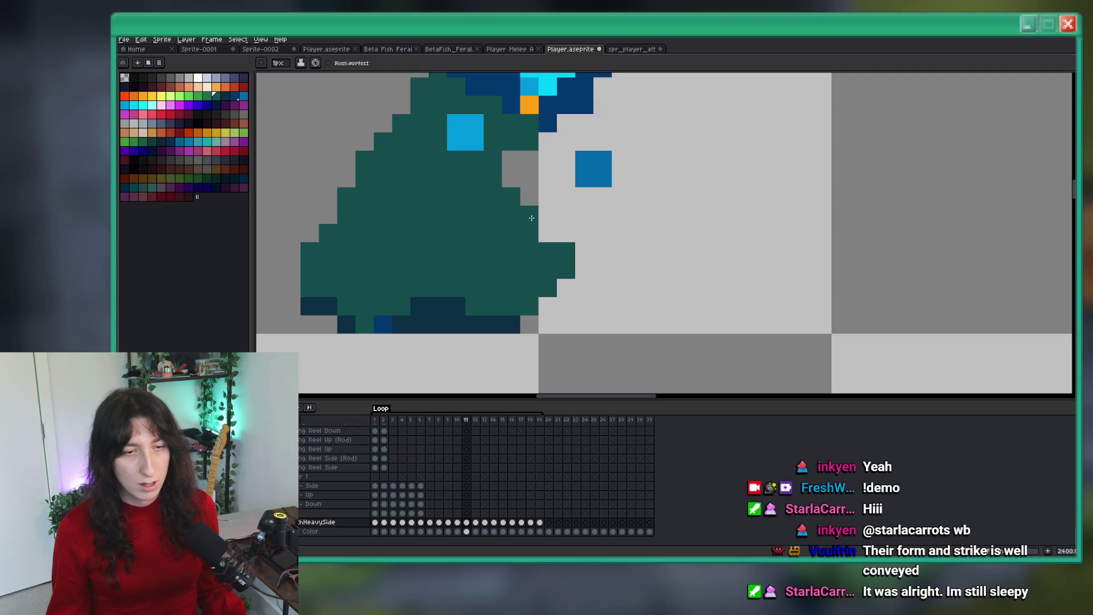
Step: Draw dark navy hem pixels along the robe's right edge
key(e)
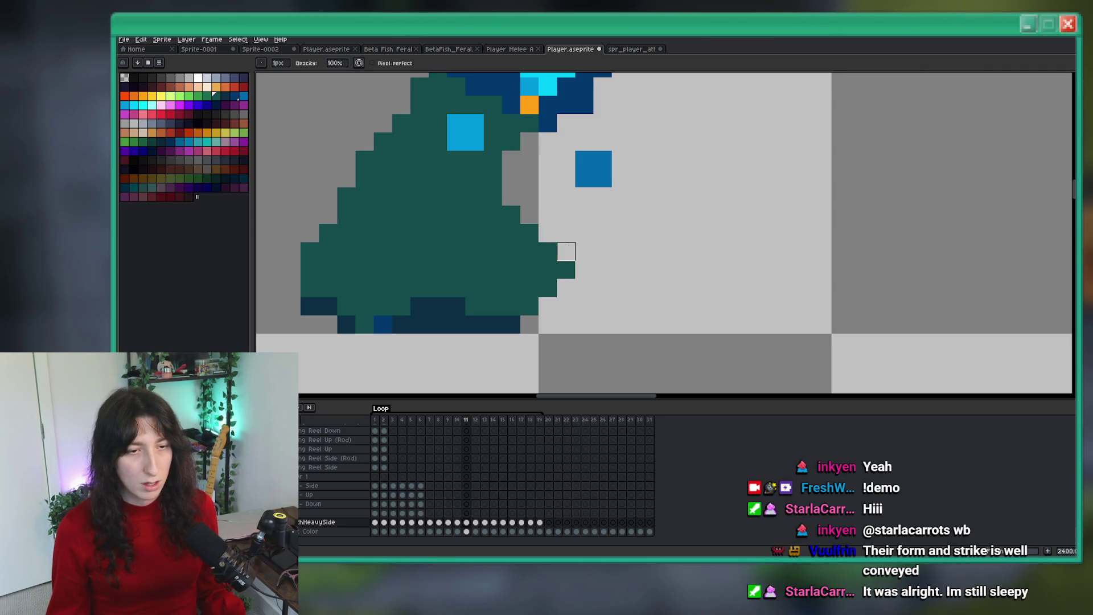
scroll(566, 251, down, 8)
scroll(549, 285, up, 10)
alt+click(550, 283)
key(b)
drag(647, 237, 601, 268)
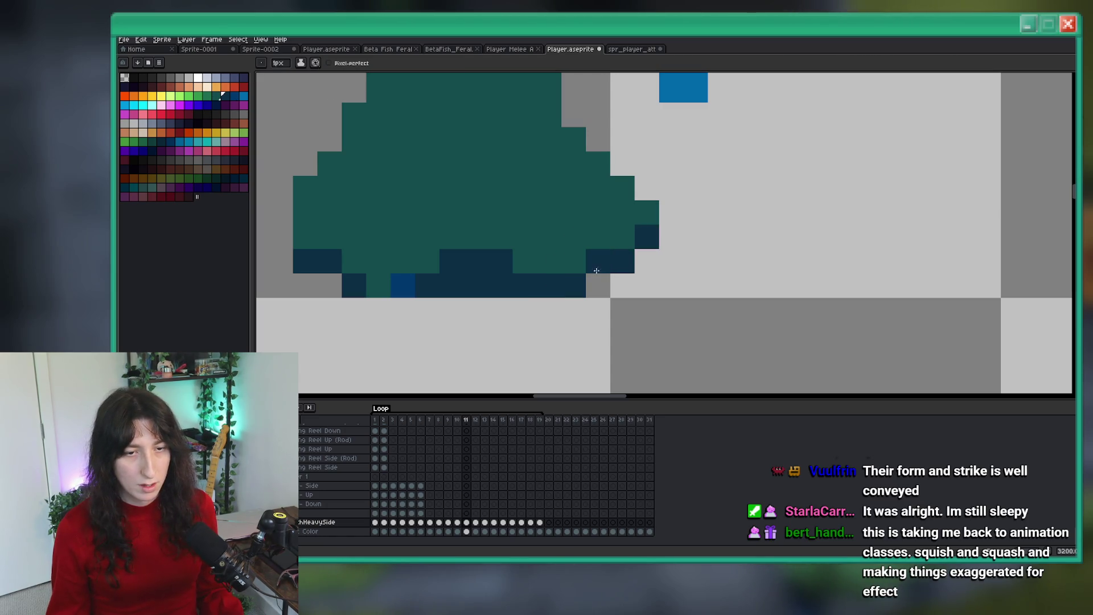
click(574, 262)
scroll(574, 261, down, 8)
scroll(400, 249, up, 8)
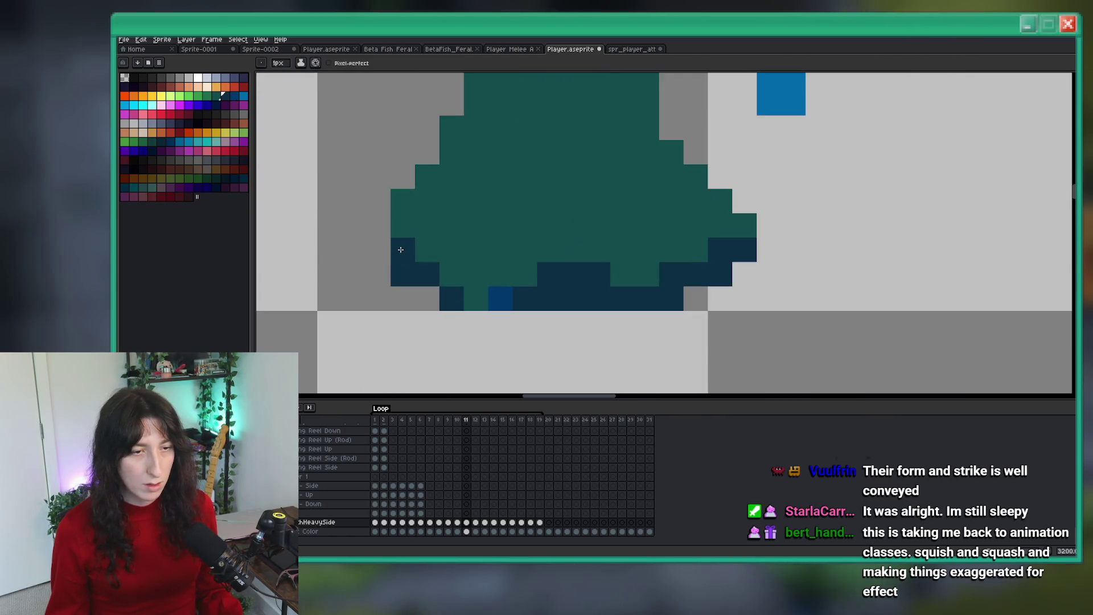
key(Left)
scroll(497, 298, down, 8)
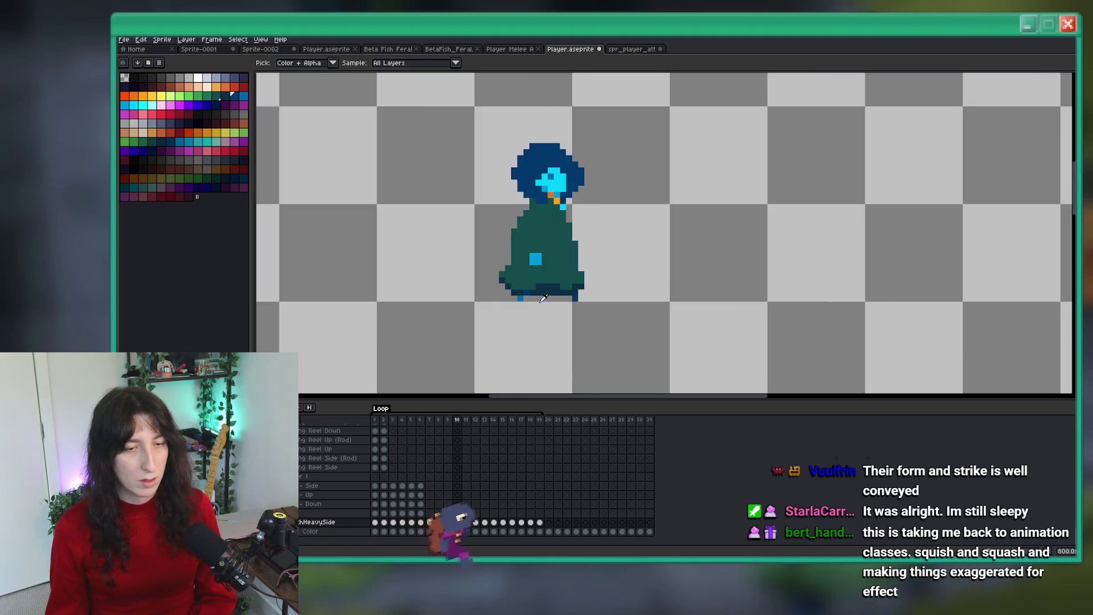
Step: Paint blue foot pixels on the robe's bottom row and recolour one a darker blue
scroll(526, 295, up, 6)
scroll(526, 295, up, 2)
key(Right)
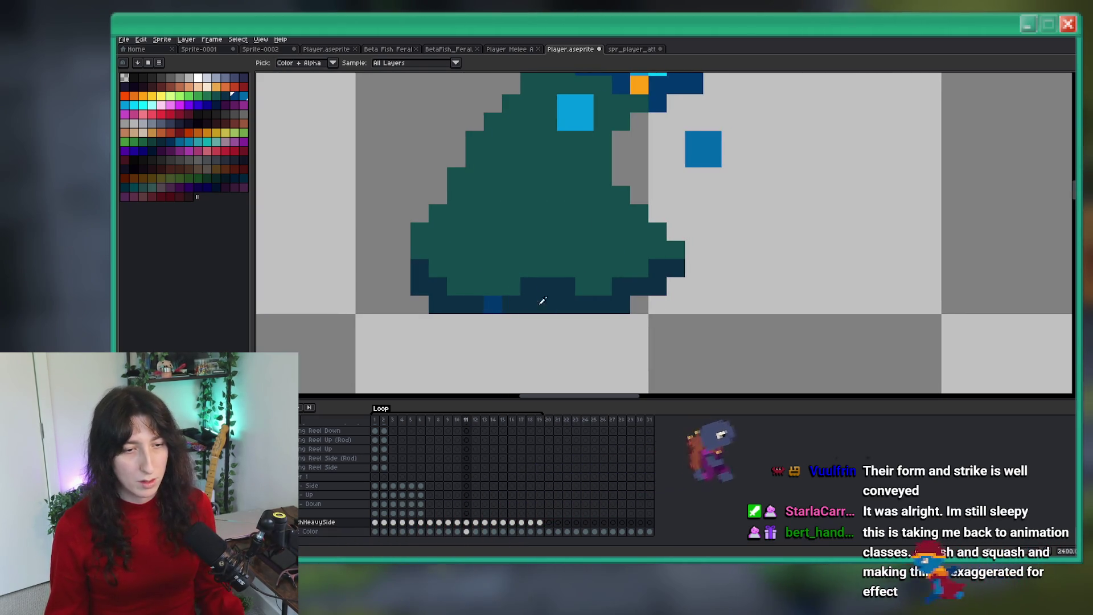
click(476, 306)
click(493, 286)
alt+click(501, 277)
alt+click(502, 277)
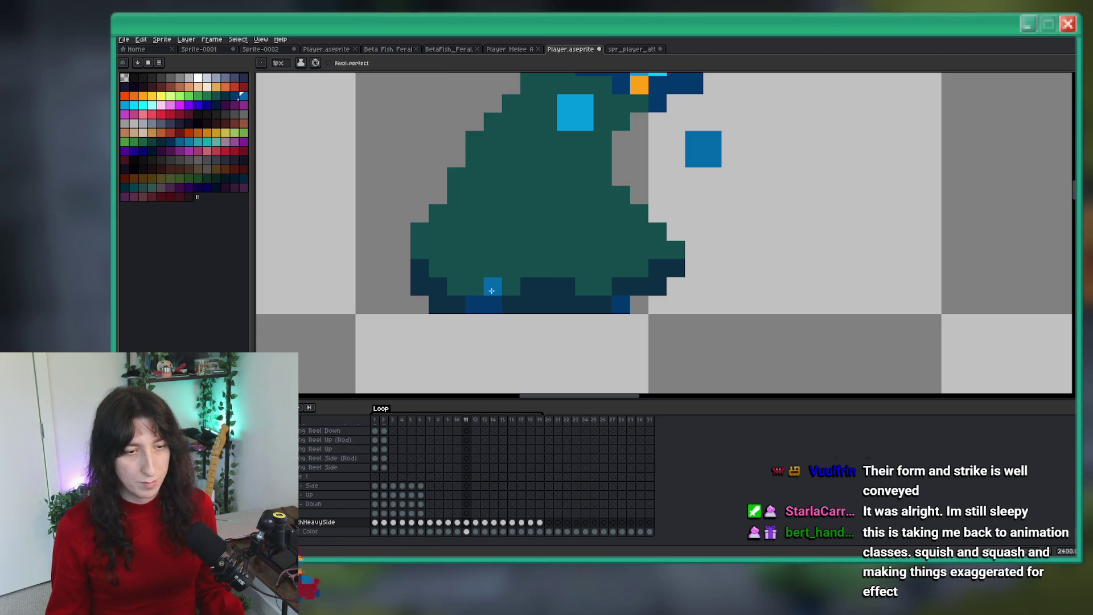
click(493, 286)
alt+click(494, 304)
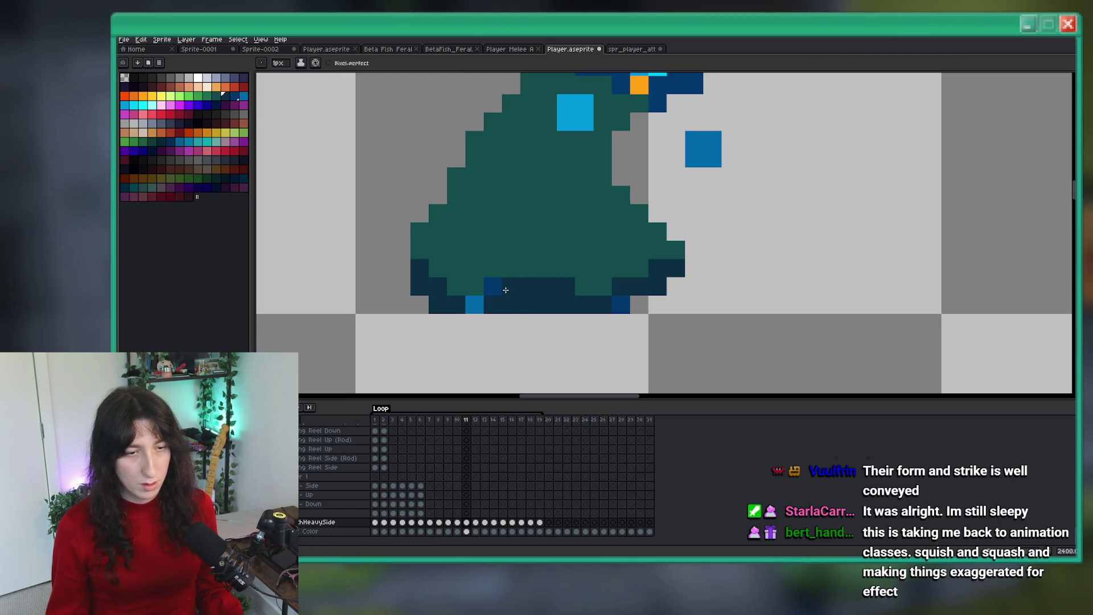
Step: Adjust the dark pixels along the robe hem, erasing a stray one and adding three
scroll(505, 290, down, 5)
scroll(516, 300, up, 3)
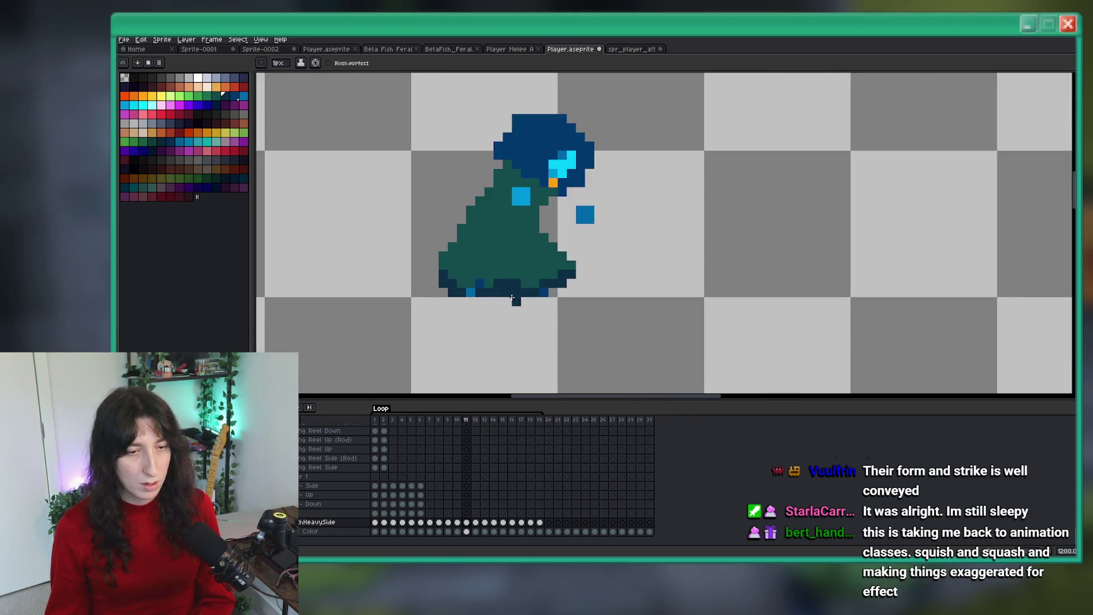
scroll(491, 292, up, 4)
click(431, 272)
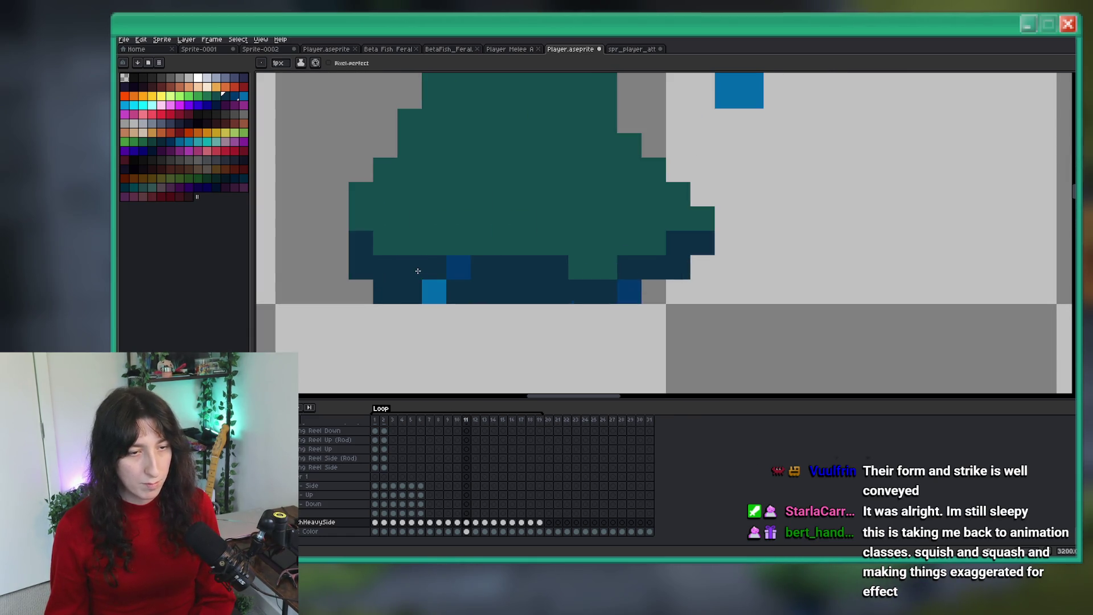
scroll(416, 272, down, 2)
scroll(410, 274, up, 2)
key(e)
click(407, 276)
key(b)
click(430, 237)
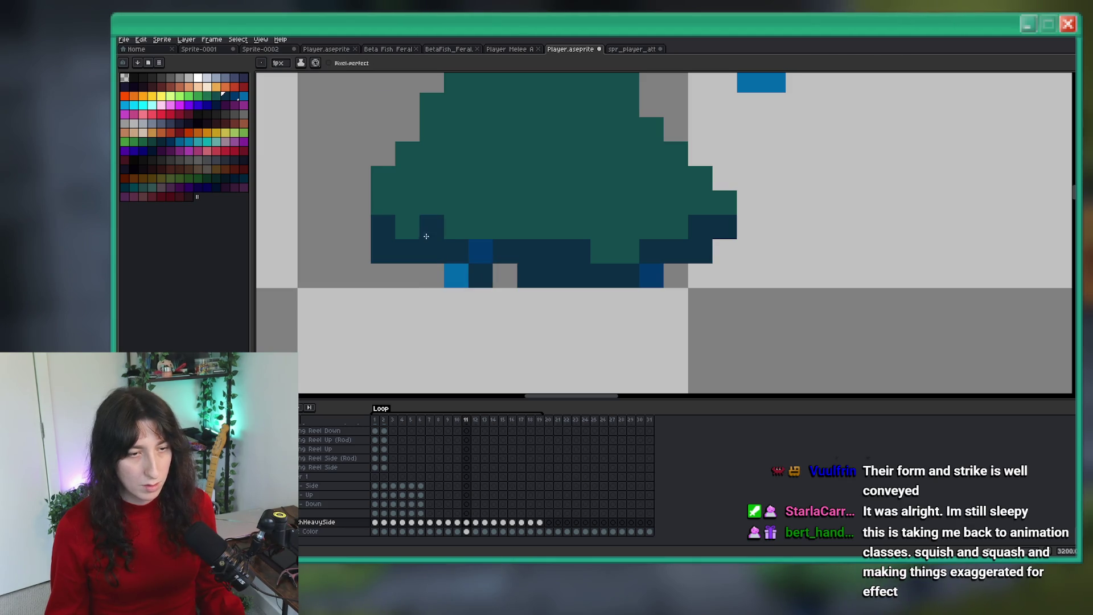
drag(358, 202, 408, 209)
Step: Erase the dark pixels along the robe's bottom row
scroll(404, 200, down, 1)
scroll(409, 228, up, 1)
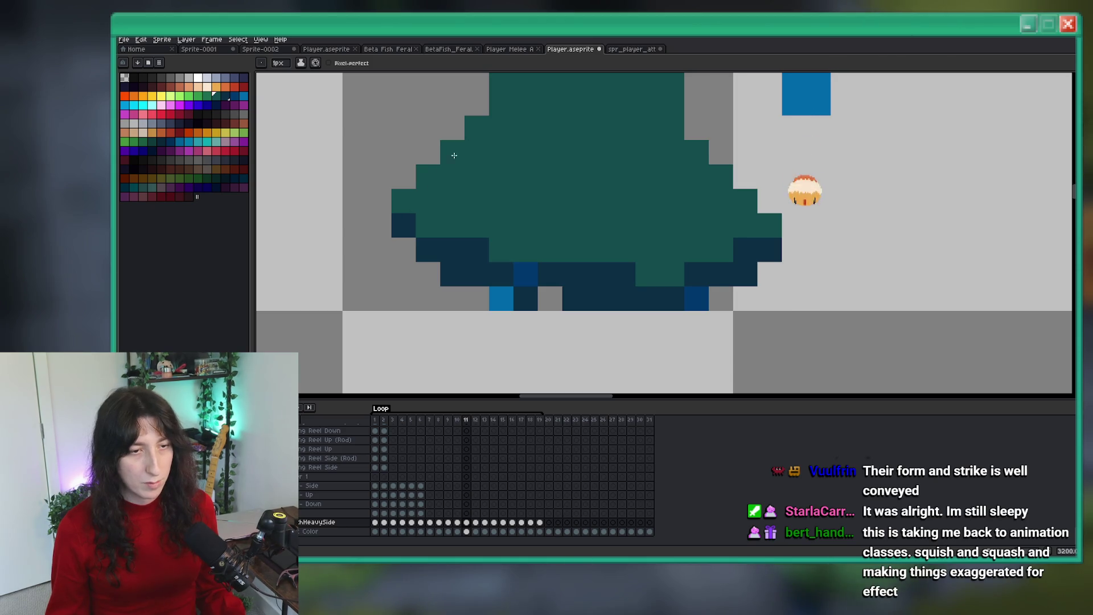
scroll(522, 241, down, 5)
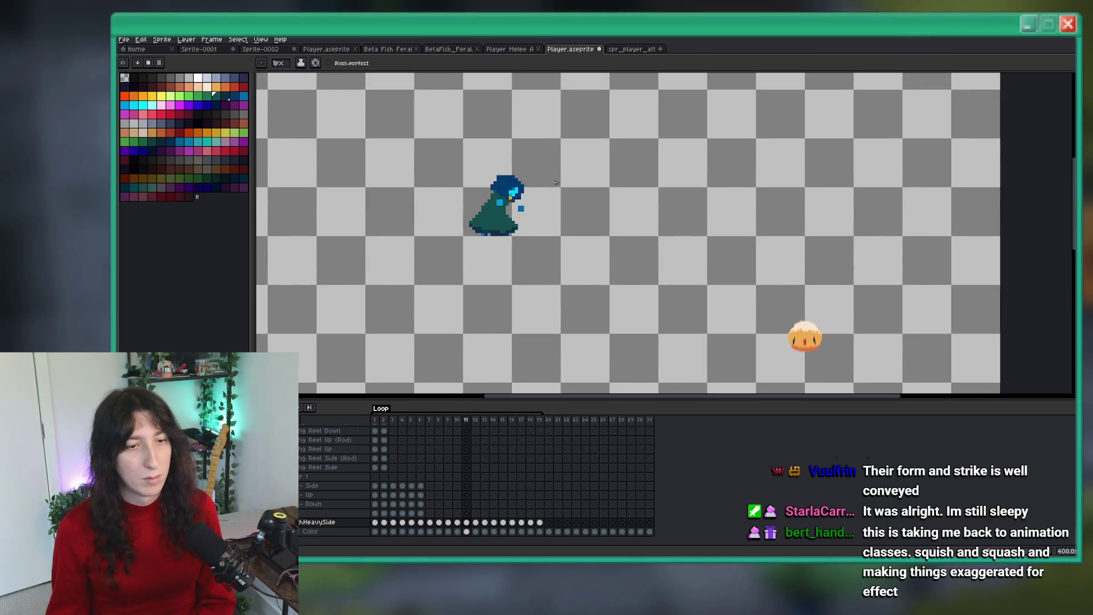
scroll(522, 240, down, 1)
scroll(504, 317, down, 1)
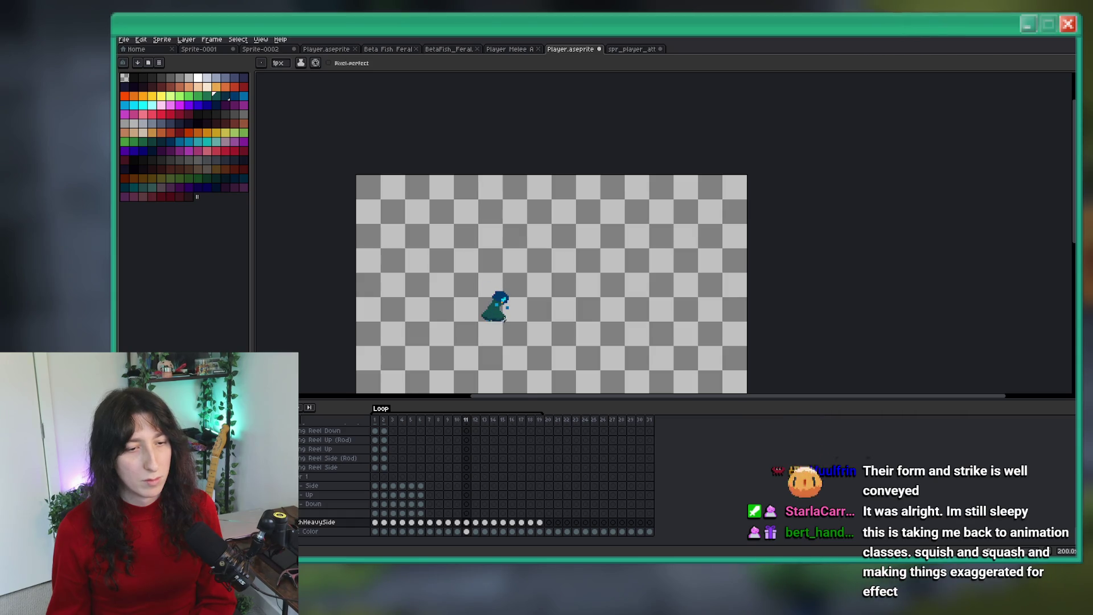
scroll(504, 307, up, 5)
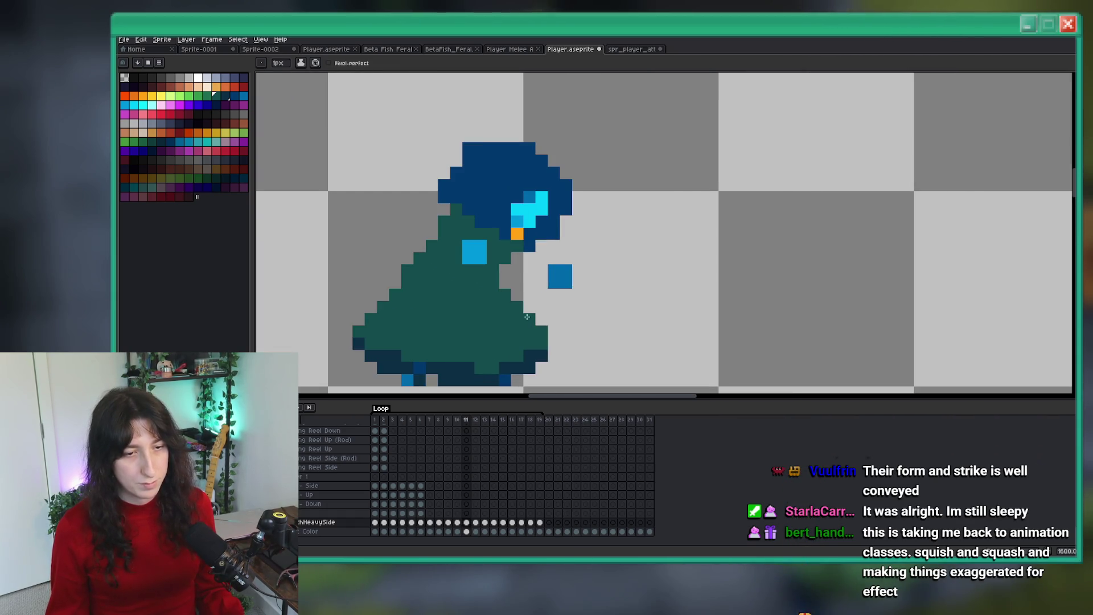
scroll(505, 297, down, 4)
scroll(515, 313, up, 6)
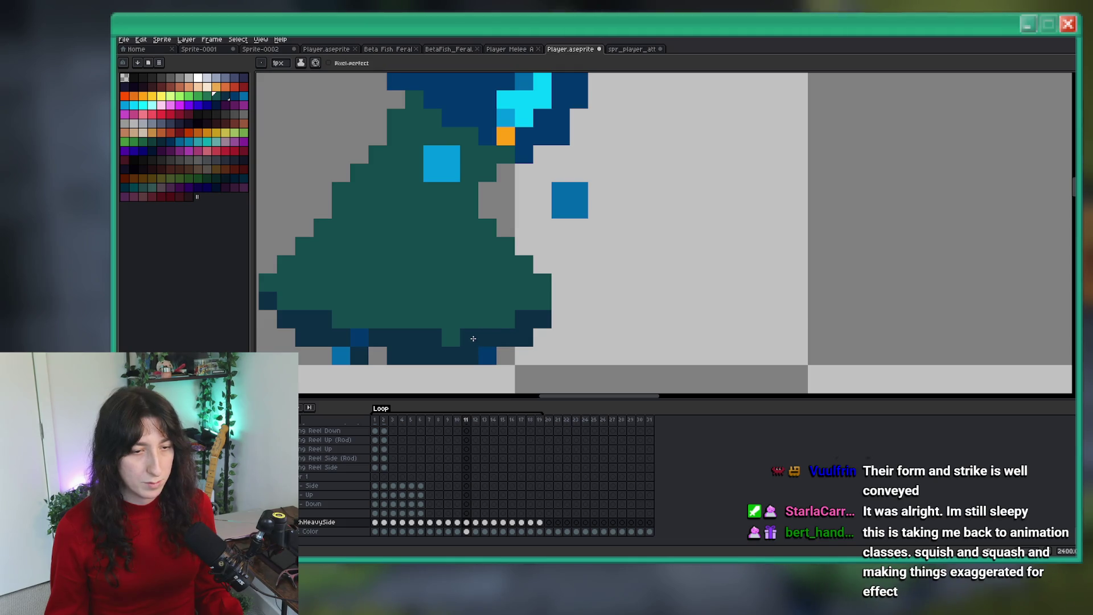
scroll(512, 330, down, 4)
scroll(512, 330, up, 4)
key(e)
click(478, 349)
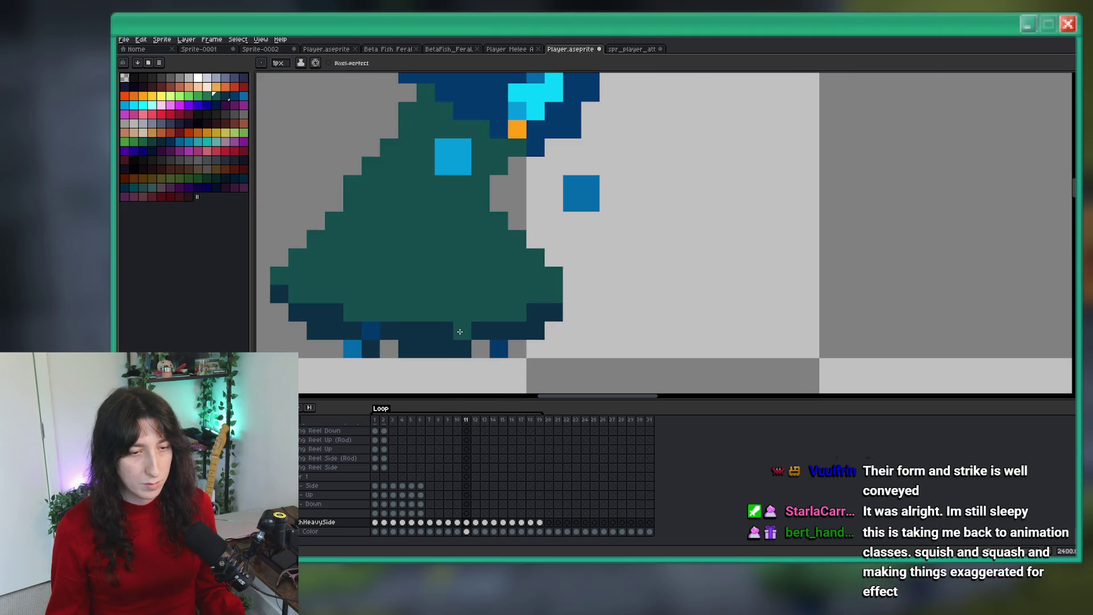
drag(460, 350, 421, 348)
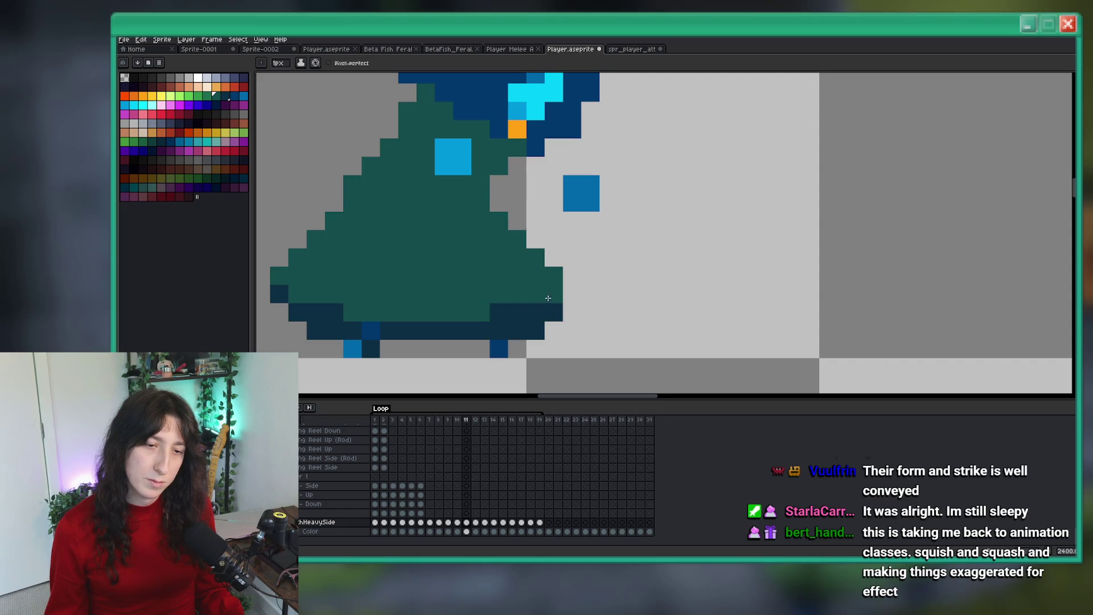
scroll(495, 318, down, 6)
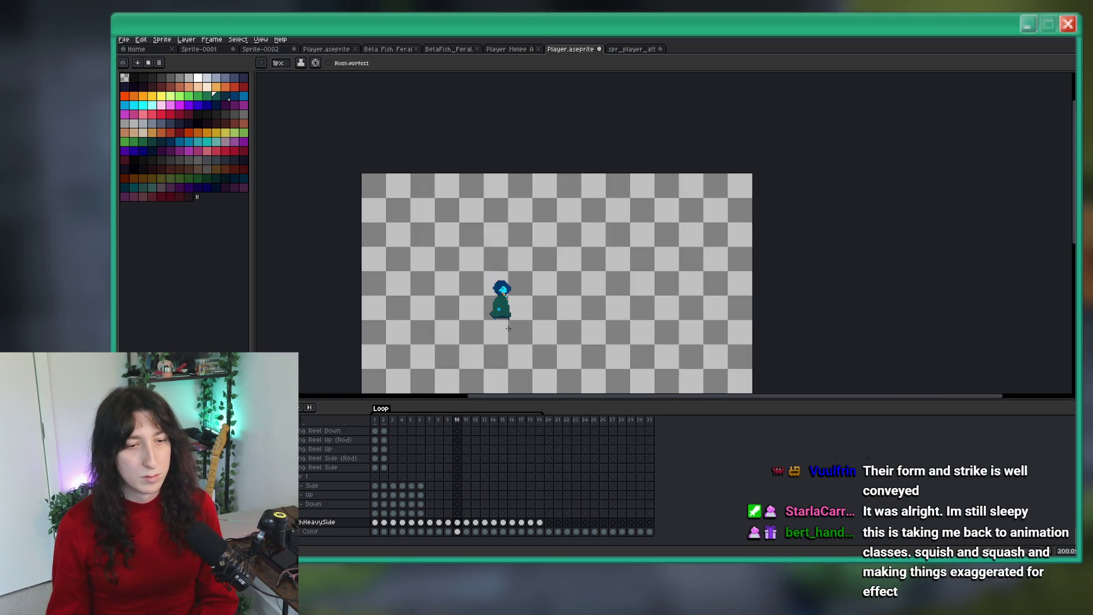
scroll(502, 332, up, 5)
Step: Recolour the navy pixel on the robe's left edge teal and select the upper body
key(e)
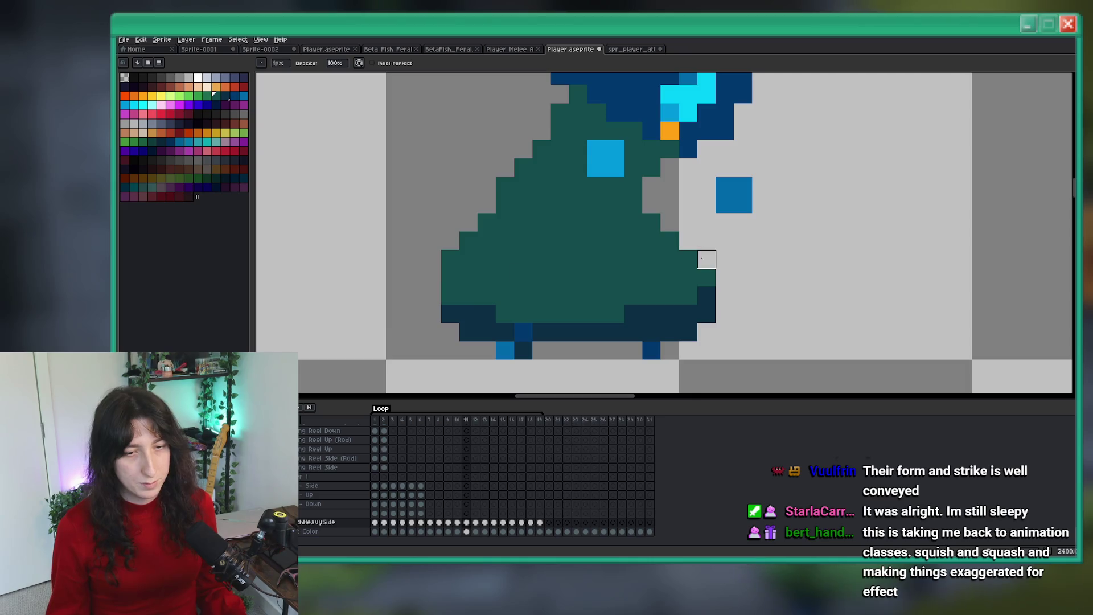
scroll(716, 276, down, 4)
scroll(716, 276, up, 7)
key(b)
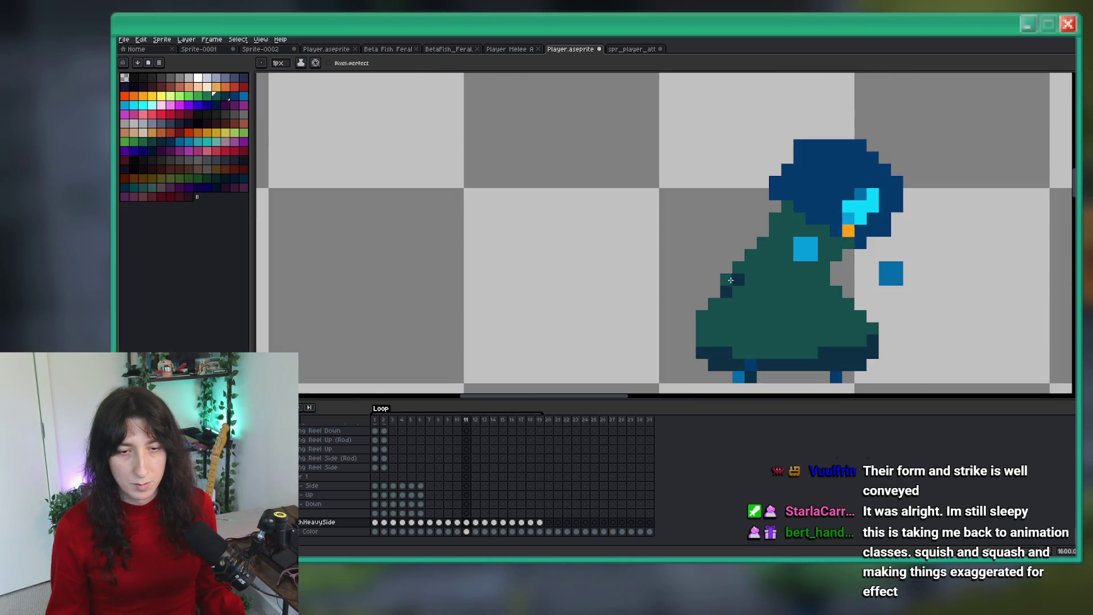
click(726, 291)
scroll(778, 307, down, 4)
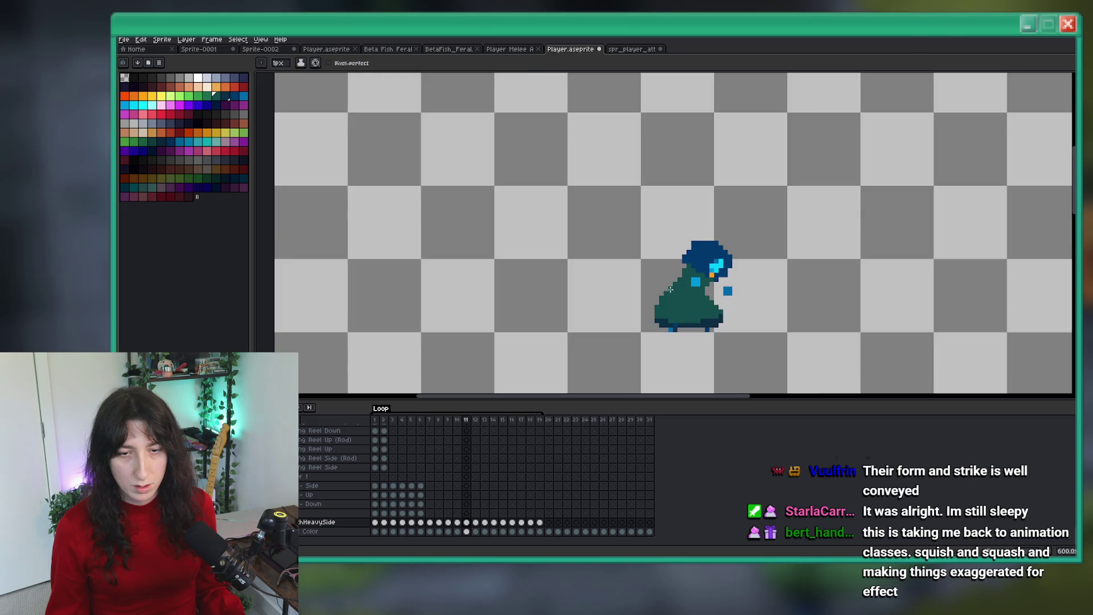
scroll(681, 270, up, 3)
scroll(657, 291, down, 3)
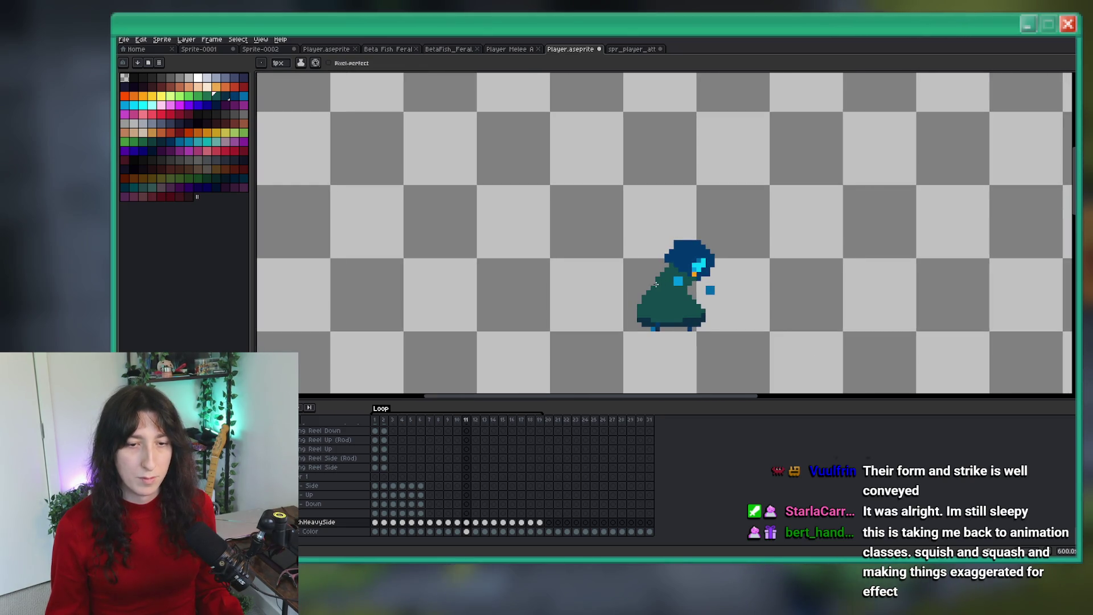
scroll(652, 279, down, 1)
scroll(650, 275, up, 1)
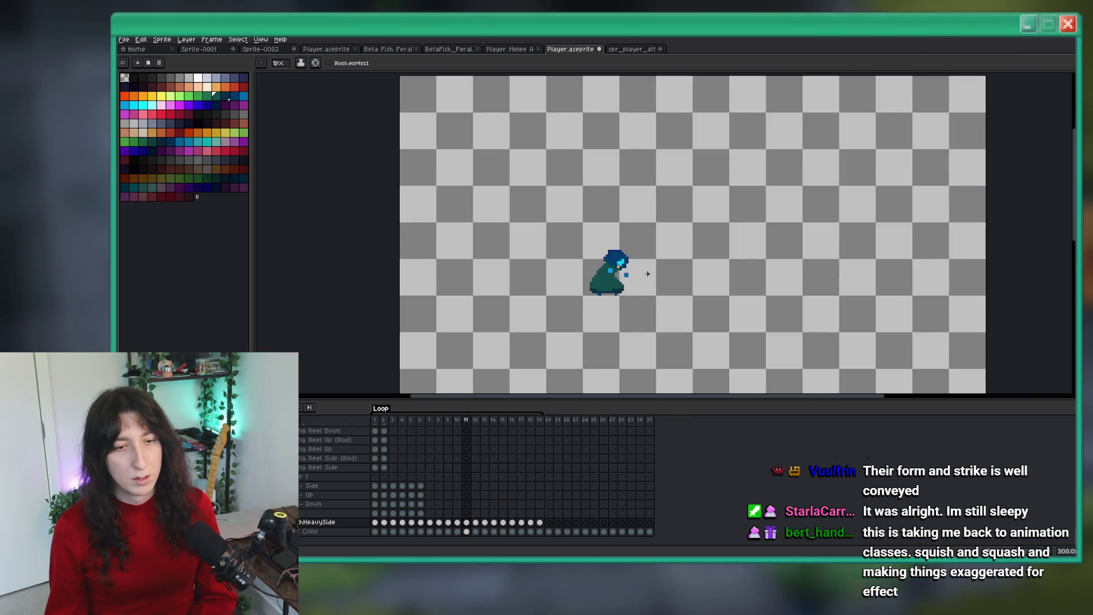
scroll(556, 259, down, 1)
scroll(555, 258, up, 3)
mouse_move(593, 181)
mouse_down()
mouse_move(478, 269)
mouse_move(482, 280)
mouse_up()
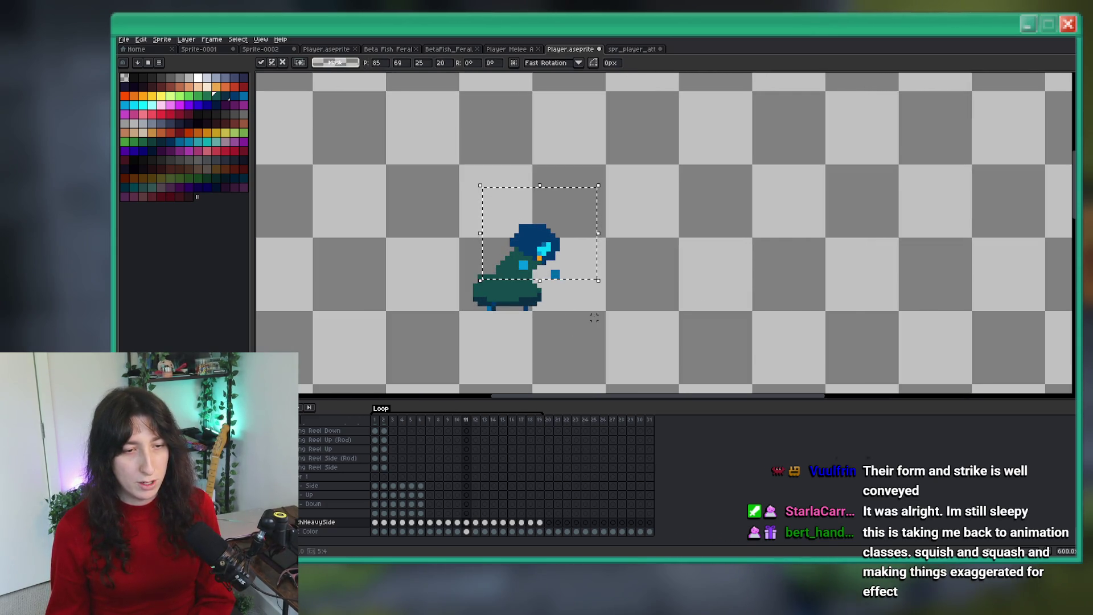
Step: Commit the repositioned upper body and deselect it
key(ctrl+d)
scroll(496, 258, up, 3)
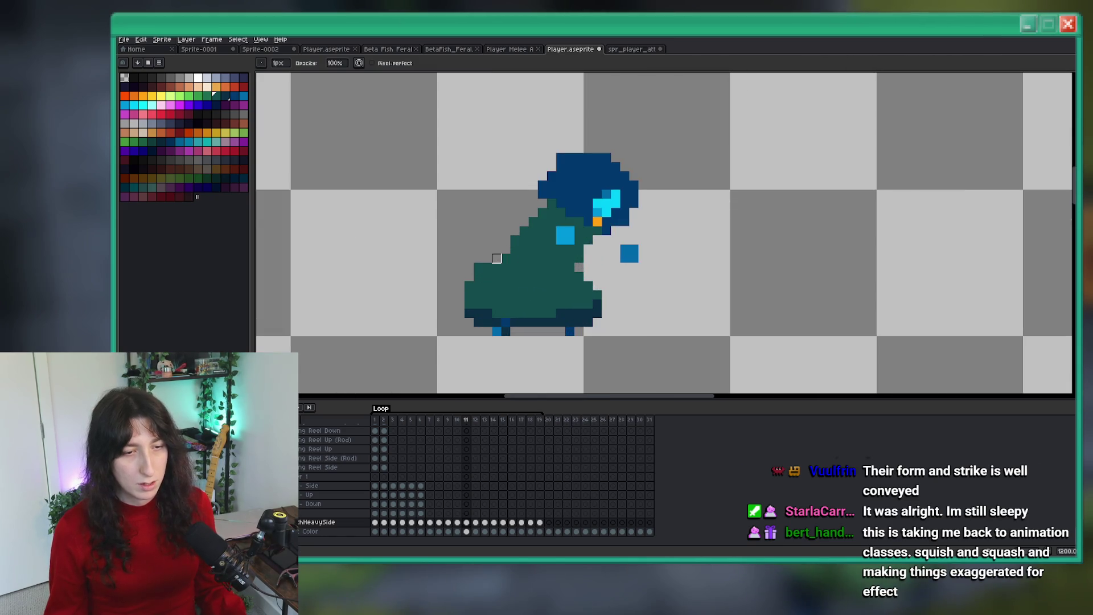
scroll(469, 295, up, 1)
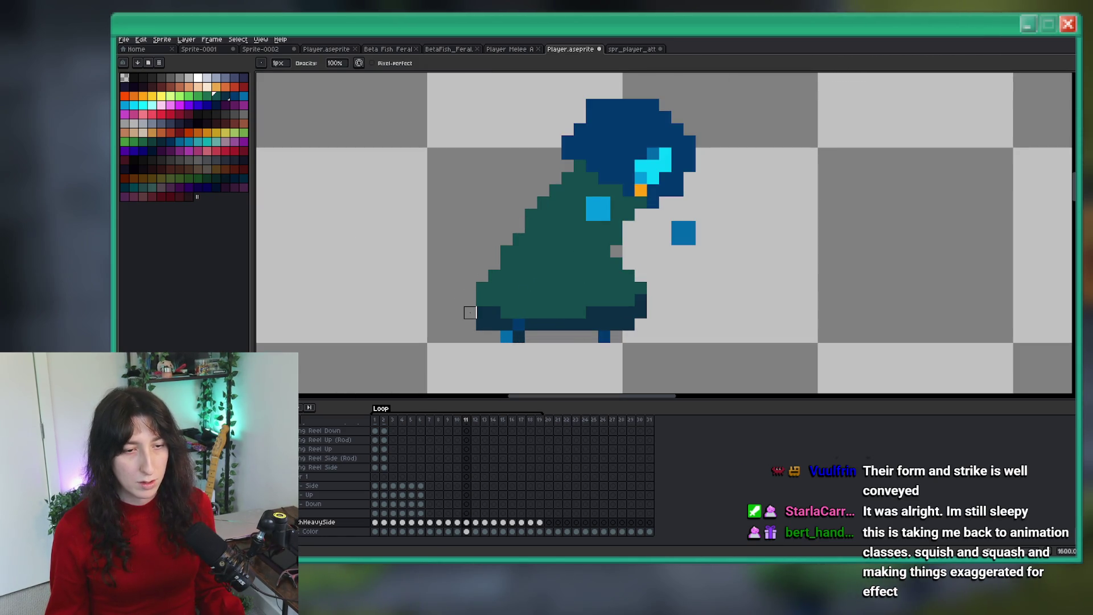
scroll(469, 312, down, 1)
scroll(481, 323, up, 1)
scroll(529, 331, down, 6)
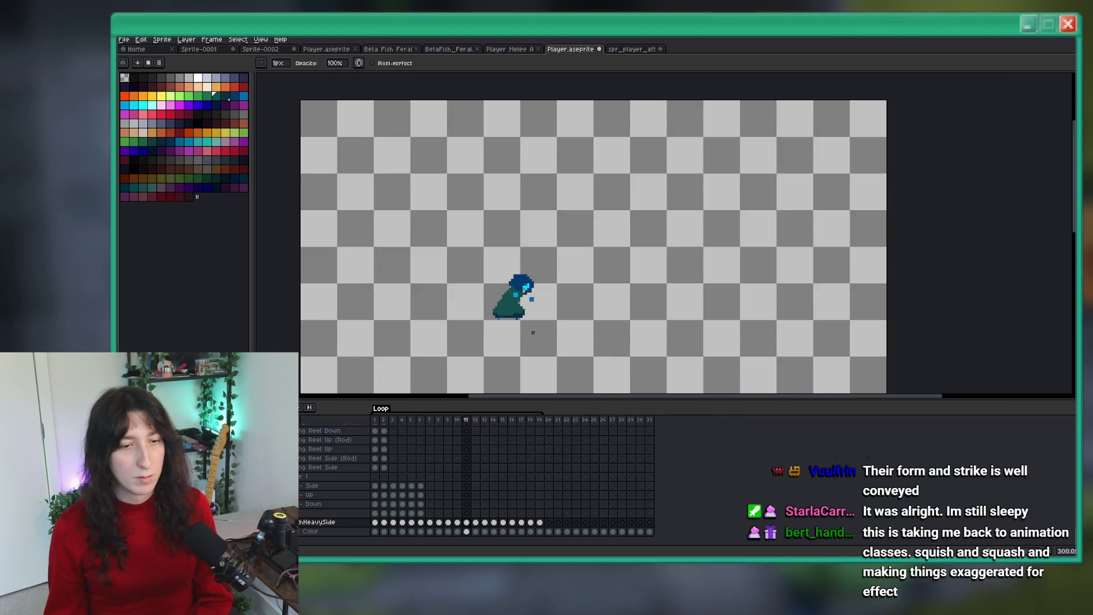
scroll(533, 333, up, 6)
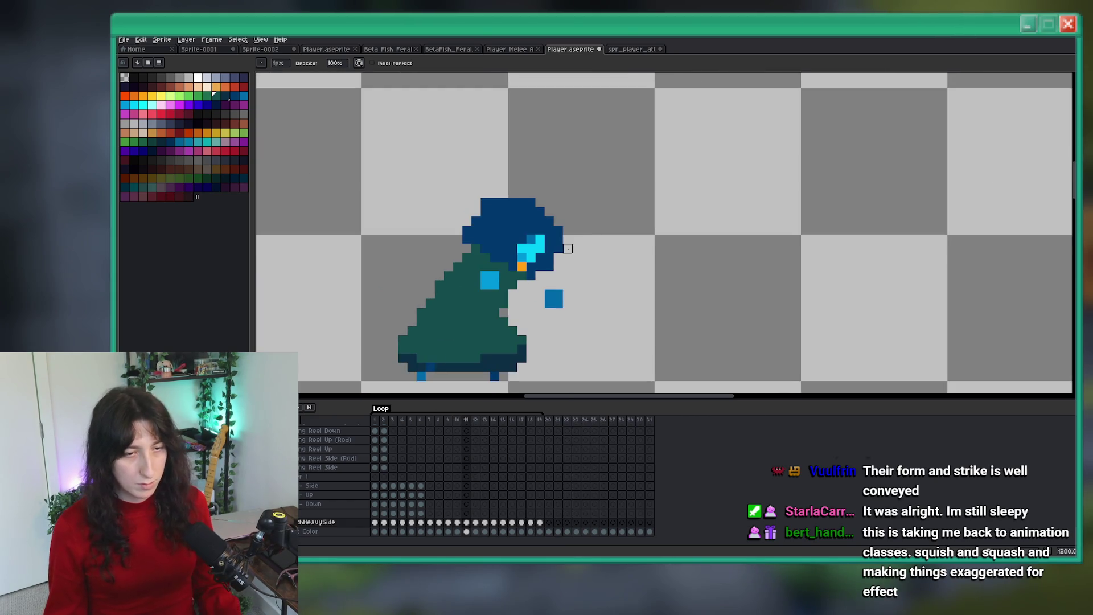
scroll(624, 241, up, 1)
scroll(569, 245, down, 1)
Step: Add a light-blue hand pixel lower on the robe
key(g)
click(588, 243)
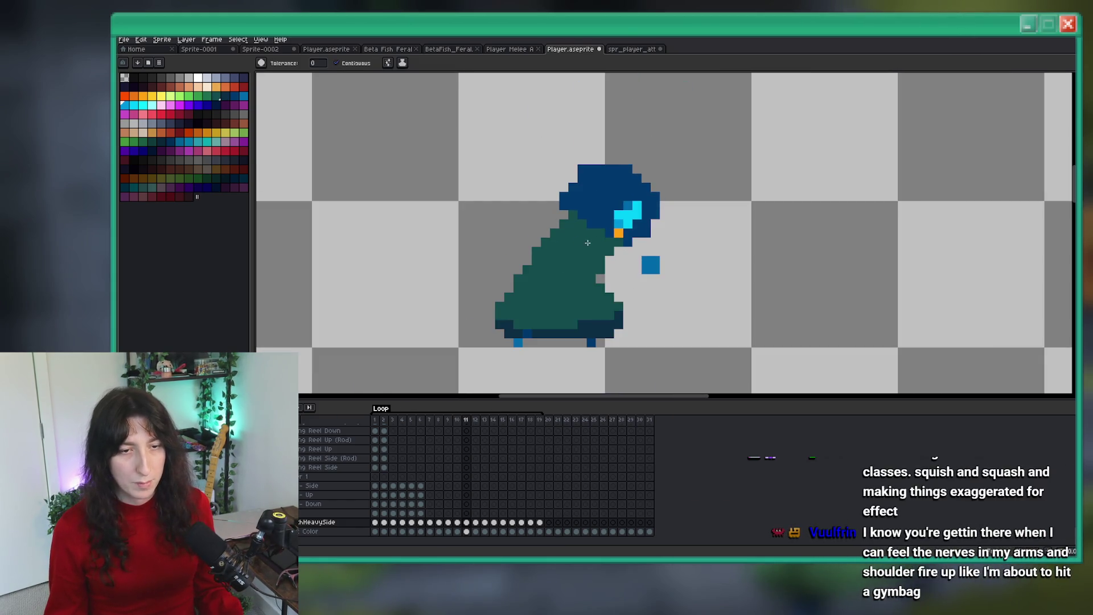
key(ctrl+z)
key(b)
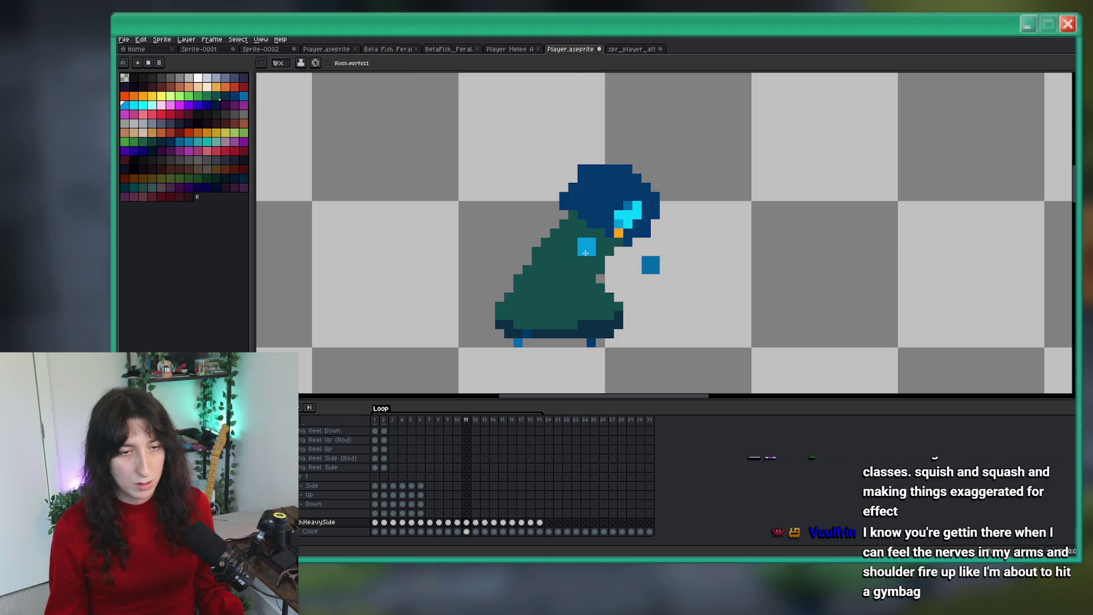
click(573, 279)
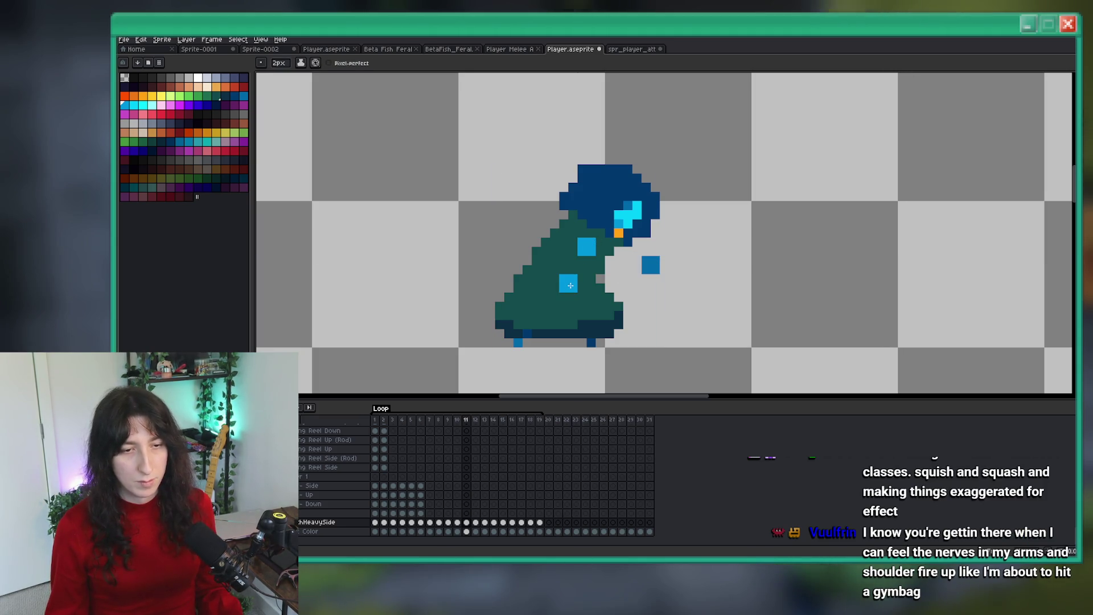
scroll(613, 288, down, 4)
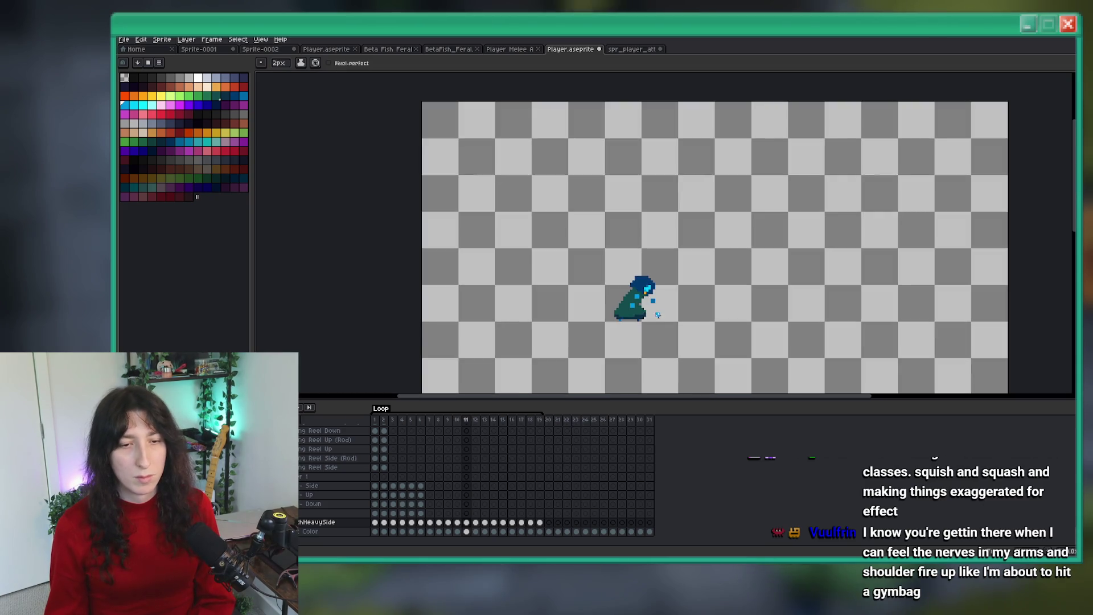
scroll(652, 302, up, 2)
scroll(650, 300, up, 2)
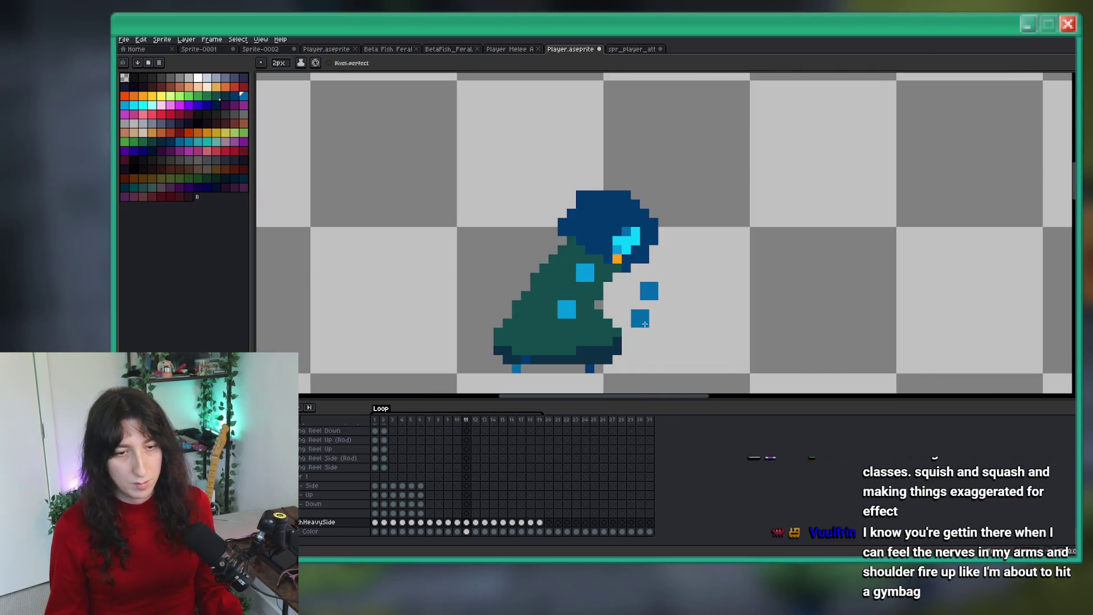
Step: Fill the old hand square with the robe teal
key(w)
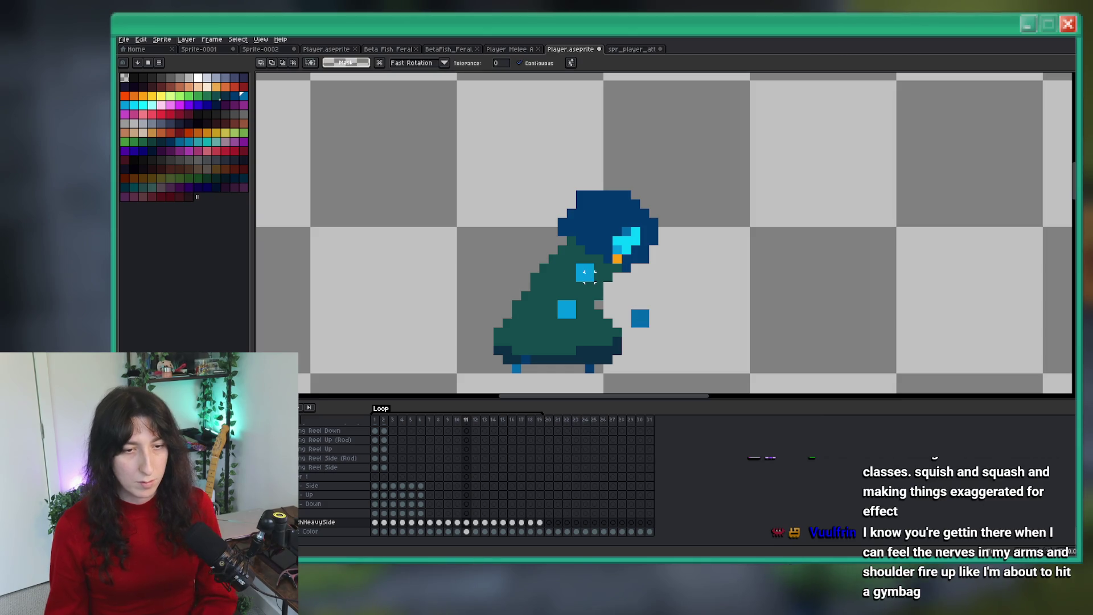
scroll(589, 276, up, 2)
key(i)
key(g)
click(576, 253)
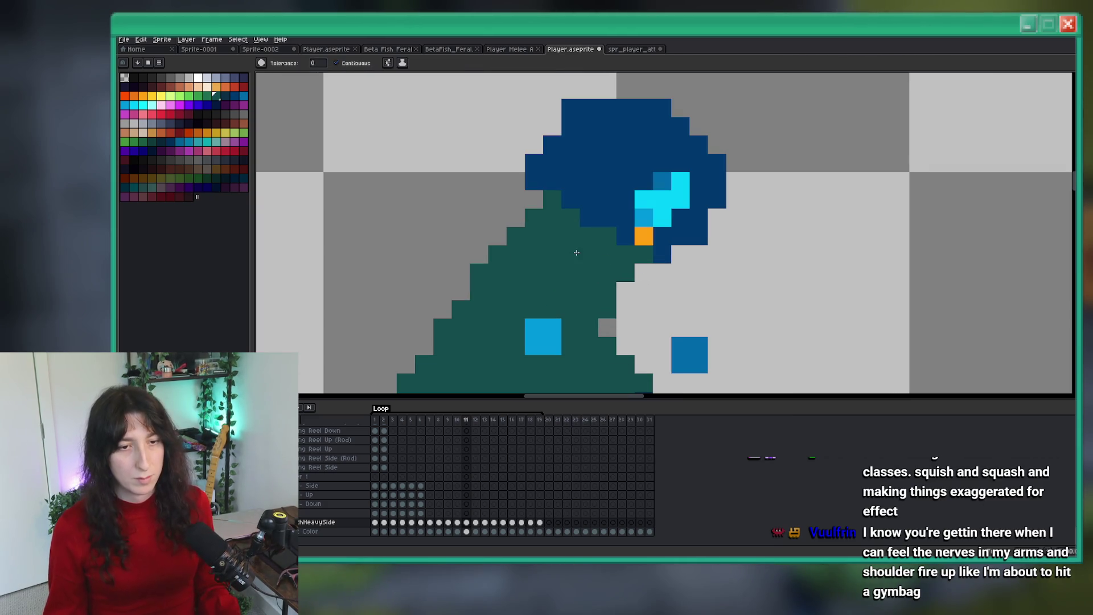
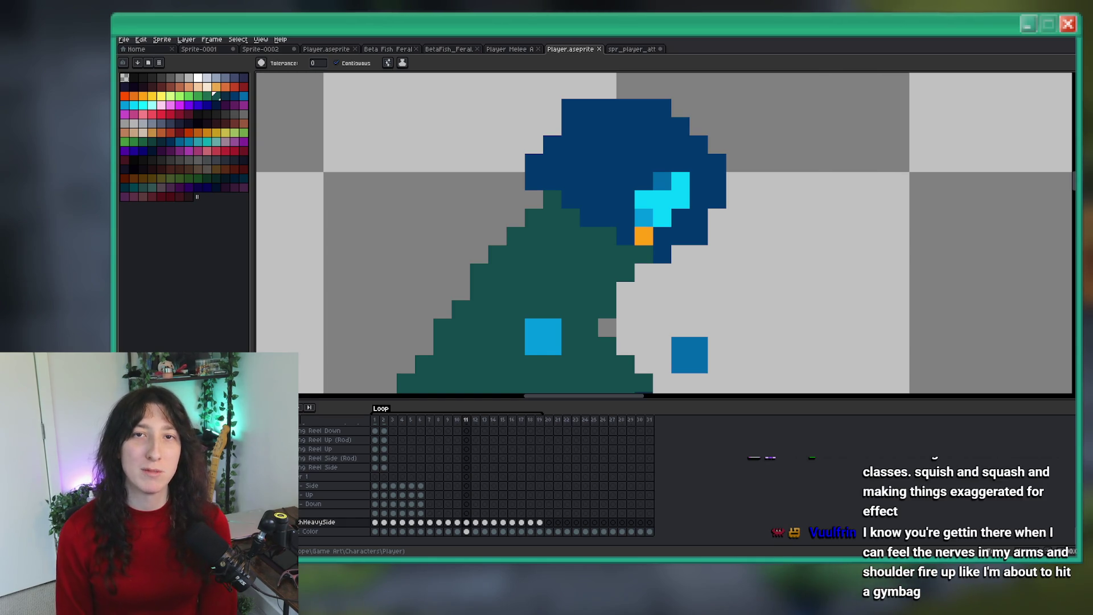
Step: Select the character's head and upper body and shift them to the right
scroll(725, 147, down, 5)
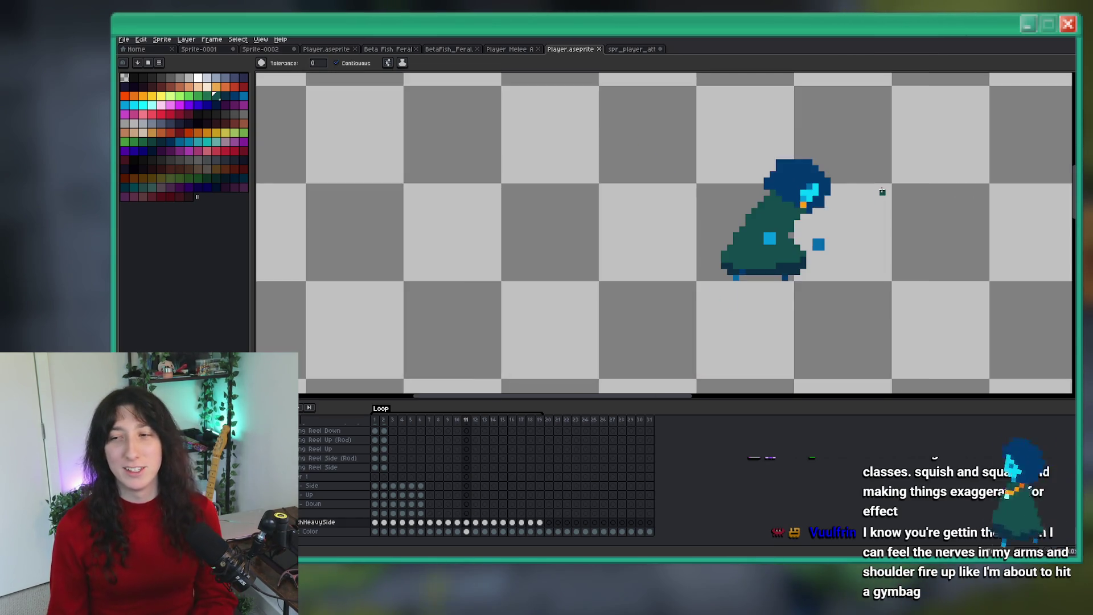
scroll(725, 147, down, 2)
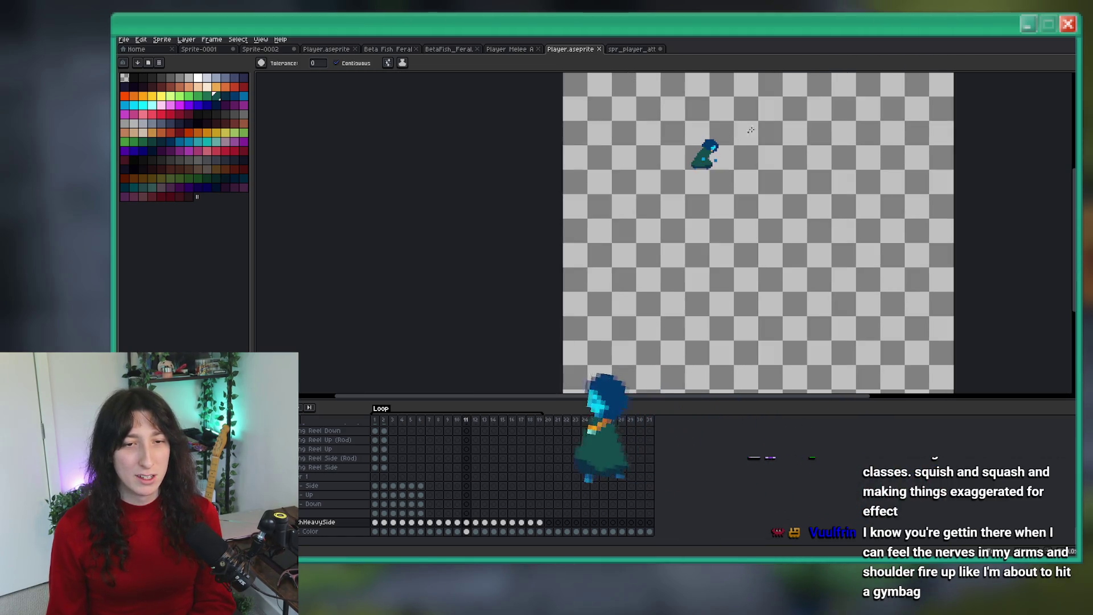
scroll(663, 203, up, 5)
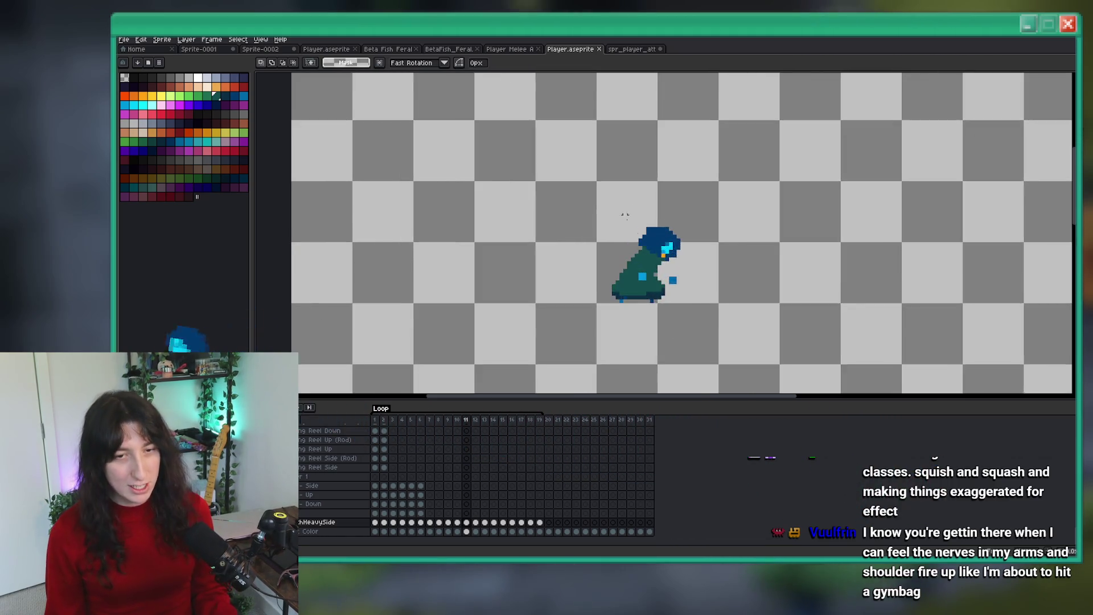
key(m)
drag(733, 146, 515, 270)
drag(607, 234, 608, 234)
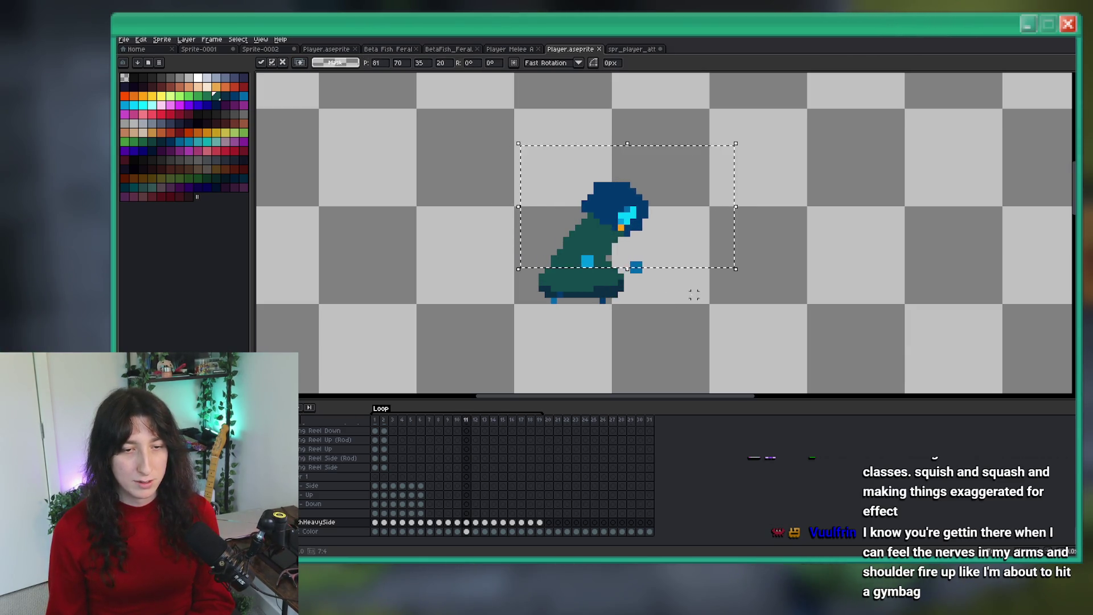
key(Return)
Step: Reselect the head, nudge it one pixel right, and commit the move
drag(664, 287, 541, 103)
drag(591, 165, 569, 165)
scroll(729, 218, down, 2)
key(Right)
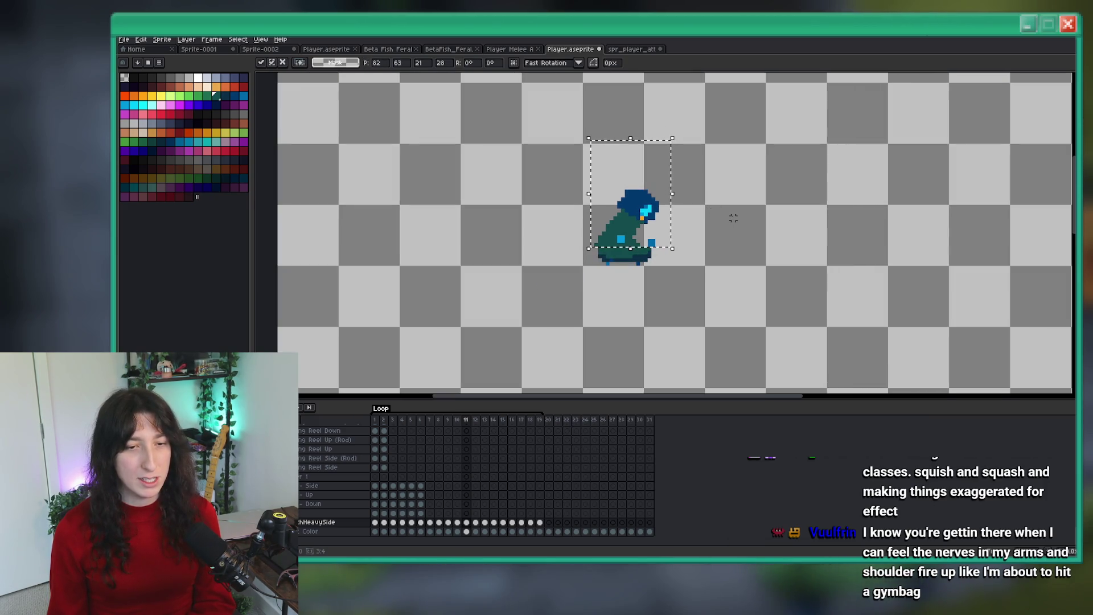
key(b)
scroll(617, 245, up, 2)
scroll(617, 246, down, 1)
scroll(617, 246, up, 2)
Step: Paint the sprite's right edge teal and fill an empty pixel near the face with a 1px brush
scroll(617, 246, up, 1)
drag(639, 242, 639, 255)
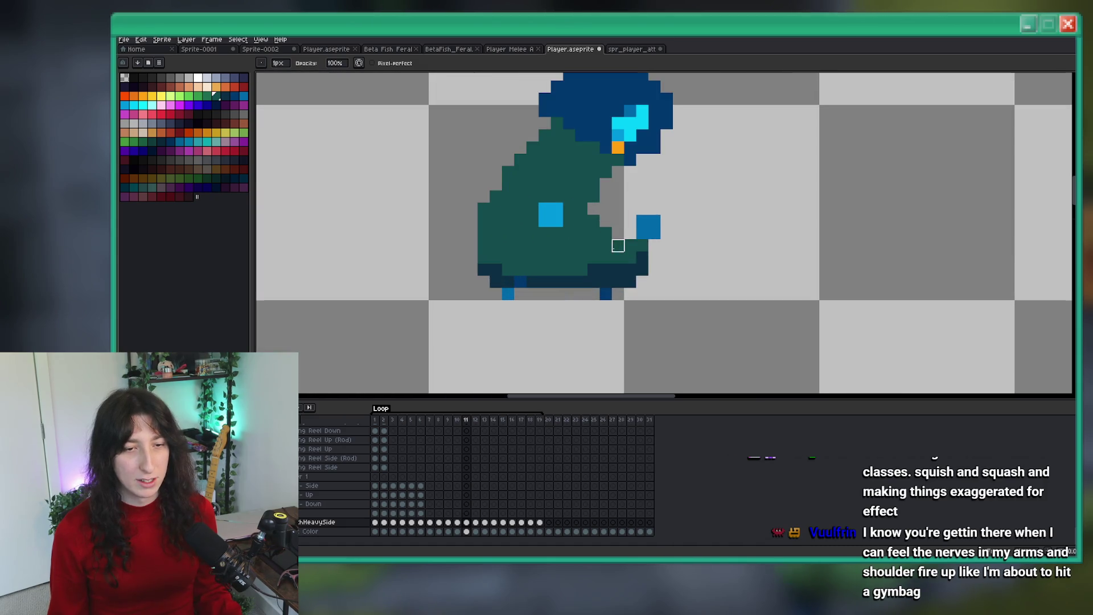
key(e)
key(b)
click(606, 220)
Step: Fill two gaps at the head–body edge with teal, then compare against the neighbouring frame
scroll(608, 225, down, 2)
scroll(608, 225, up, 1)
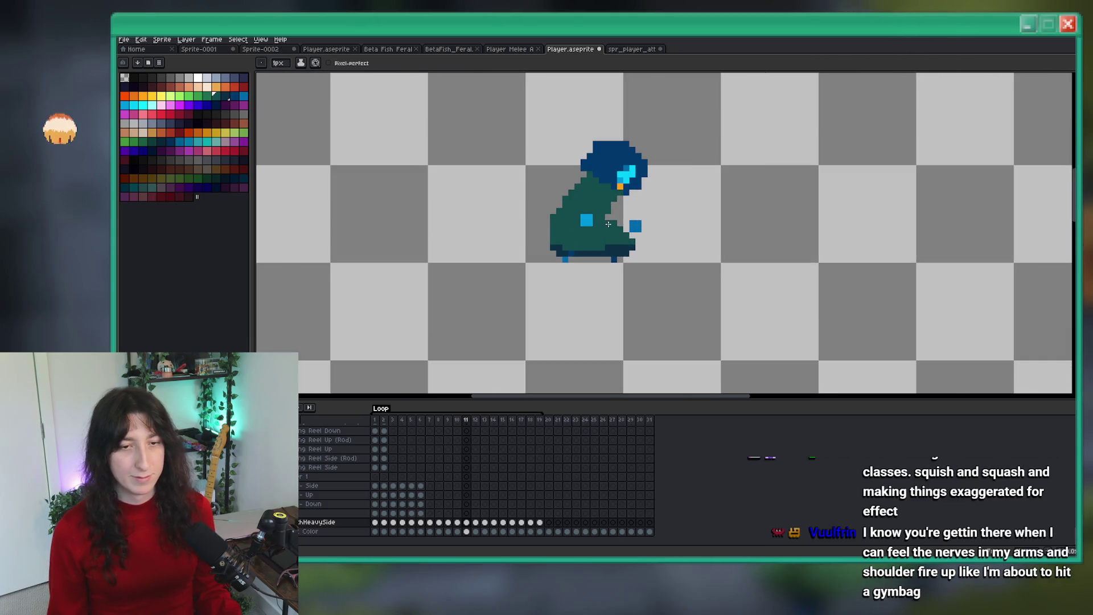
scroll(644, 233, down, 3)
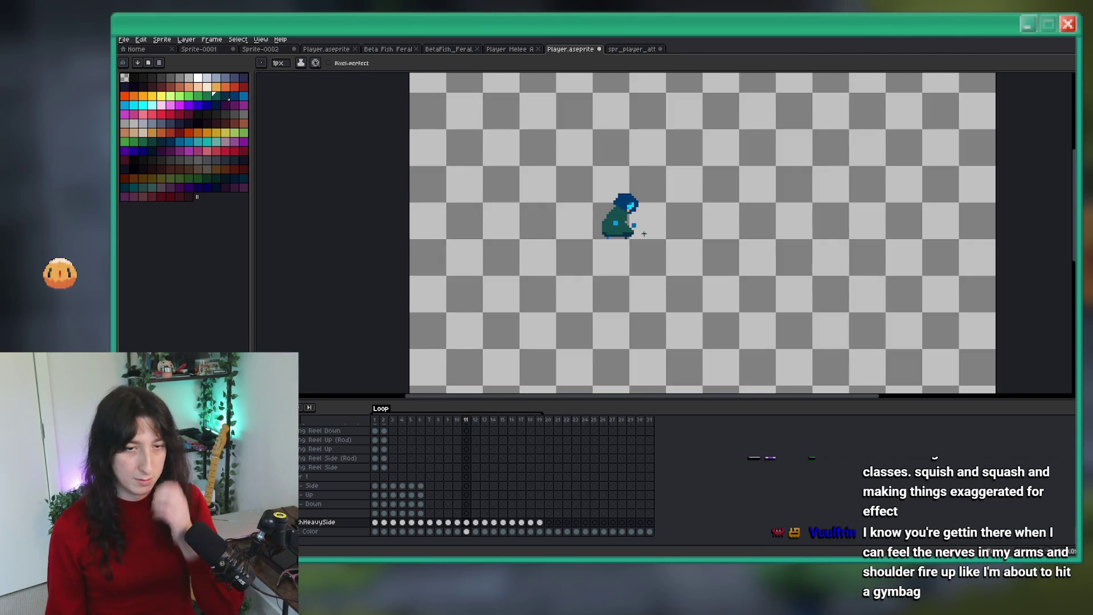
scroll(643, 233, up, 4)
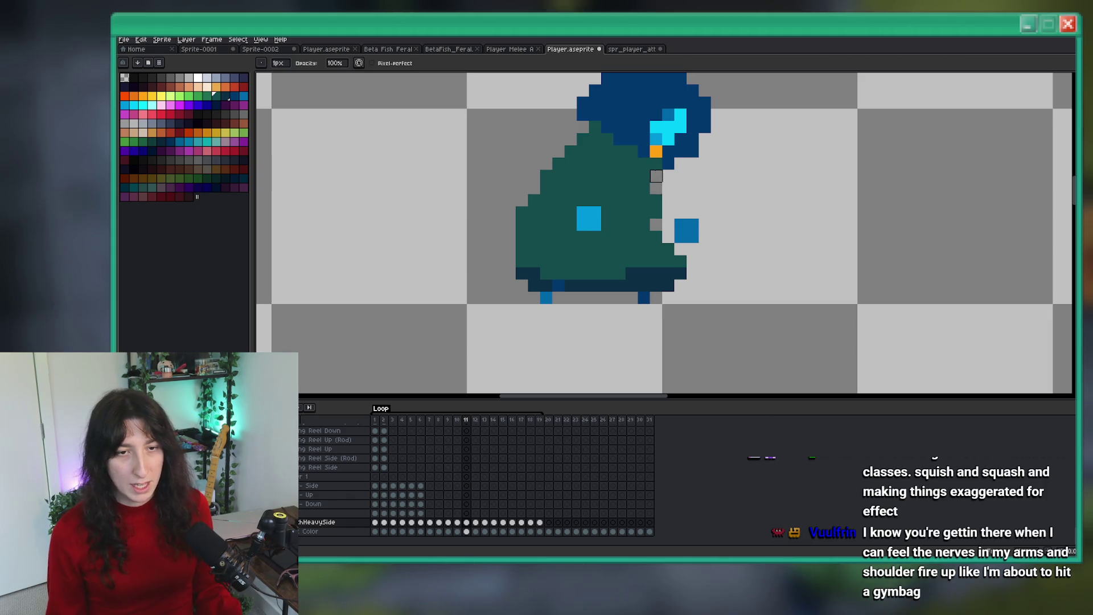
click(595, 139)
click(570, 152)
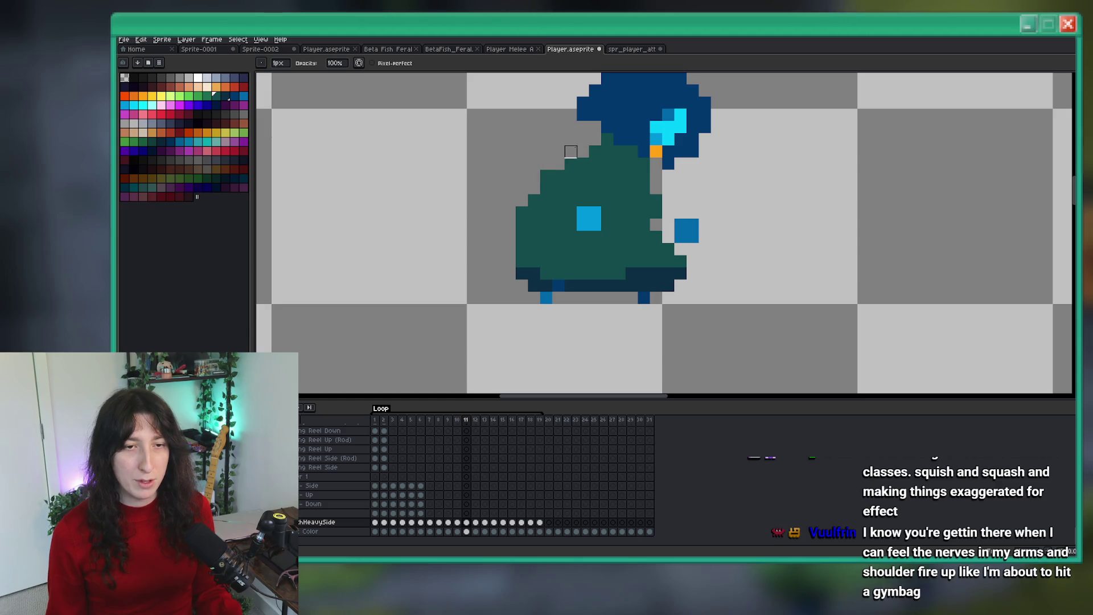
scroll(570, 151, down, 2)
scroll(578, 146, up, 1)
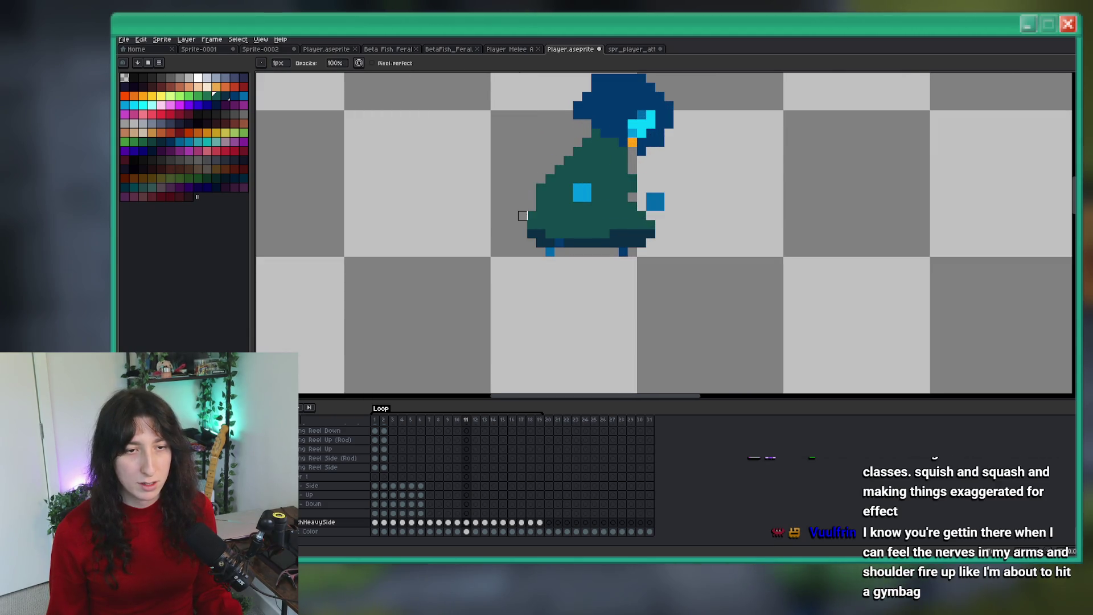
scroll(523, 206, down, 2)
key(Left)
key(Right)
key(Left)
key(Right)
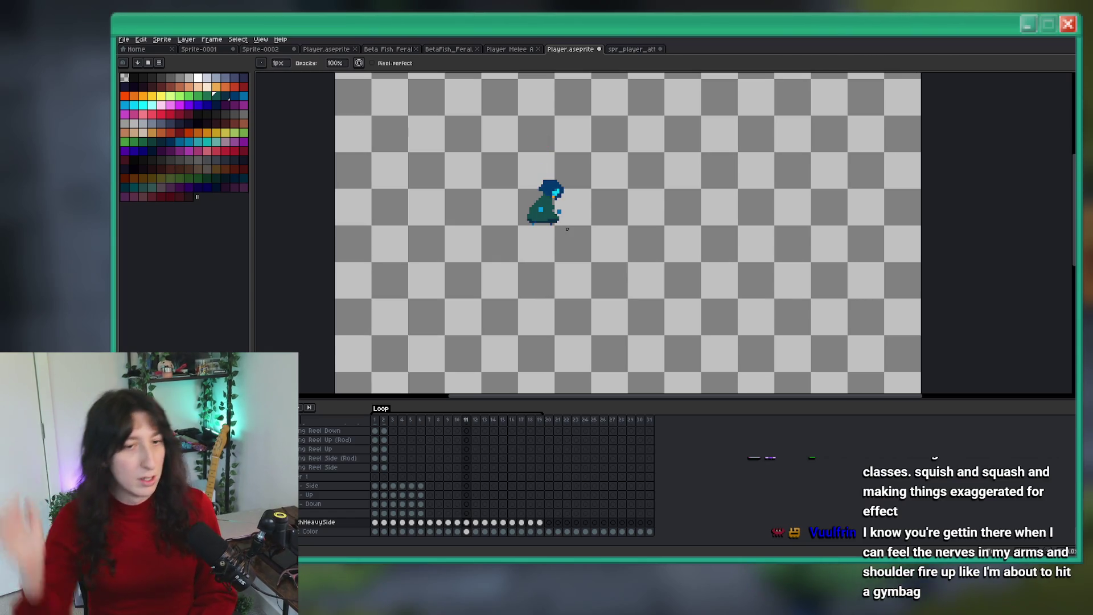
Step: Pick a colour from the canvas with the eyedropper while inspecting the sprite
key(i)
scroll(581, 220, down, 2)
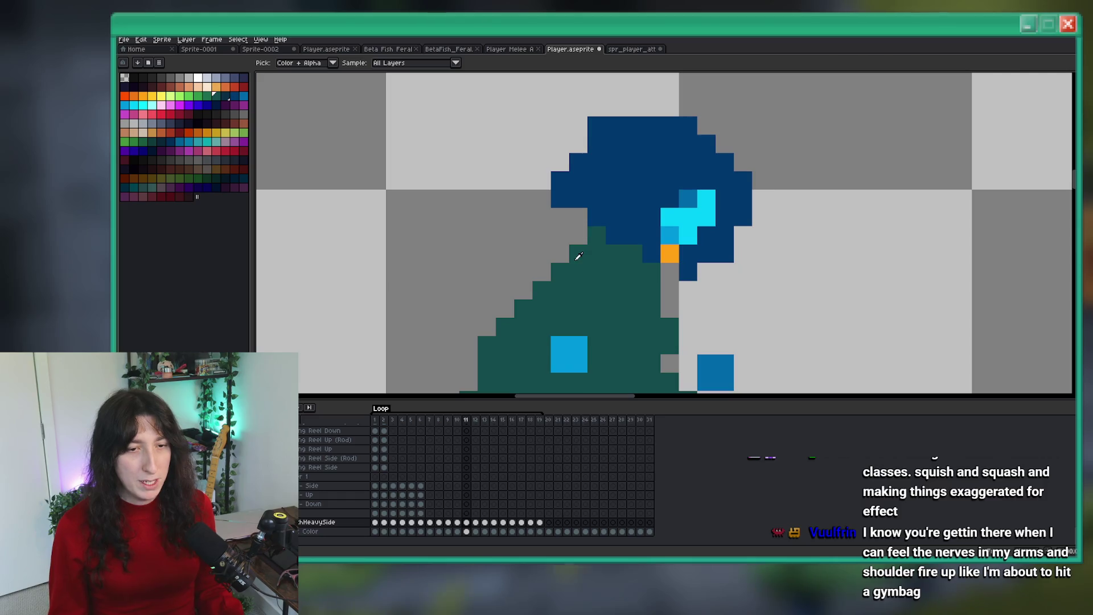
scroll(563, 285, down, 3)
scroll(563, 285, up, 3)
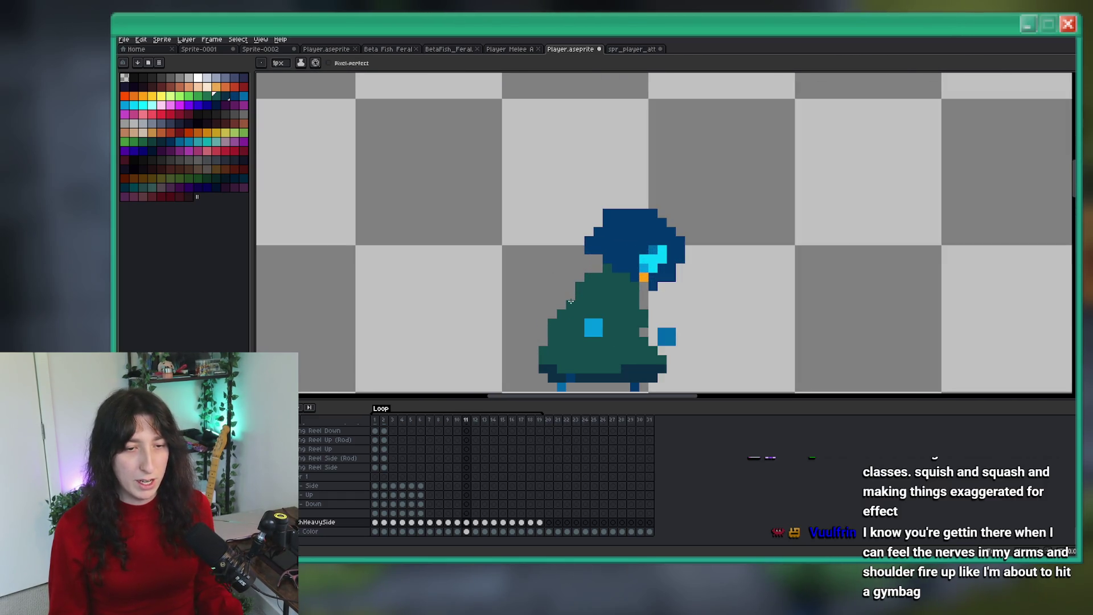
scroll(626, 292, down, 3)
scroll(615, 268, up, 5)
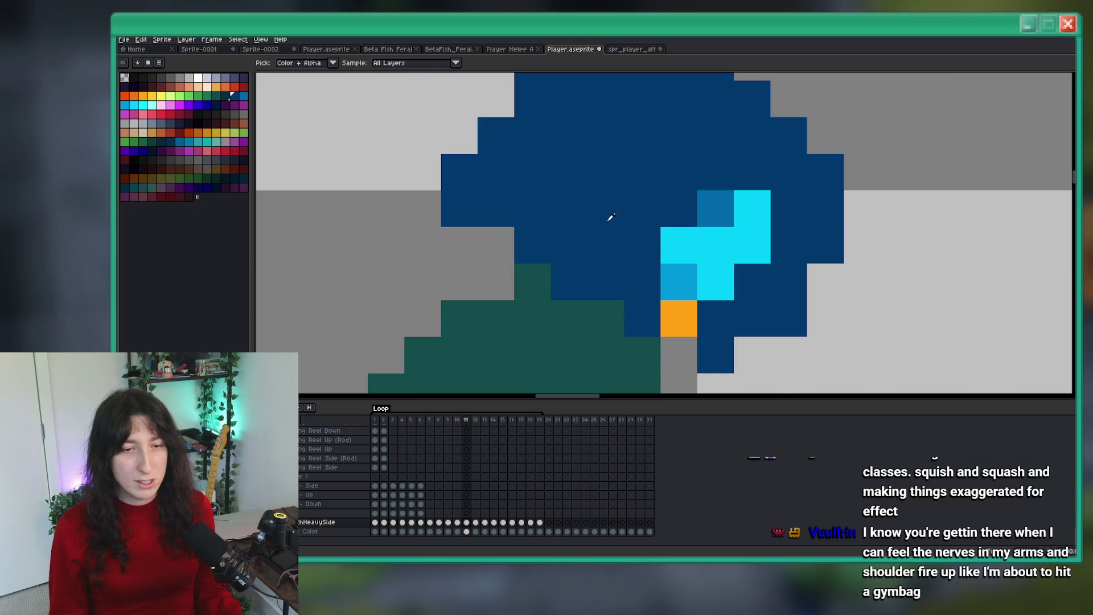
scroll(538, 222, down, 1)
scroll(538, 225, down, 4)
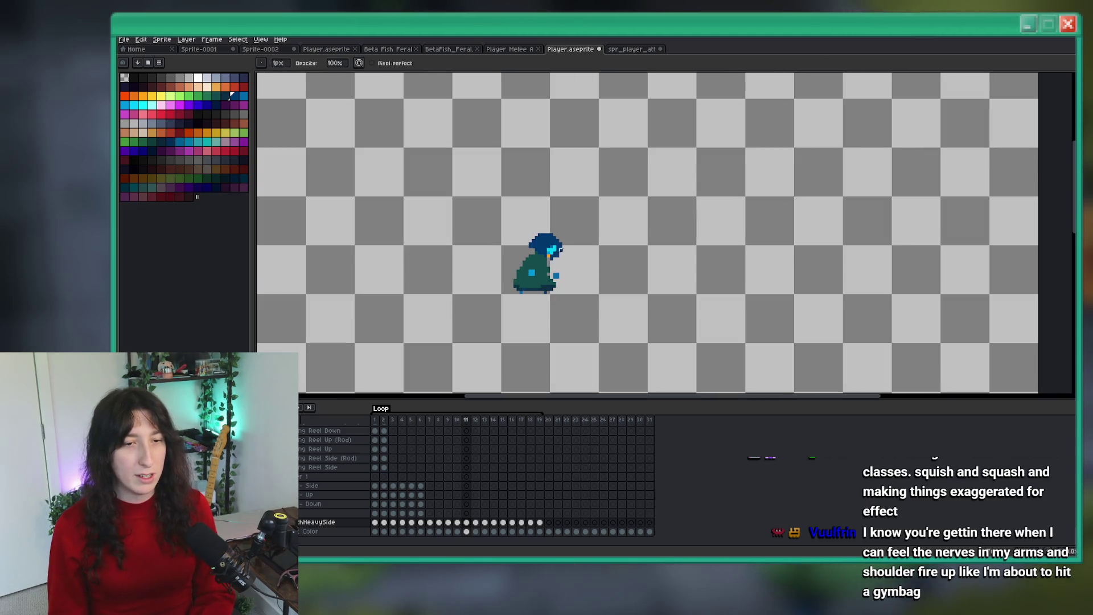
scroll(552, 252, up, 3)
scroll(551, 252, up, 2)
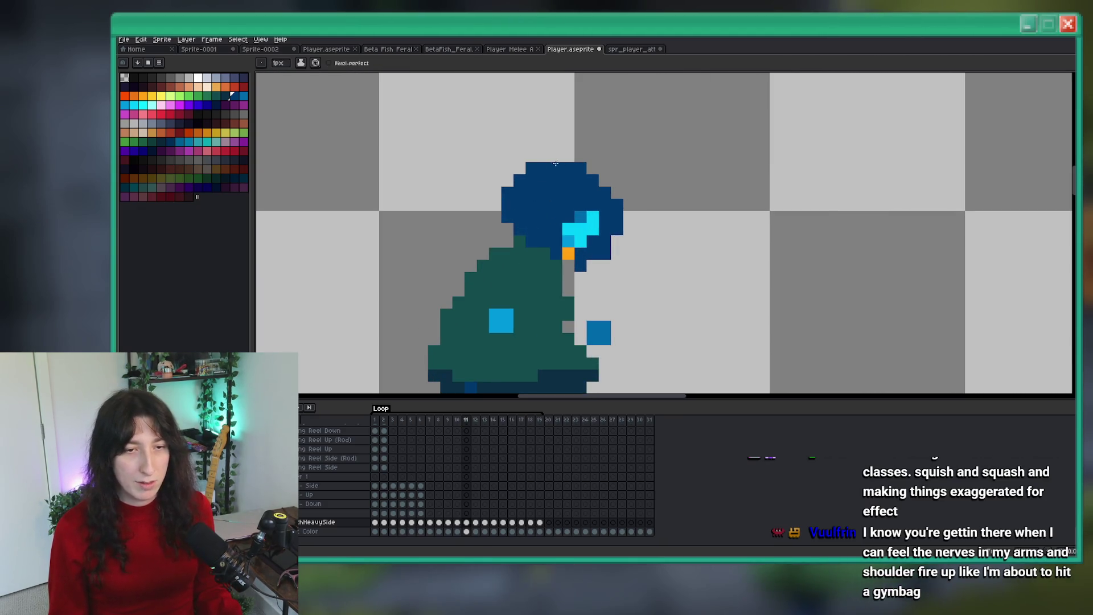
scroll(608, 185, down, 4)
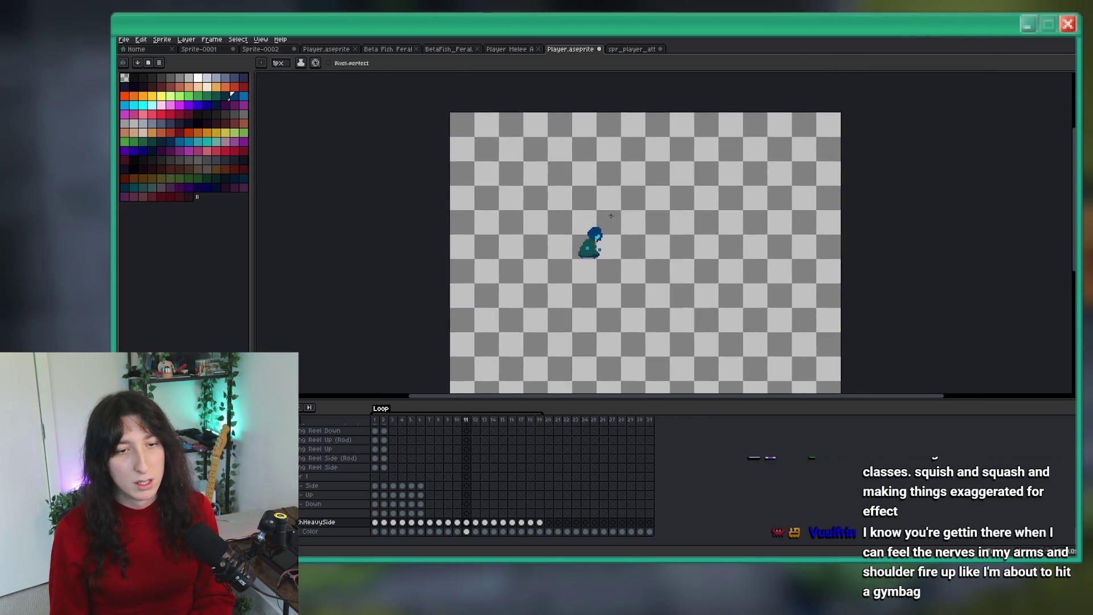
scroll(620, 193, up, 2)
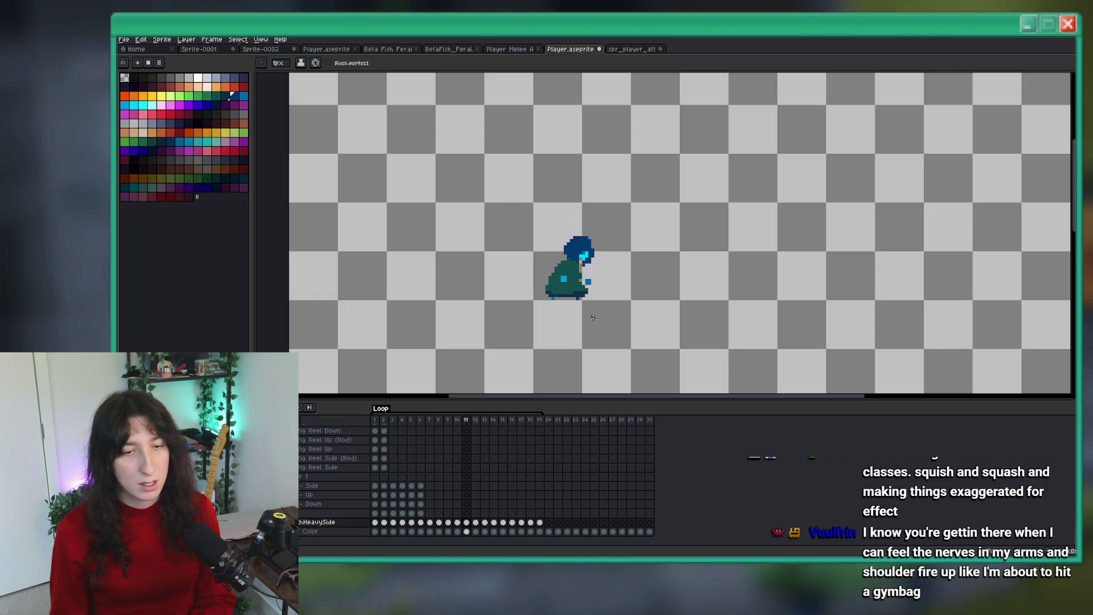
Step: Try rectangular selections around the sprite, deselecting each one
key(m)
scroll(591, 313, up, 3)
scroll(516, 271, down, 2)
scroll(516, 271, down, 1)
mouse_move(446, 151)
mouse_down()
mouse_move(485, 216)
mouse_move(600, 311)
mouse_move(617, 251)
mouse_move(537, 181)
mouse_up()
key(ctrl+d)
scroll(677, 268, down, 2)
key(ctrl+d)
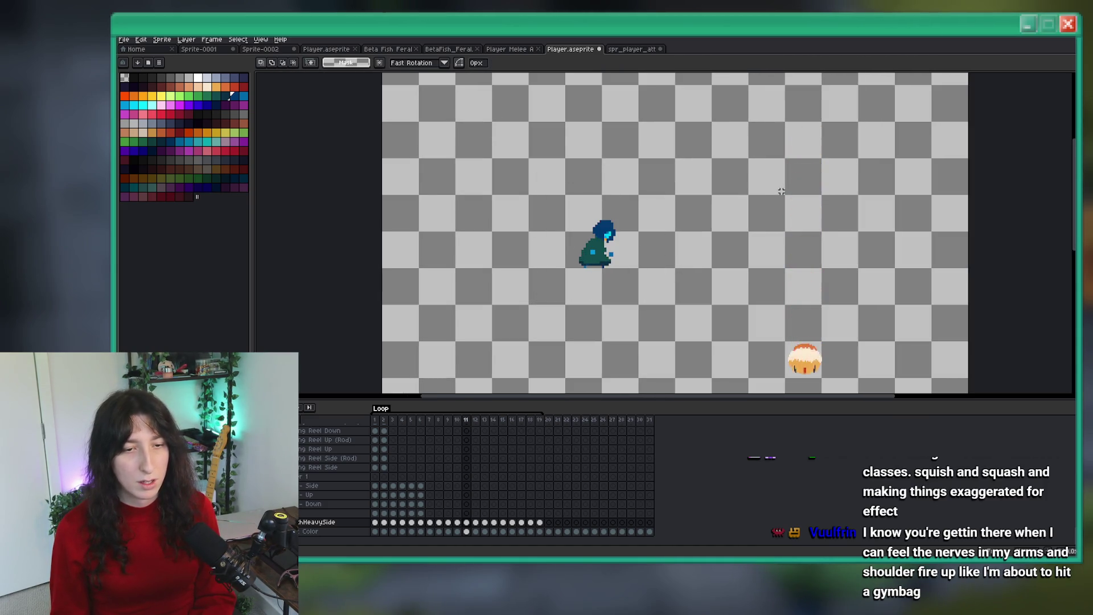
drag(666, 308, 542, 183)
key(ctrl+d)
scroll(763, 171, down, 3)
scroll(753, 174, up, 1)
scroll(753, 174, up, 2)
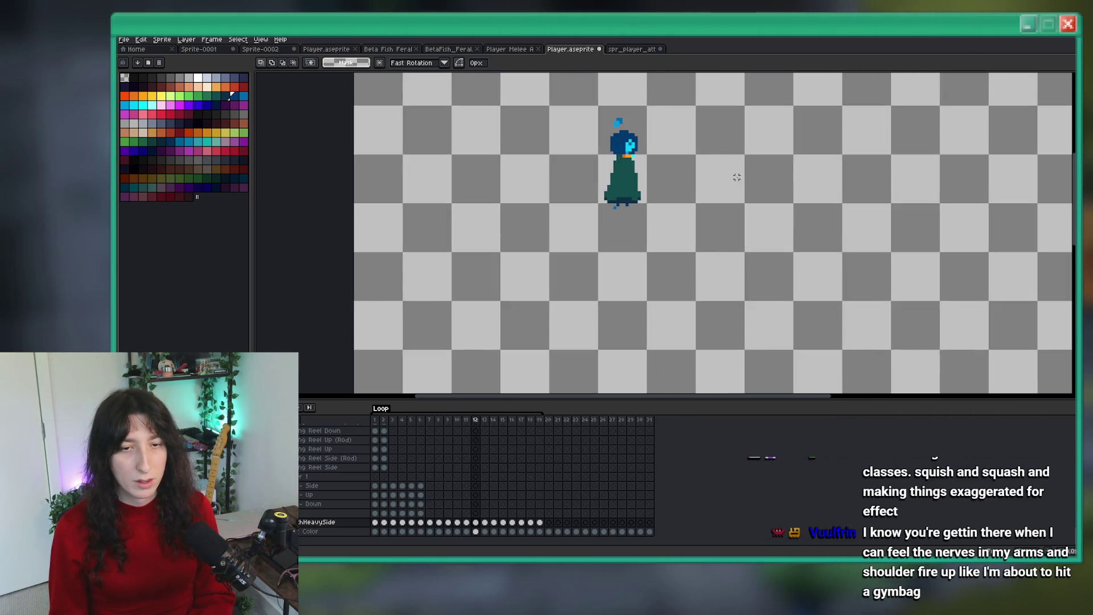
scroll(734, 175, up, 1)
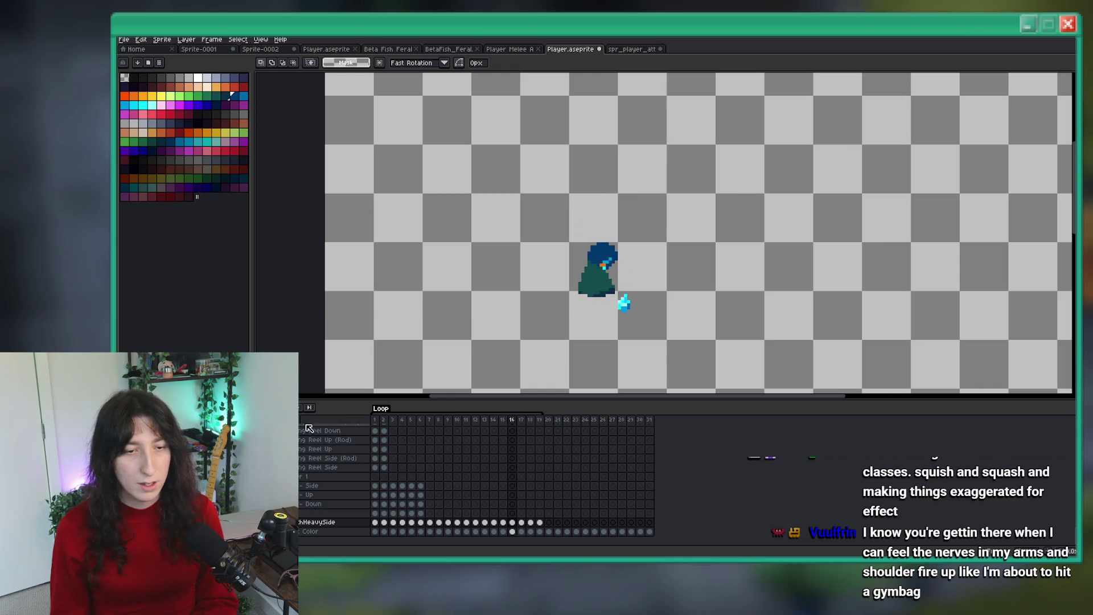
Step: Select the head and then a larger area, deselect, and return to 1px pencil drawing
mouse_move(660, 197)
mouse_down()
mouse_move(532, 292)
mouse_move(568, 260)
mouse_up()
scroll(609, 251, up, 1)
mouse_move(753, 173)
mouse_down()
mouse_move(573, 261)
mouse_move(598, 261)
mouse_move(581, 273)
mouse_up()
click(824, 268)
scroll(823, 273, down, 1)
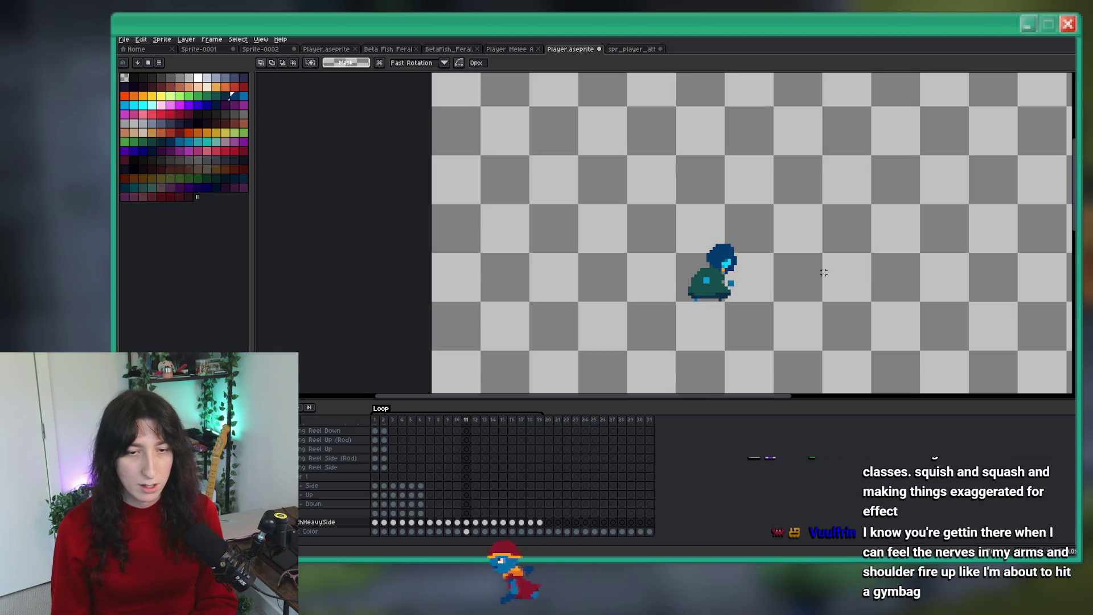
key(b)
scroll(751, 279, up, 2)
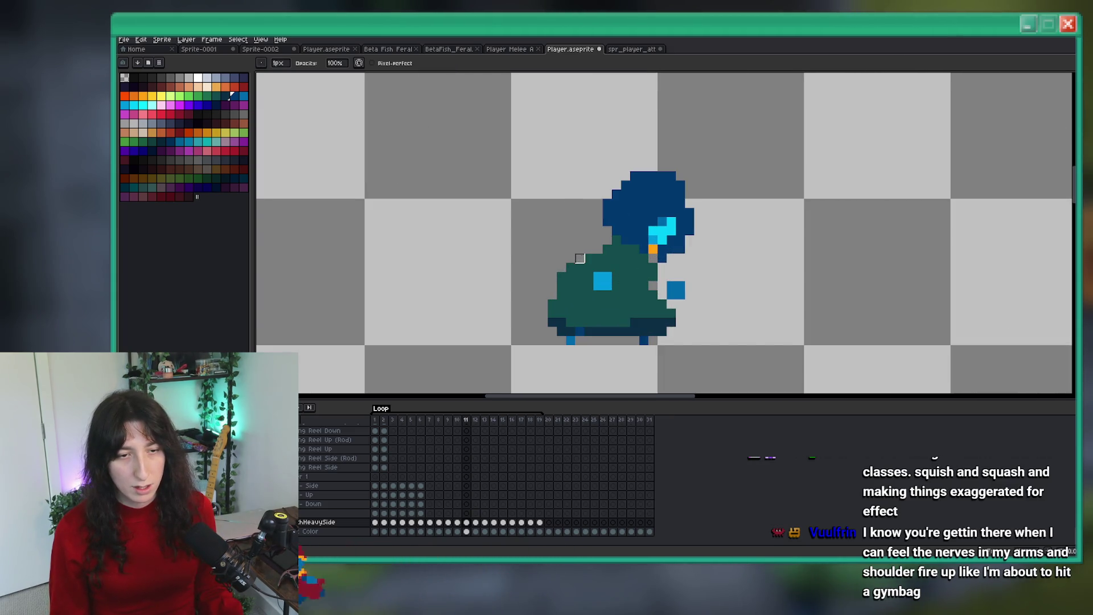
scroll(576, 284, down, 3)
Step: Flip between the crouched frame and its neighbours to compare the pose
key(Right)
key(Left)
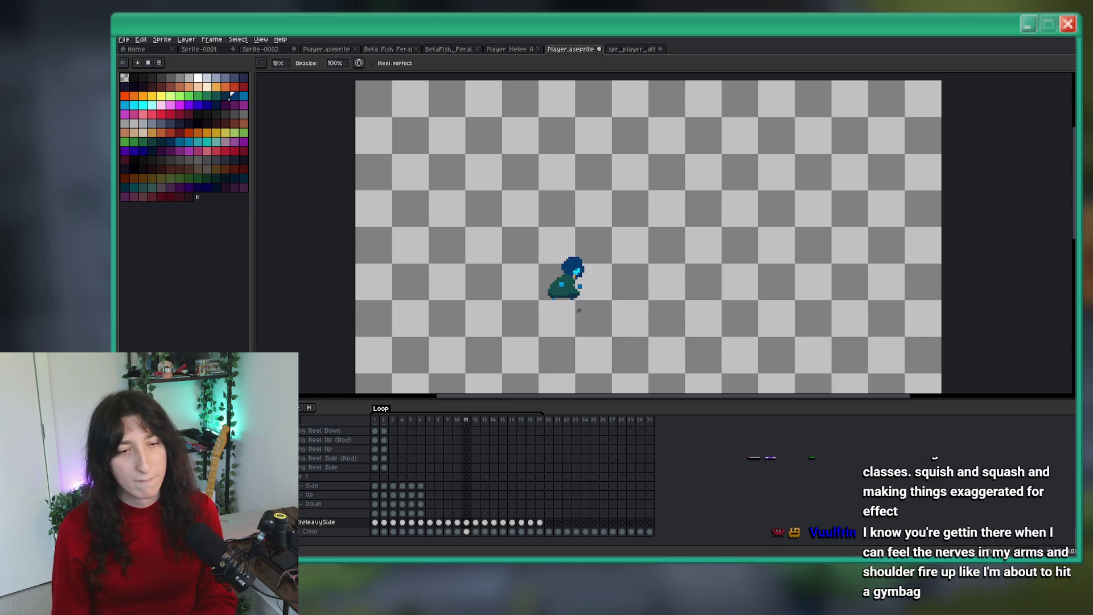
key(Right)
key(Left)
key(Left)
key(Right)
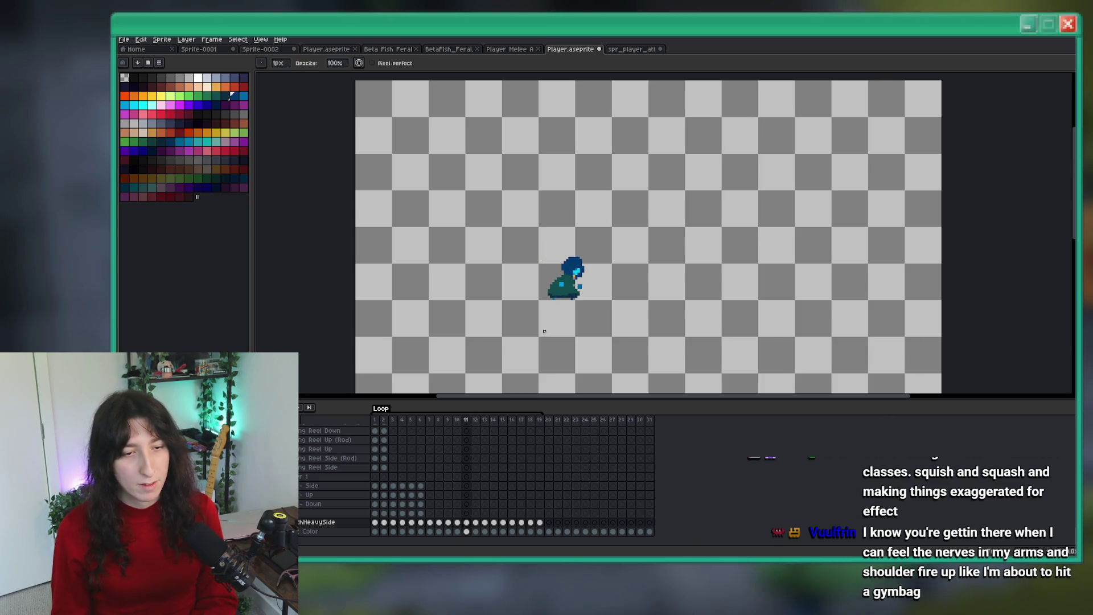
scroll(531, 312, up, 2)
Step: Select the small blue patch on the cloak and move to the previous frame, frame 10
key(m)
drag(568, 260, 587, 285)
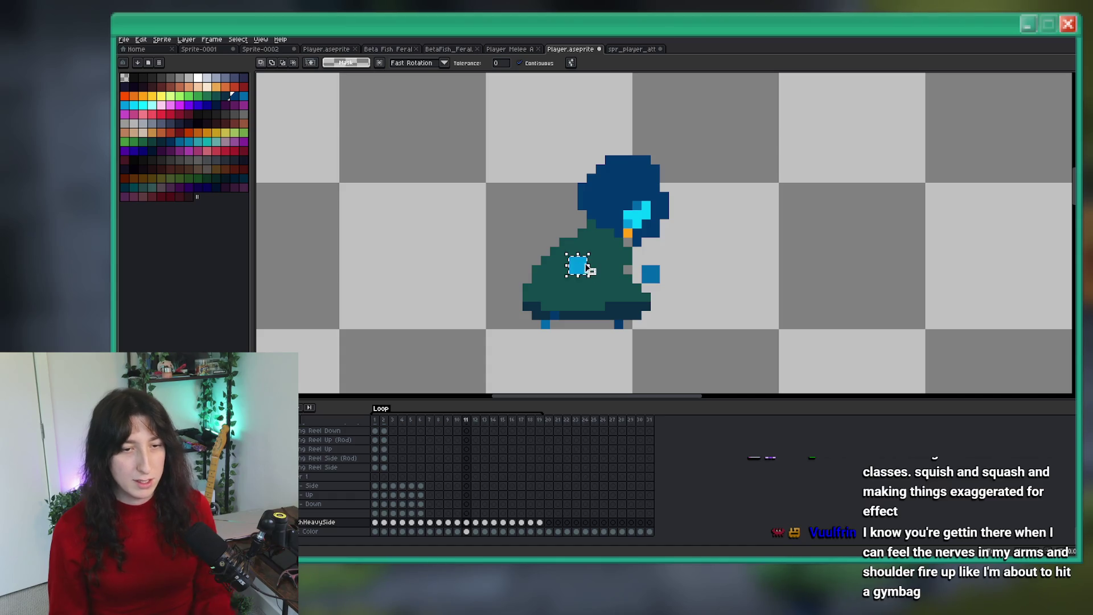
key(g)
scroll(629, 281, down, 3)
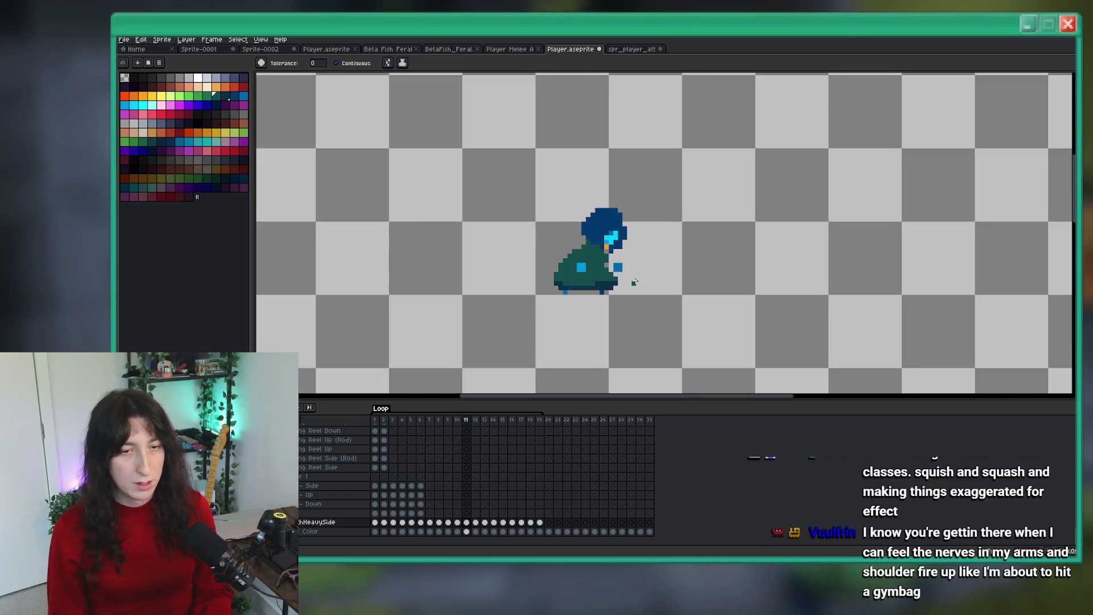
key(Left)
scroll(527, 323, up, 2)
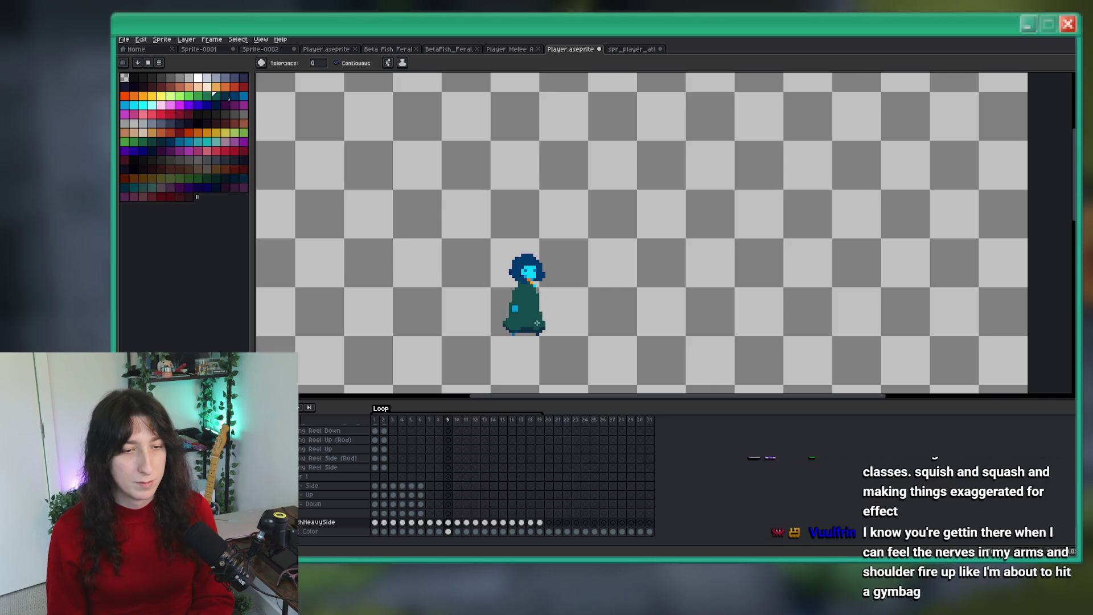
scroll(527, 323, up, 3)
Step: Clear the selection and step through the animation to frame 12's upright pose
click(517, 312)
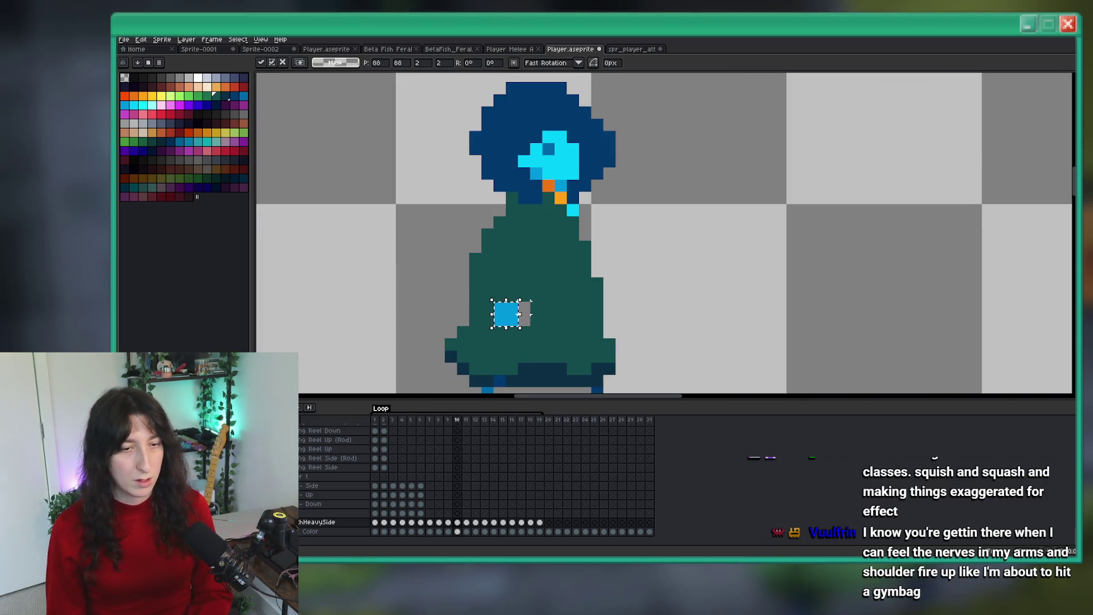
key(ctrl+d)
key(Right)
key(Left)
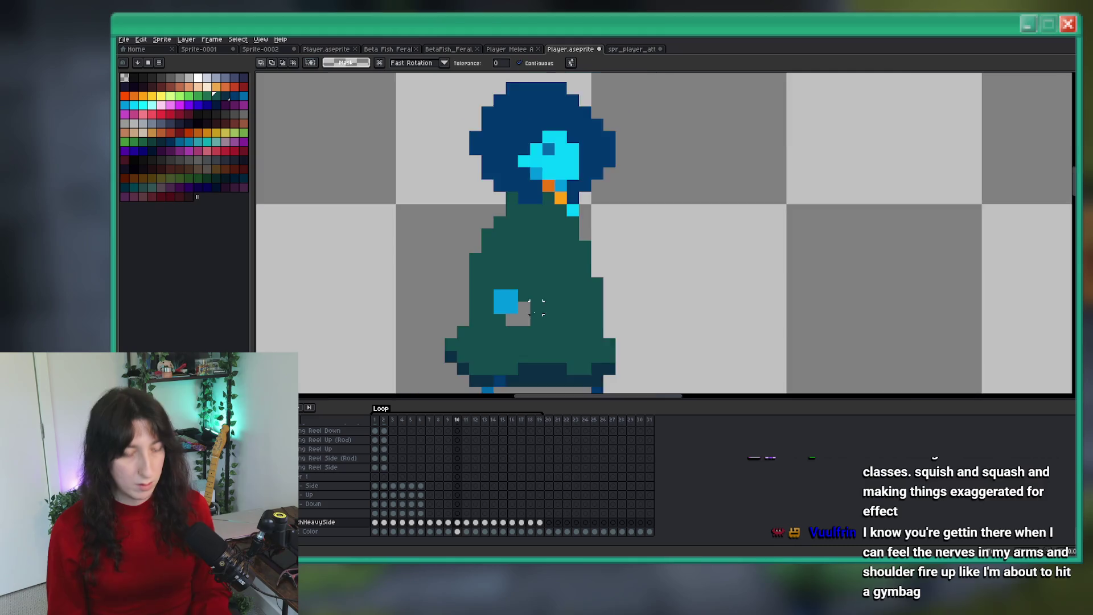
scroll(537, 307, up, 2)
key(i)
key(w)
key(Right)
scroll(538, 307, down, 6)
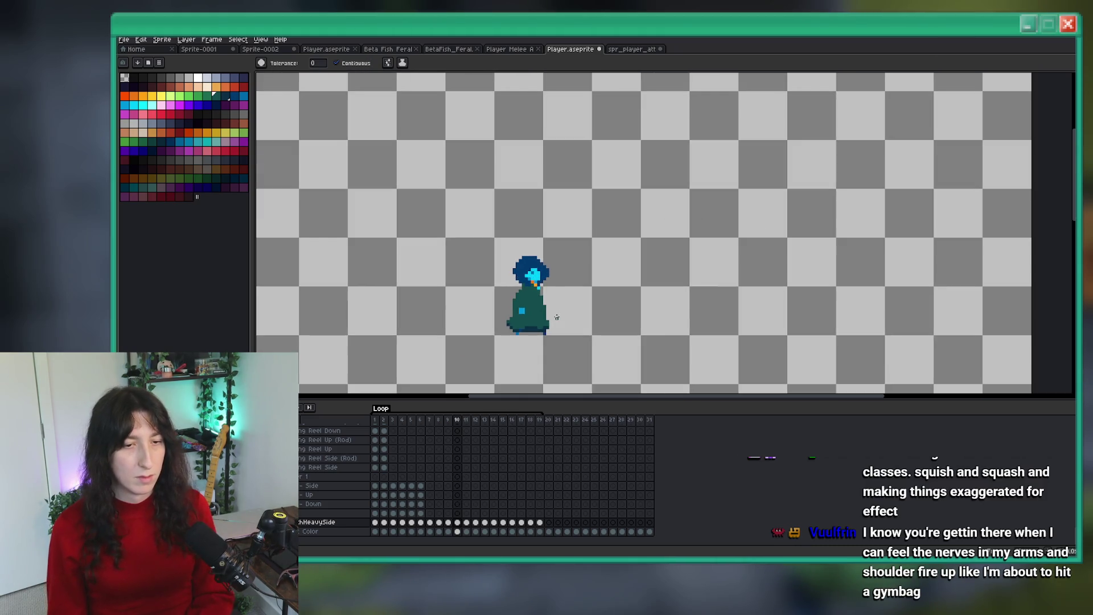
key(Right)
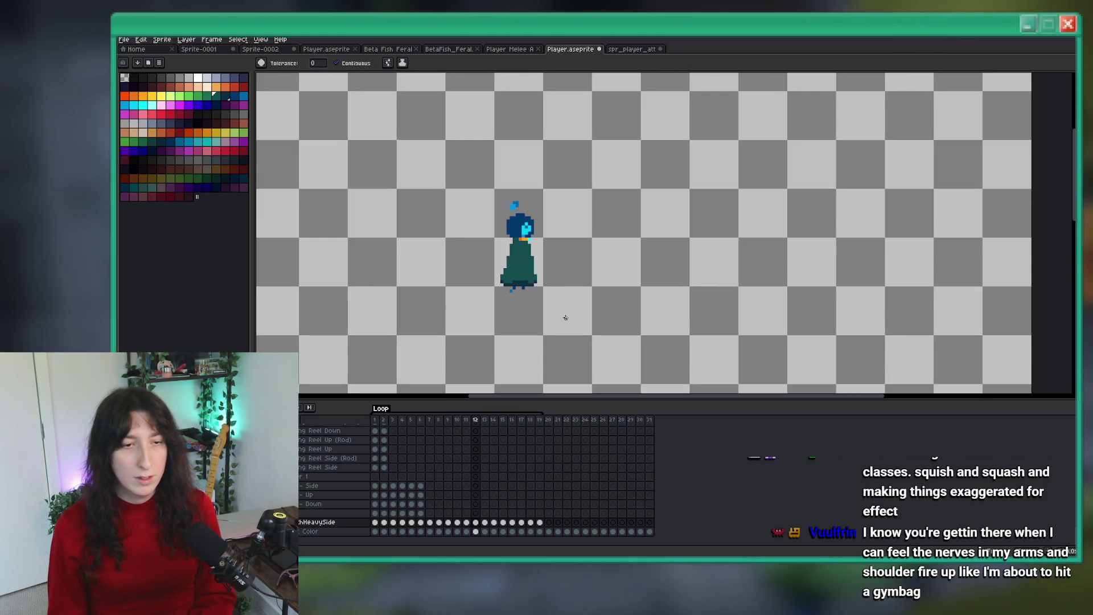
Step: Flip back and forth between frames 11 and 12 to compare the poses
scroll(541, 292, up, 4)
key(i)
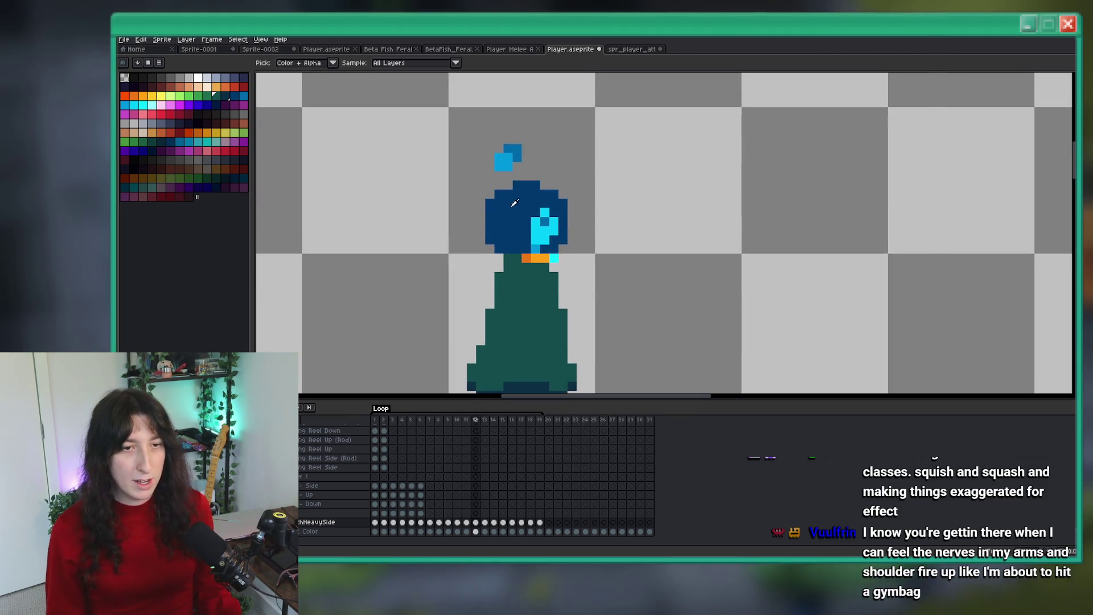
scroll(523, 153, down, 3)
key(b)
key(Left)
key(Right)
key(Left)
key(Right)
scroll(508, 195, up, 2)
scroll(506, 183, up, 1)
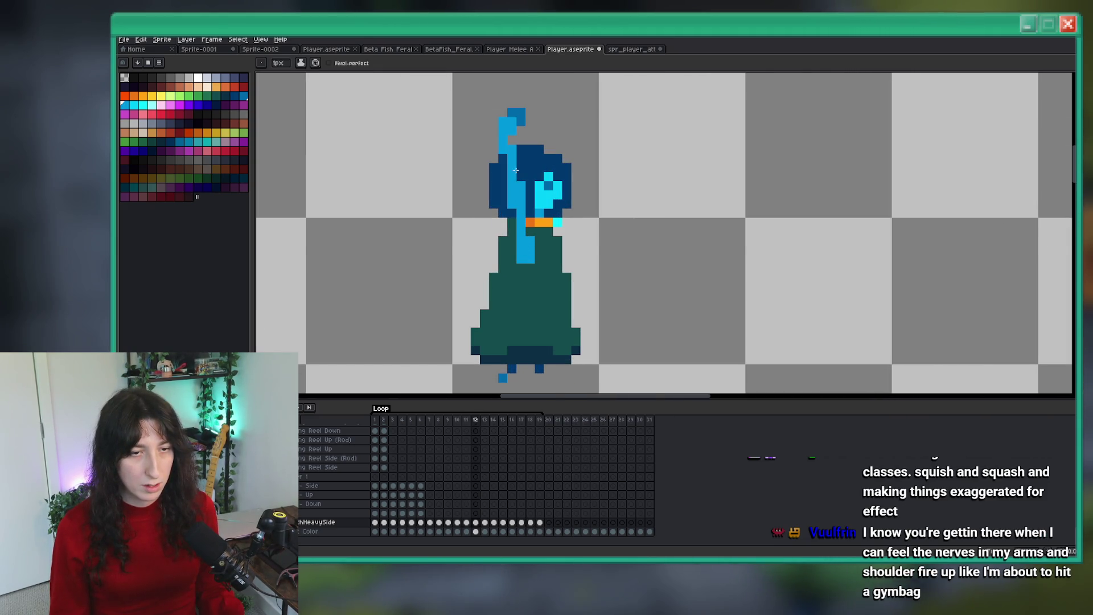
scroll(525, 201, down, 3)
key(Left)
key(Right)
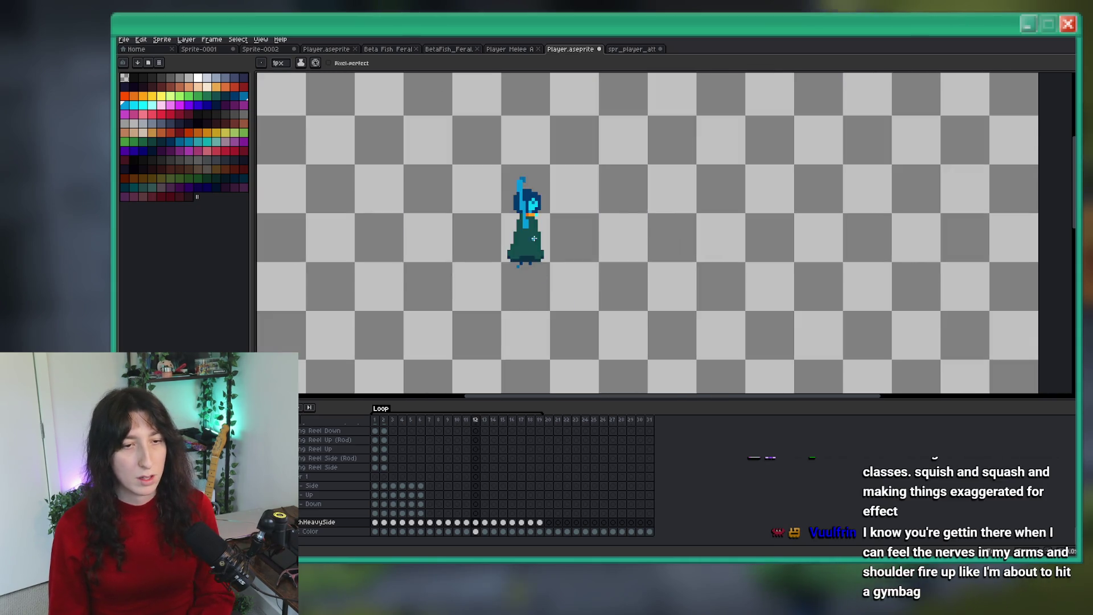
scroll(520, 237, up, 2)
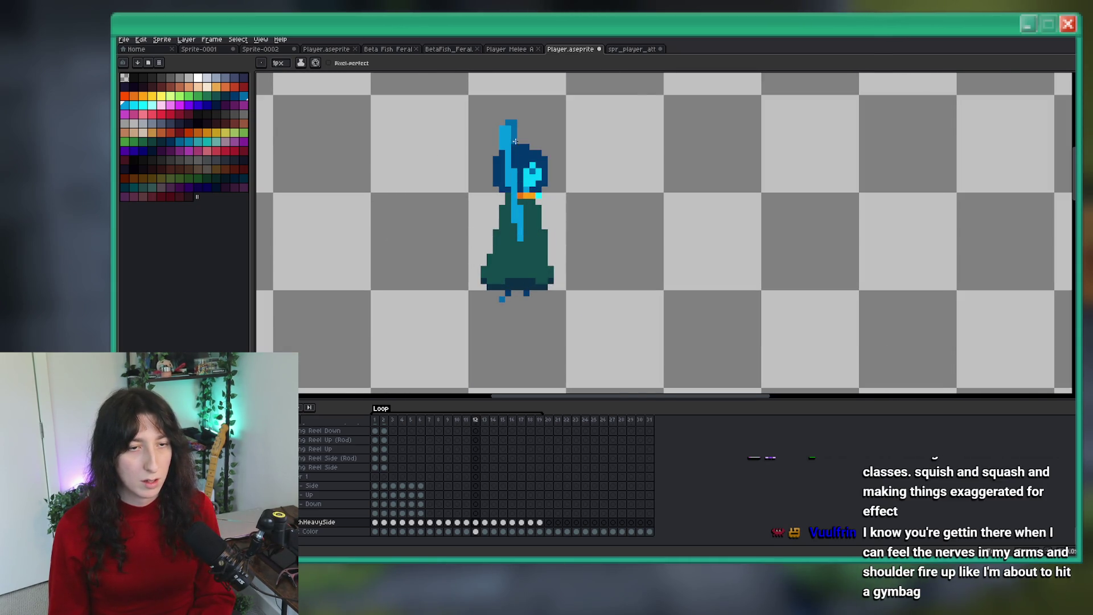
scroll(515, 142, down, 3)
key(Left)
key(Right)
scroll(556, 192, up, 4)
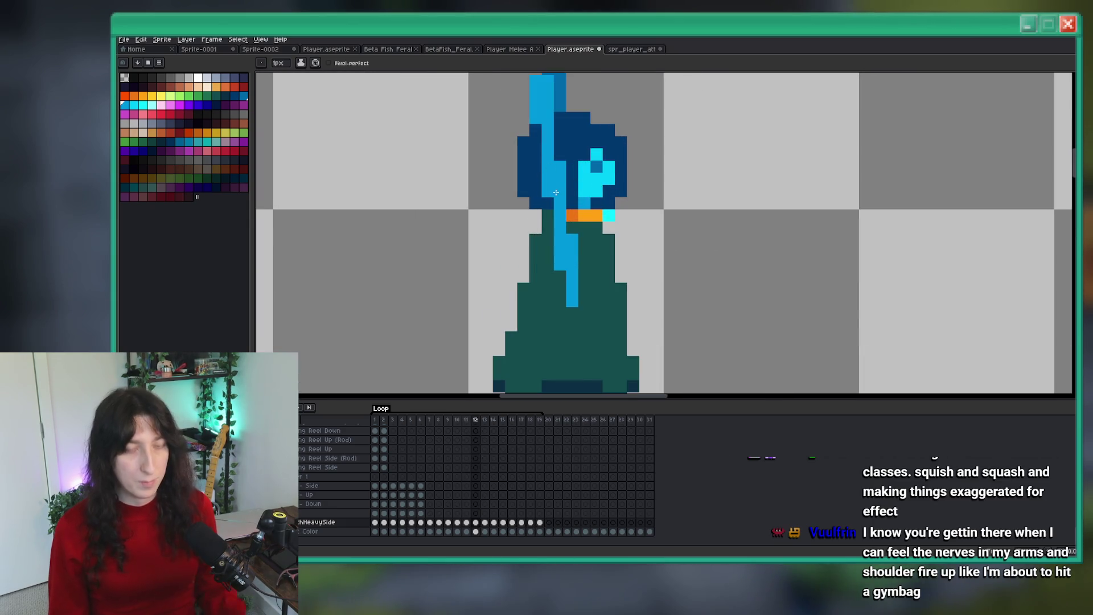
Step: Extend the cyan hair strand upward with two cyan pixels
click(135, 104)
key(b)
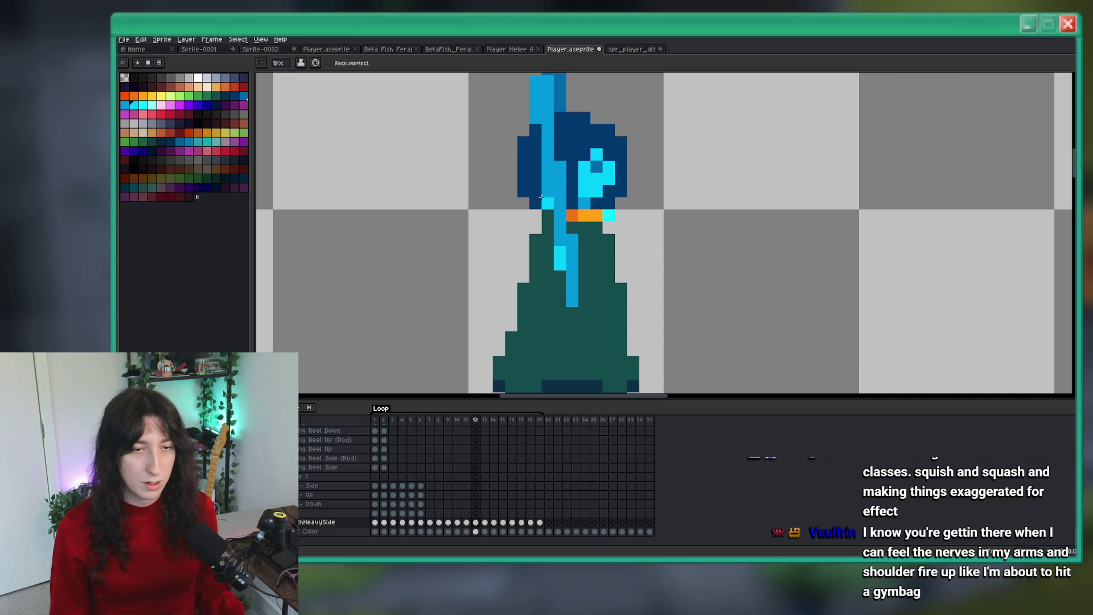
scroll(549, 174, down, 3)
scroll(546, 135, up, 2)
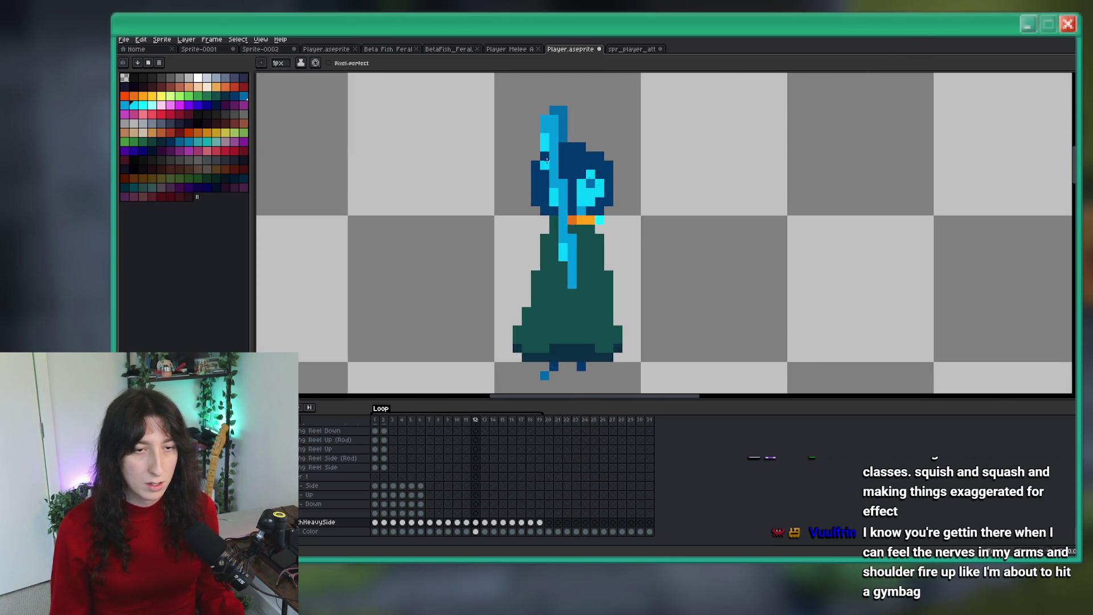
click(556, 229)
click(549, 177)
Step: Place a white pixel at the top of the hair
scroll(545, 174, down, 3)
scroll(527, 233, up, 2)
scroll(527, 232, up, 1)
key(i)
click(199, 79)
key(b)
scroll(435, 188, up, 3)
click(436, 189)
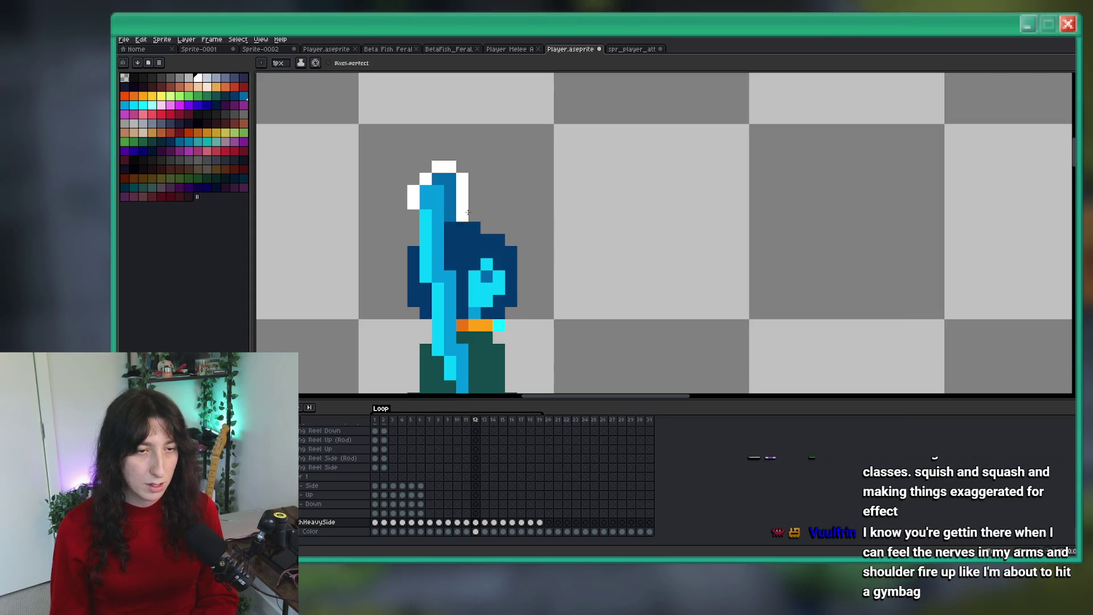
Step: Paint two more white pixels left of the hair tip
scroll(462, 210, down, 3)
scroll(478, 215, up, 2)
key(v)
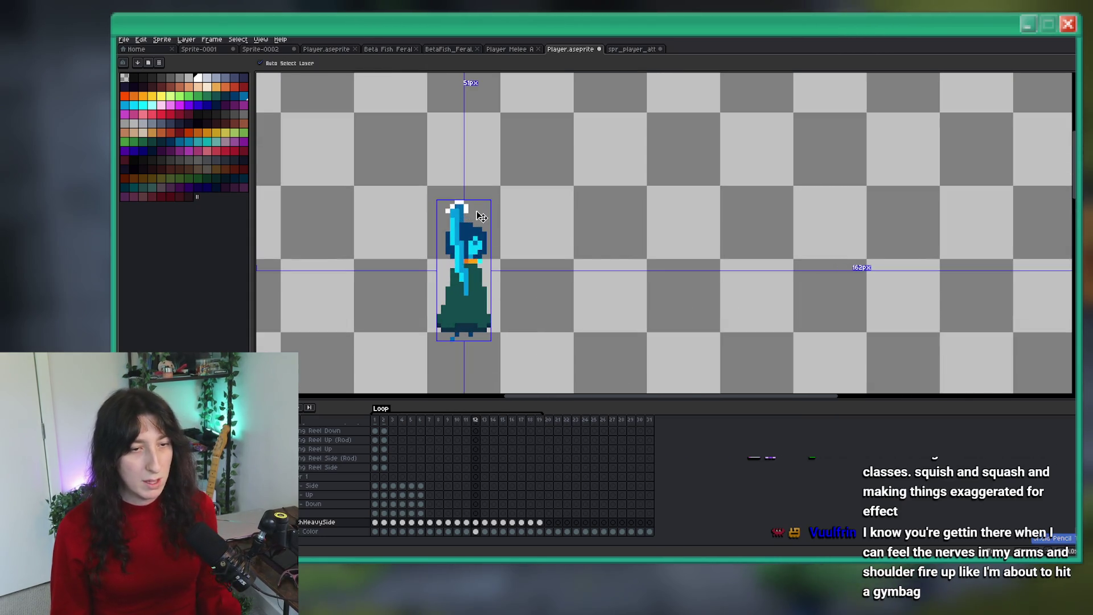
scroll(453, 206, up, 2)
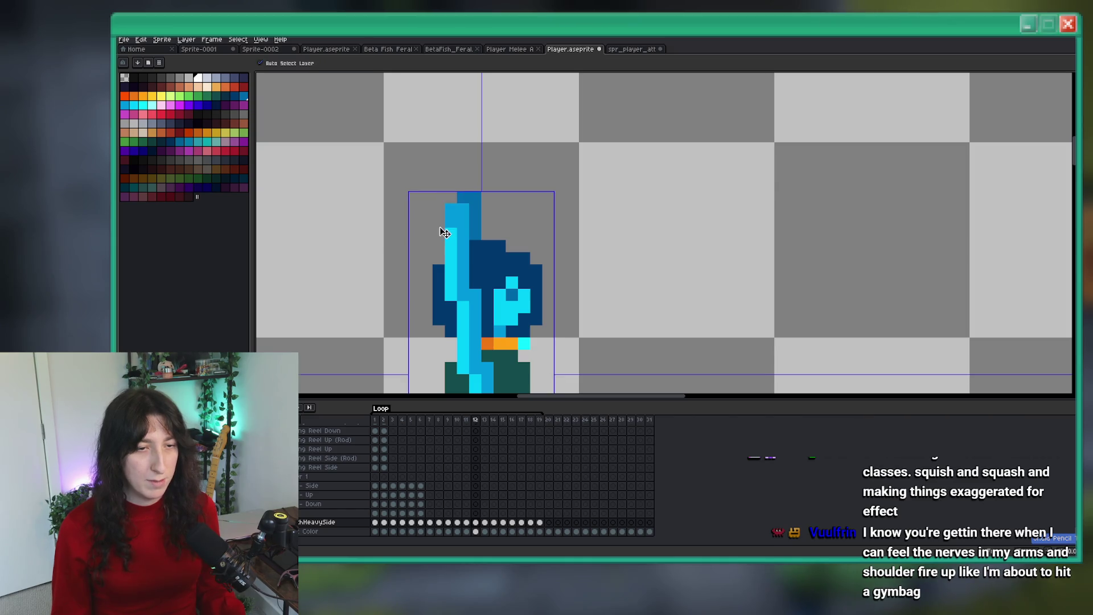
key(b)
drag(439, 223, 441, 210)
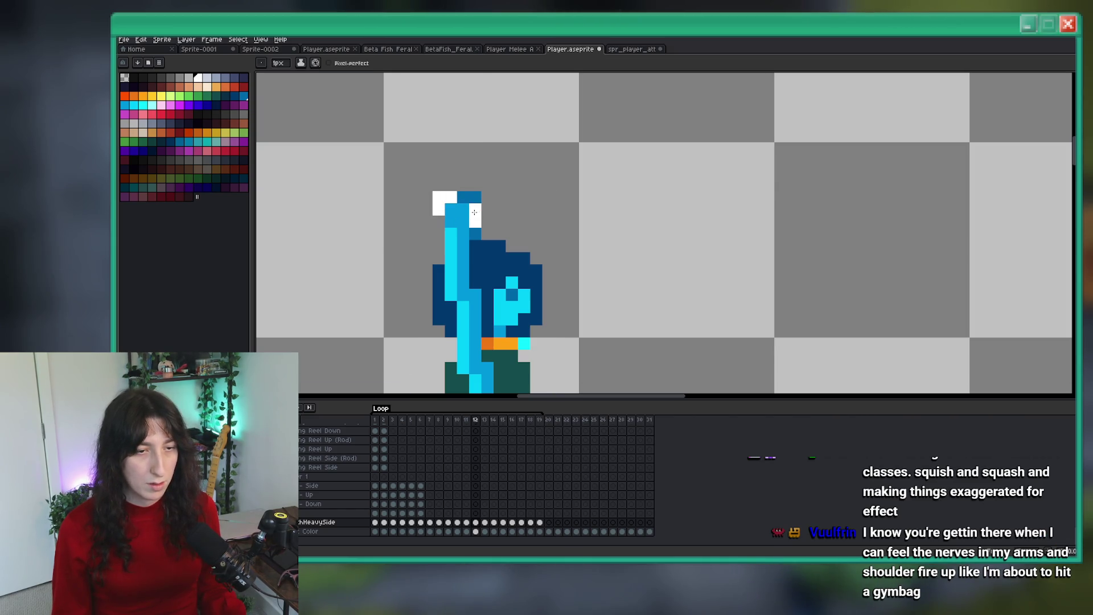
scroll(462, 223, down, 5)
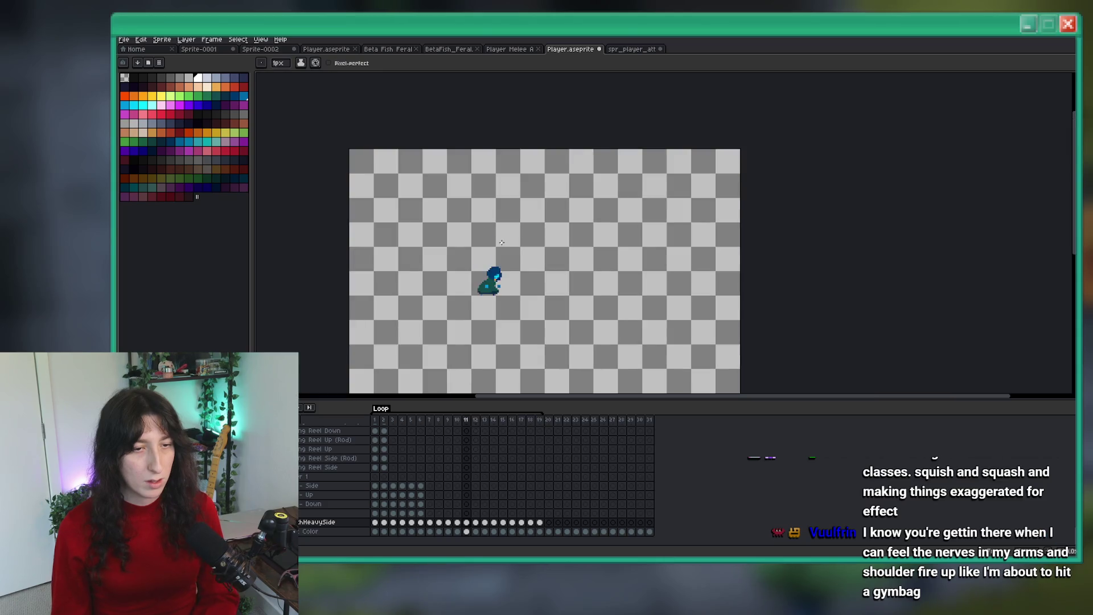
Step: Reposition the view over the sprite and compare frame 12 against frame 11
drag(514, 254, 504, 201)
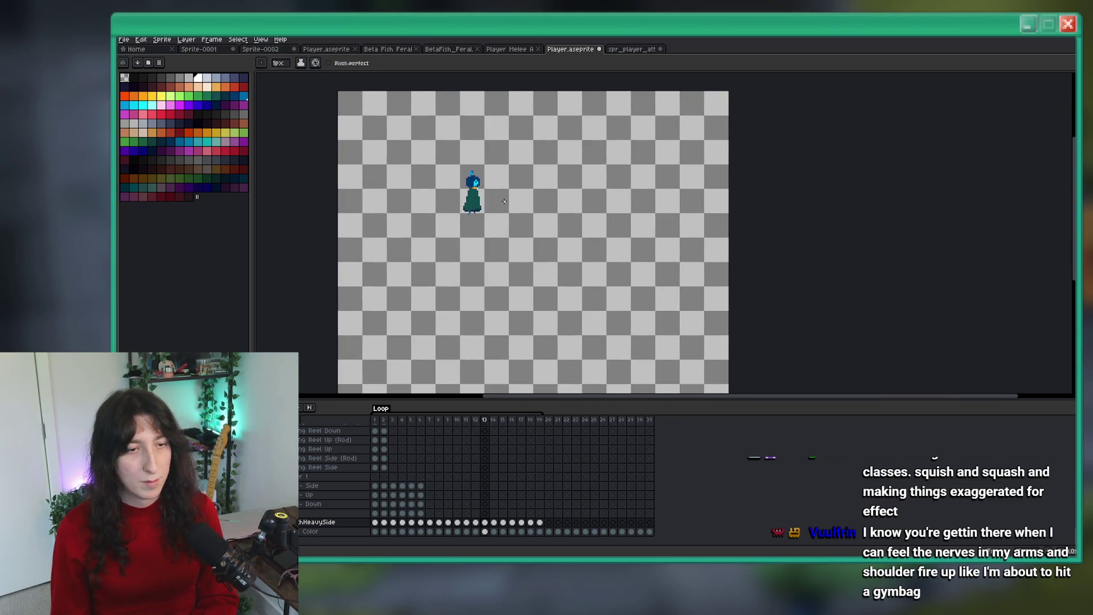
scroll(489, 196, up, 2)
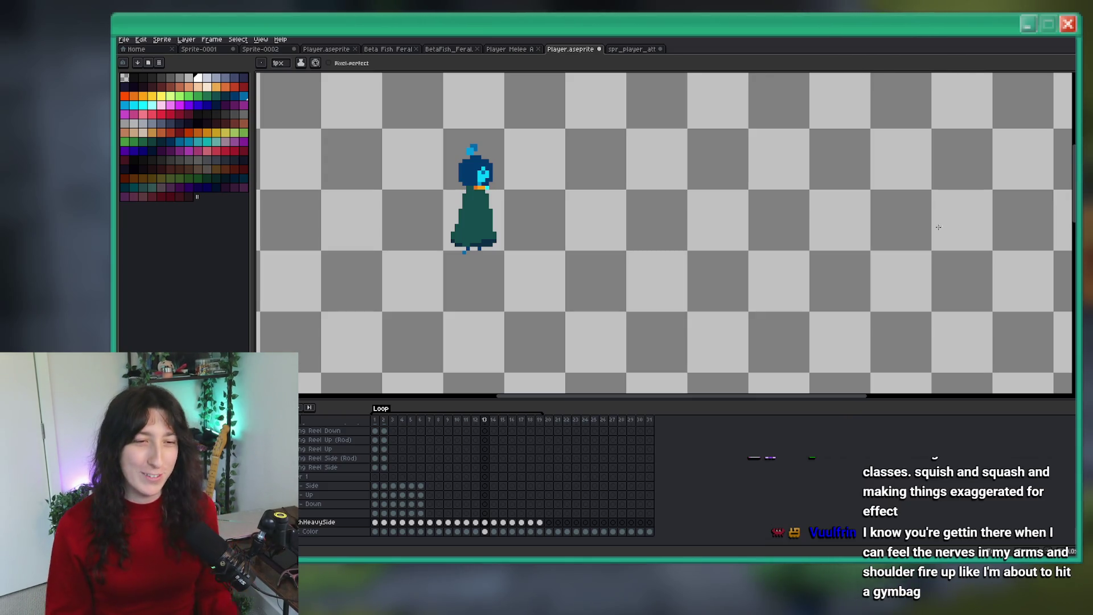
scroll(695, 209, down, 2)
scroll(569, 188, up, 1)
key(Left)
scroll(554, 165, up, 1)
key(Left)
scroll(562, 168, up, 1)
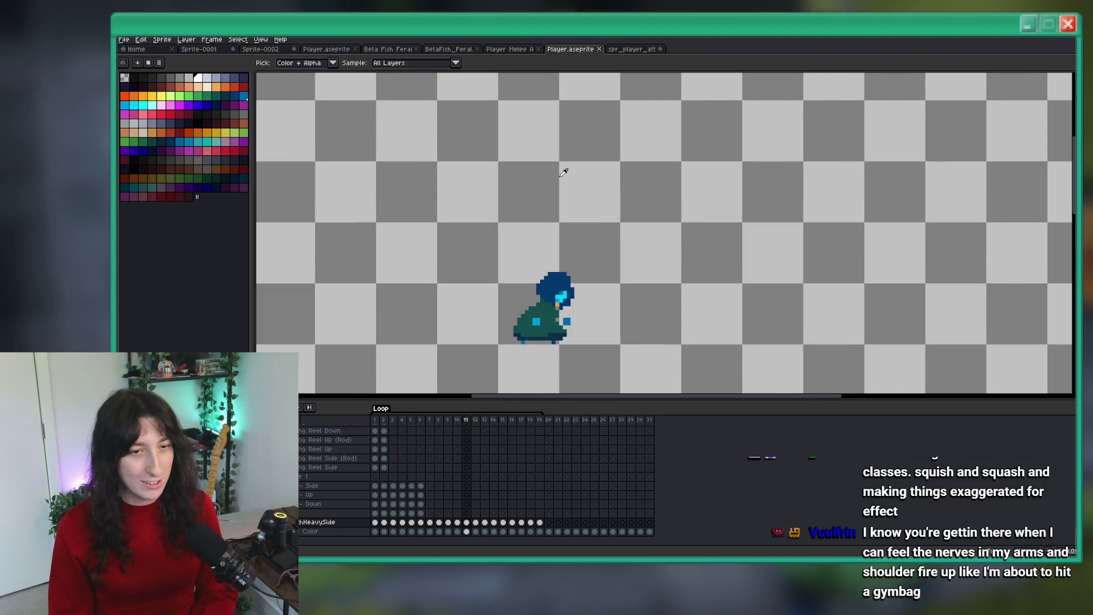
key(Right)
scroll(589, 214, up, 3)
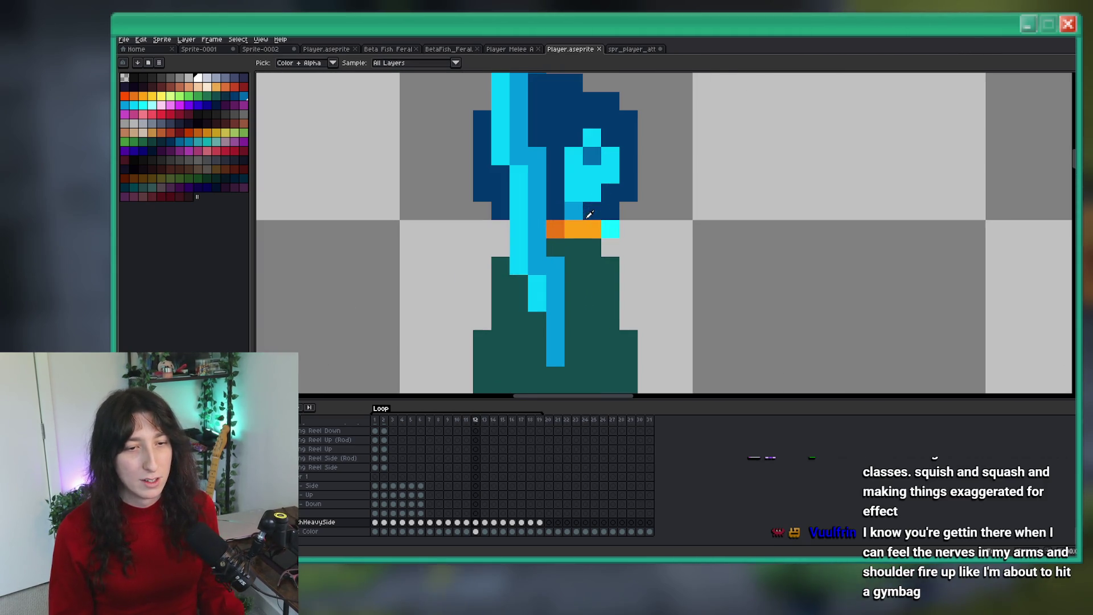
scroll(622, 190, down, 3)
scroll(608, 215, up, 2)
mouse_move(605, 216)
mouse_down()
mouse_move(617, 175)
mouse_move(609, 180)
mouse_up()
Step: Paint a cyan pixel, undo the collar pixel change, and sample the collar's orange
click(621, 168)
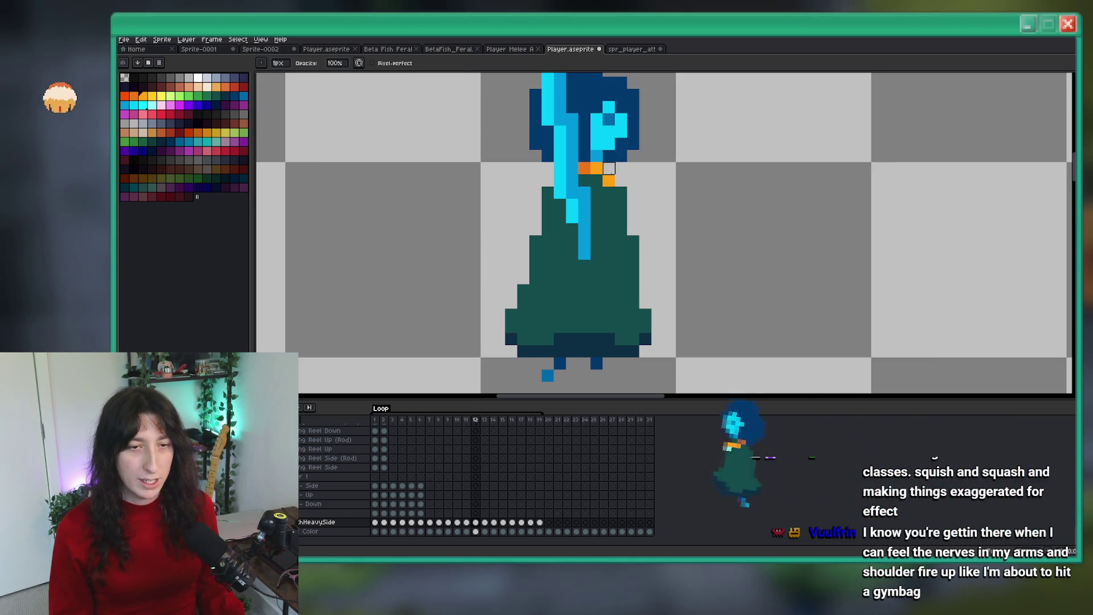
key(ctrl+z)
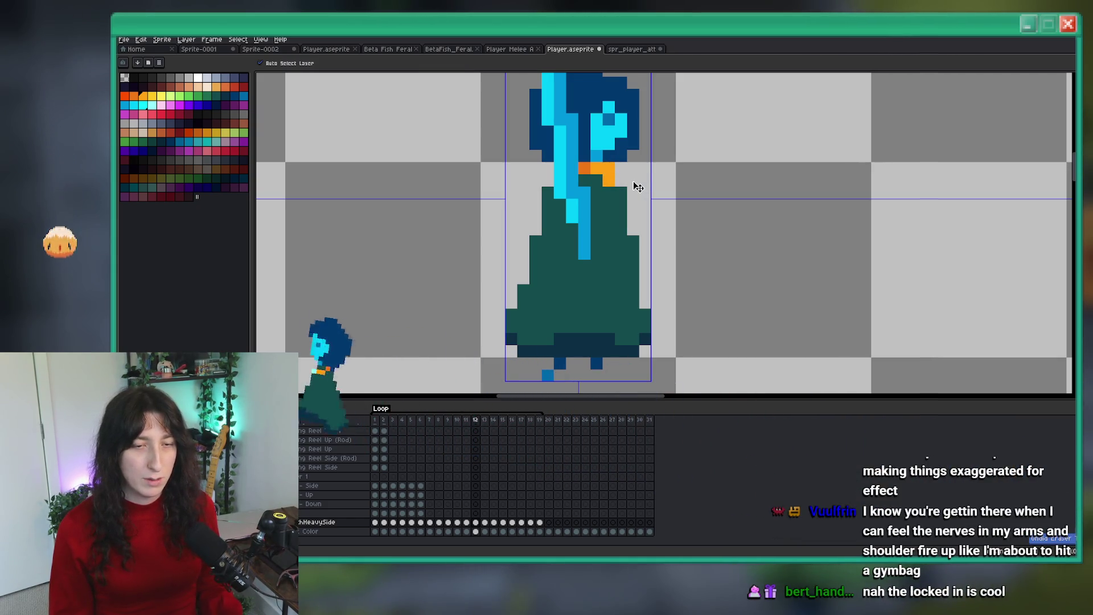
scroll(617, 171, up, 2)
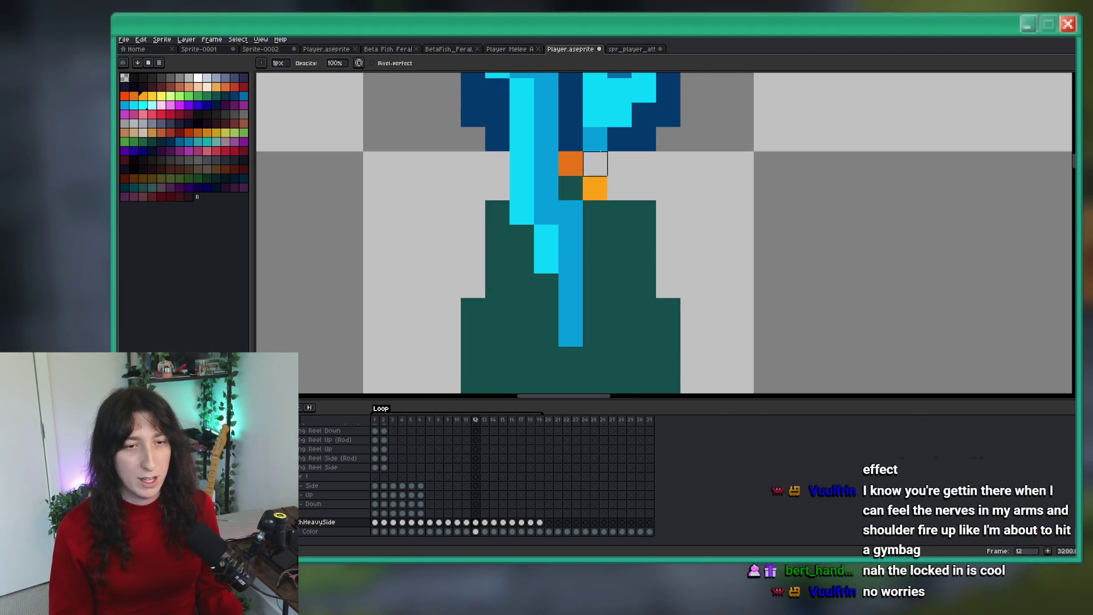
scroll(605, 181, down, 4)
alt+click(591, 167)
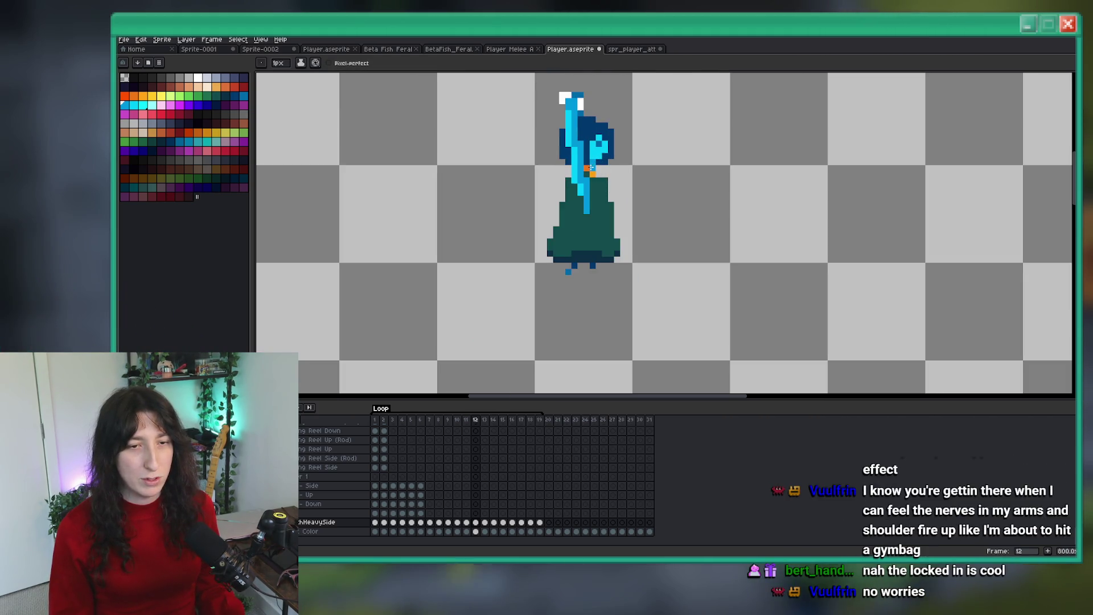
scroll(596, 163, up, 3)
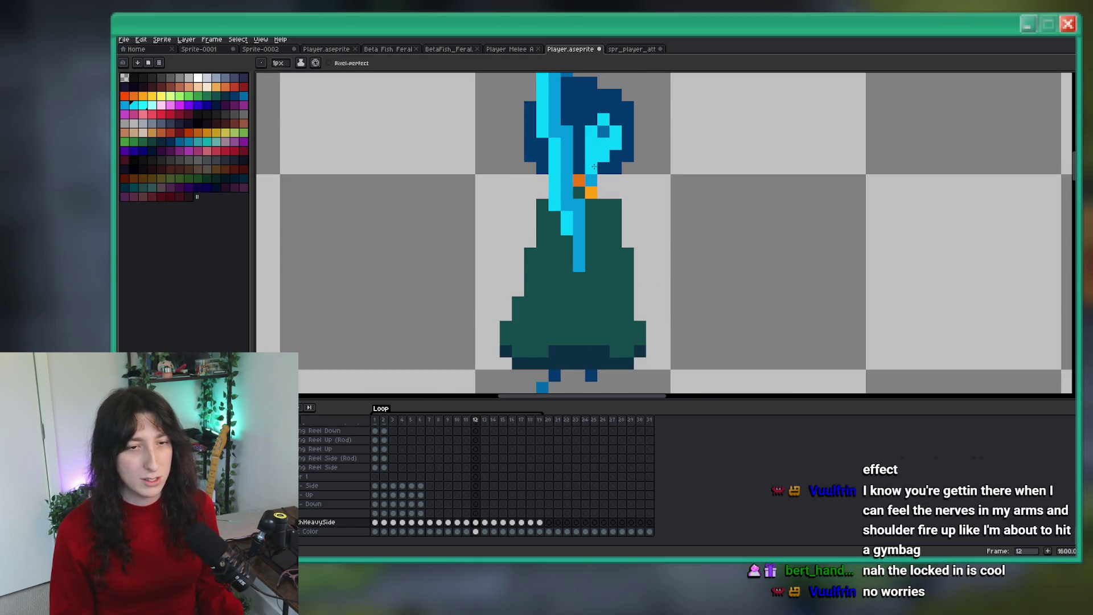
scroll(594, 166, down, 2)
scroll(600, 172, up, 2)
Step: Review frames 10 and 11, then return to frame 12's standing pose
key(Left)
key(Left)
scroll(612, 228, up, 2)
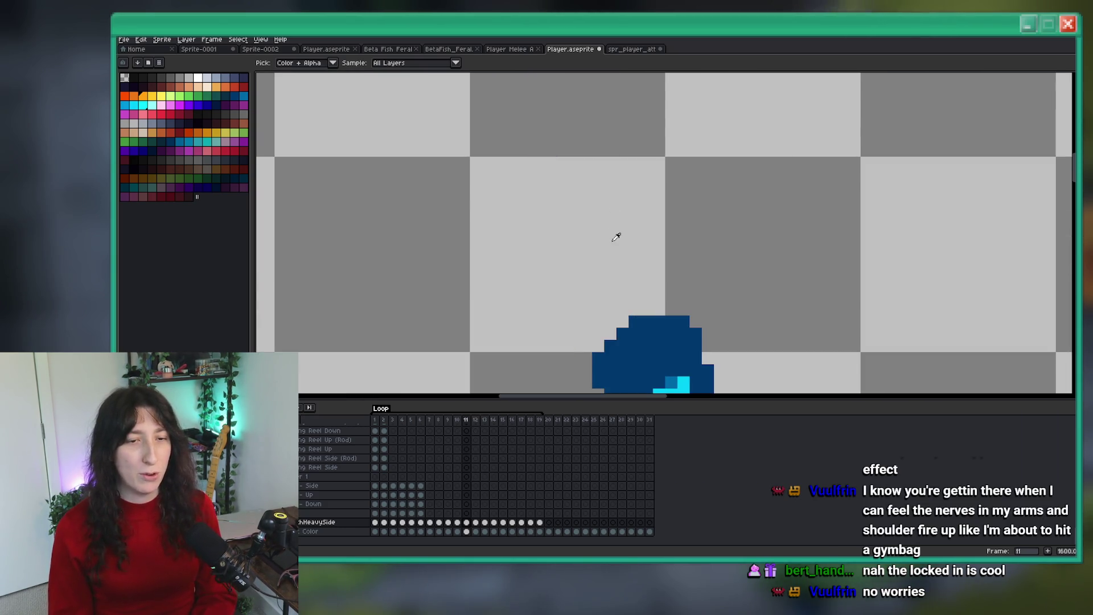
scroll(626, 262, down, 2)
key(Right)
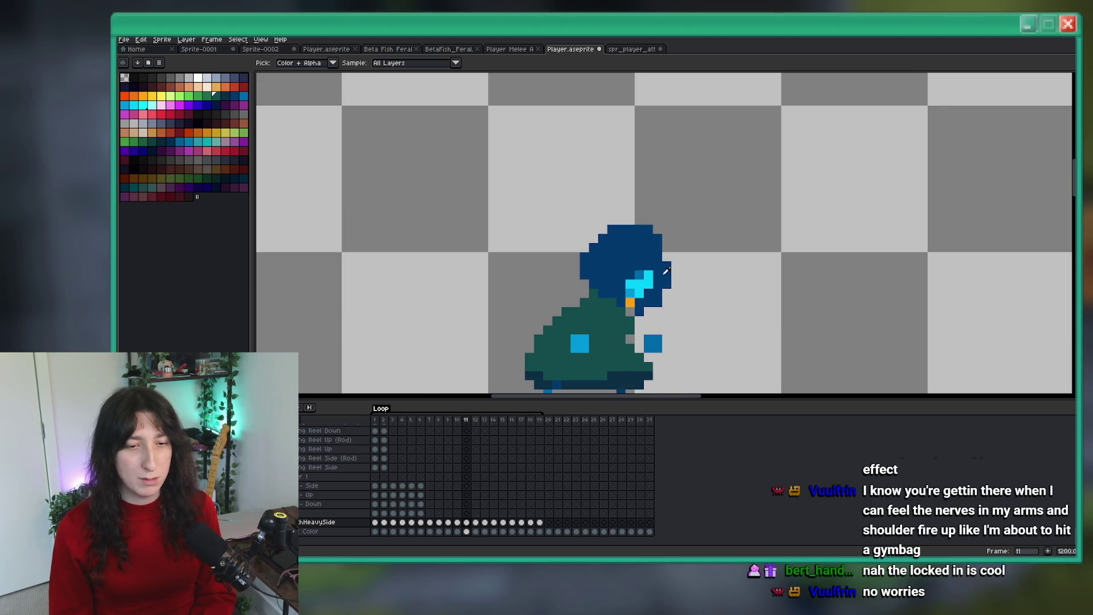
scroll(626, 259, down, 4)
scroll(637, 296, up, 4)
scroll(660, 308, down, 3)
scroll(660, 307, up, 4)
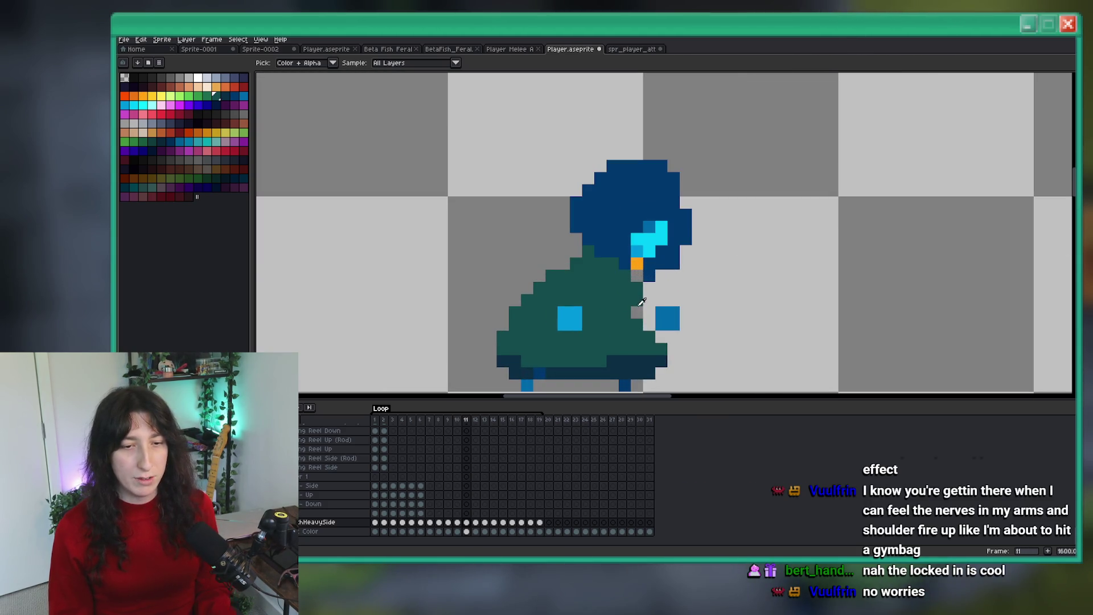
scroll(624, 300, down, 5)
key(Right)
scroll(613, 240, up, 8)
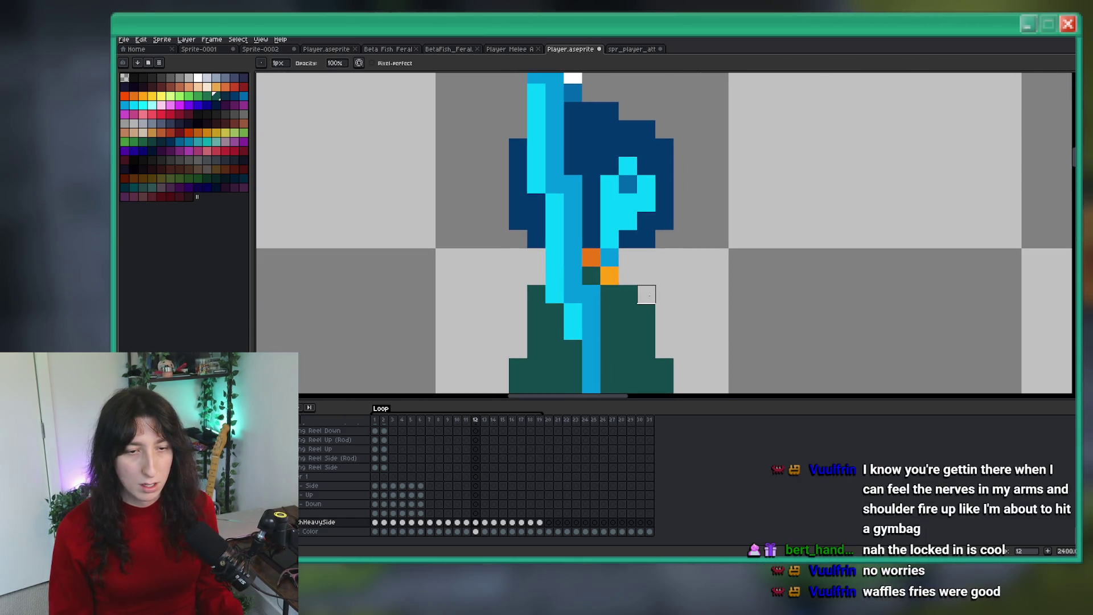
Step: Add a light-orange pixel by the collar, turn a teal pixel blue and a blue one cyan
right_click(609, 275)
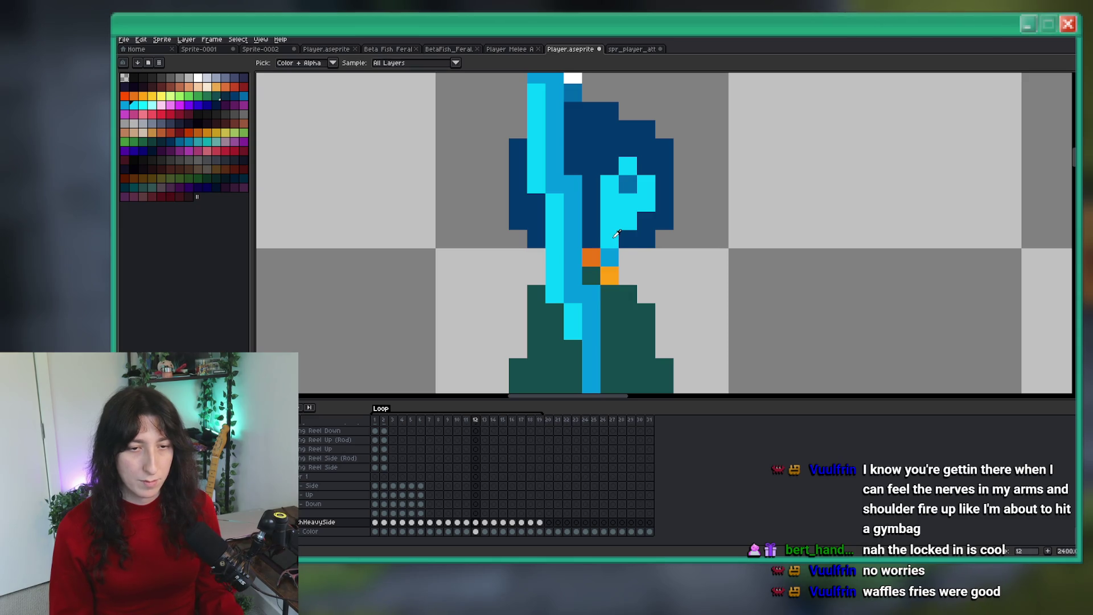
alt+click(591, 294)
click(611, 288)
click(134, 105)
click(585, 319)
scroll(618, 295, down, 6)
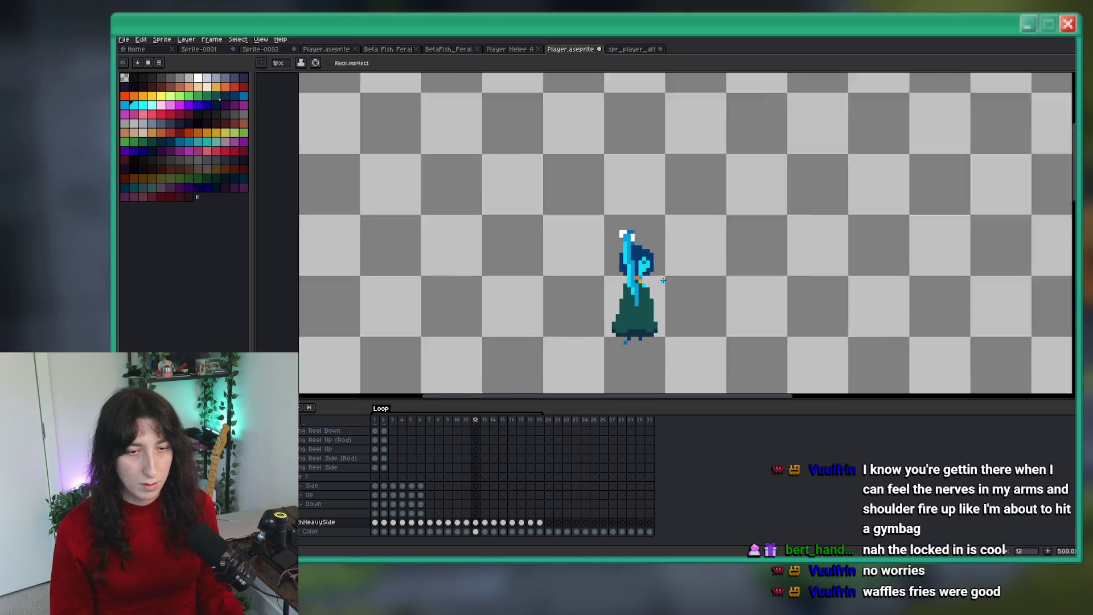
scroll(568, 275, up, 3)
scroll(568, 276, up, 1)
key(e)
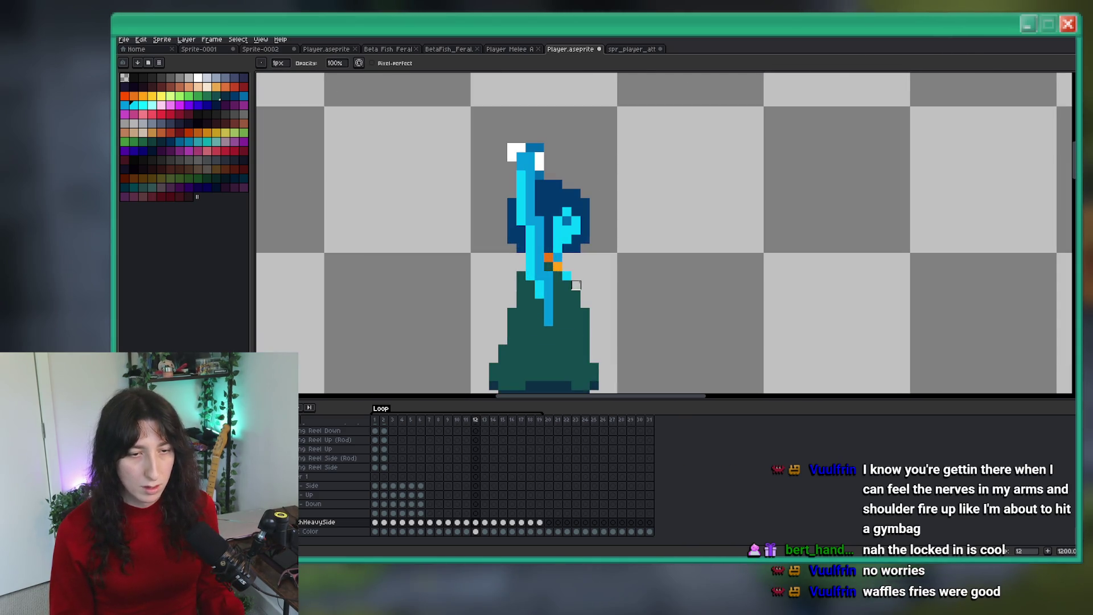
scroll(576, 294, down, 7)
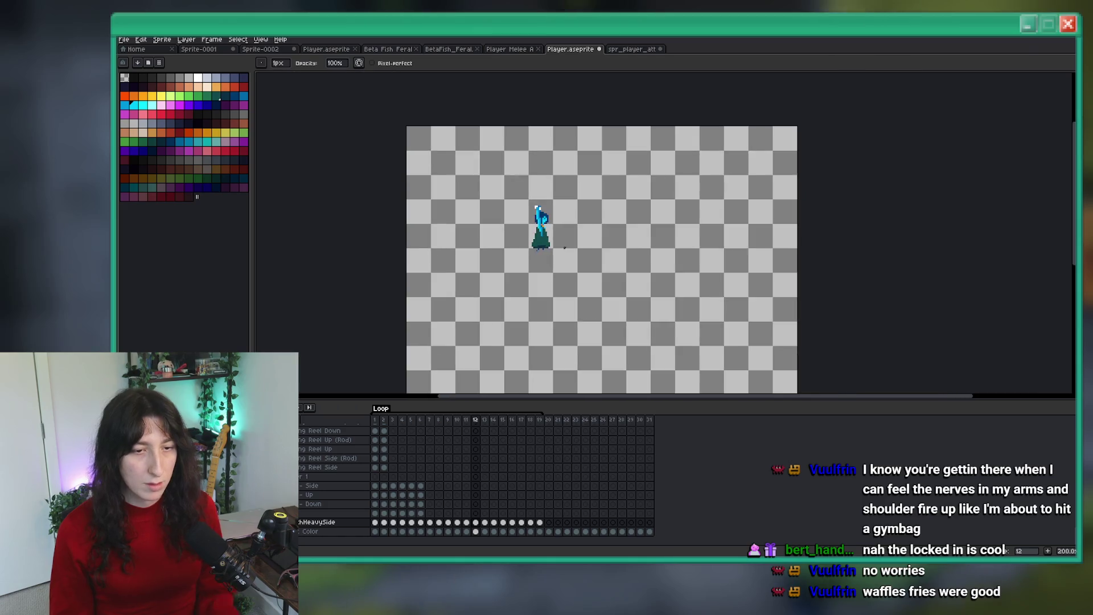
scroll(549, 245, up, 10)
key(i)
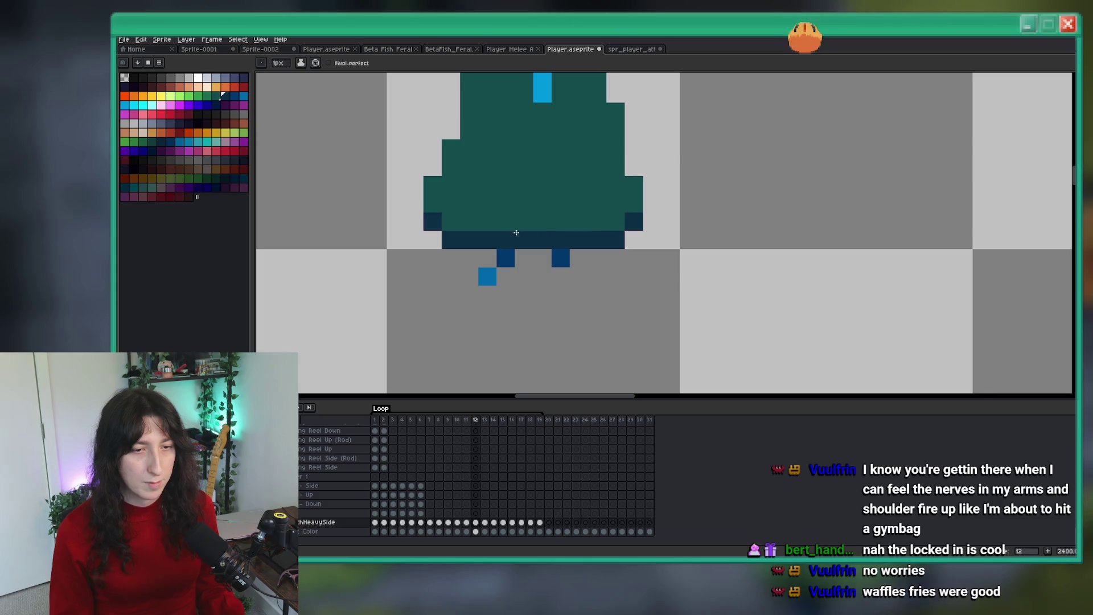
Step: Erase stray pixels below the robe's lower left and repaint that edge teal
drag(452, 186, 467, 231)
key(e)
mouse_move(466, 284)
mouse_down()
mouse_move(447, 266)
mouse_move(445, 228)
mouse_up()
key(b)
drag(465, 266, 451, 245)
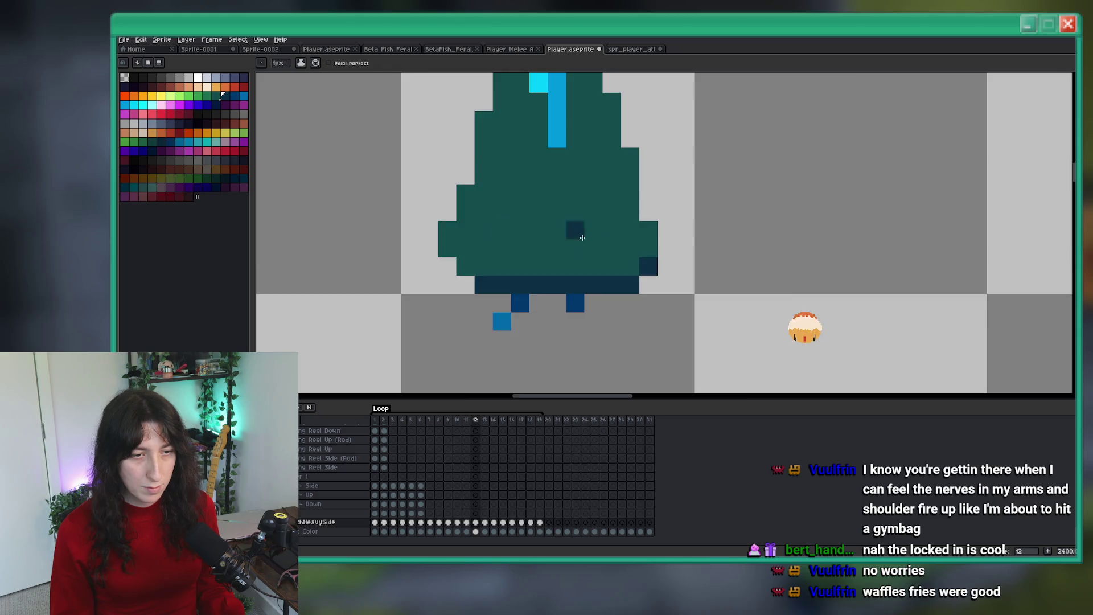
scroll(552, 237, down, 8)
scroll(573, 237, up, 6)
key(e)
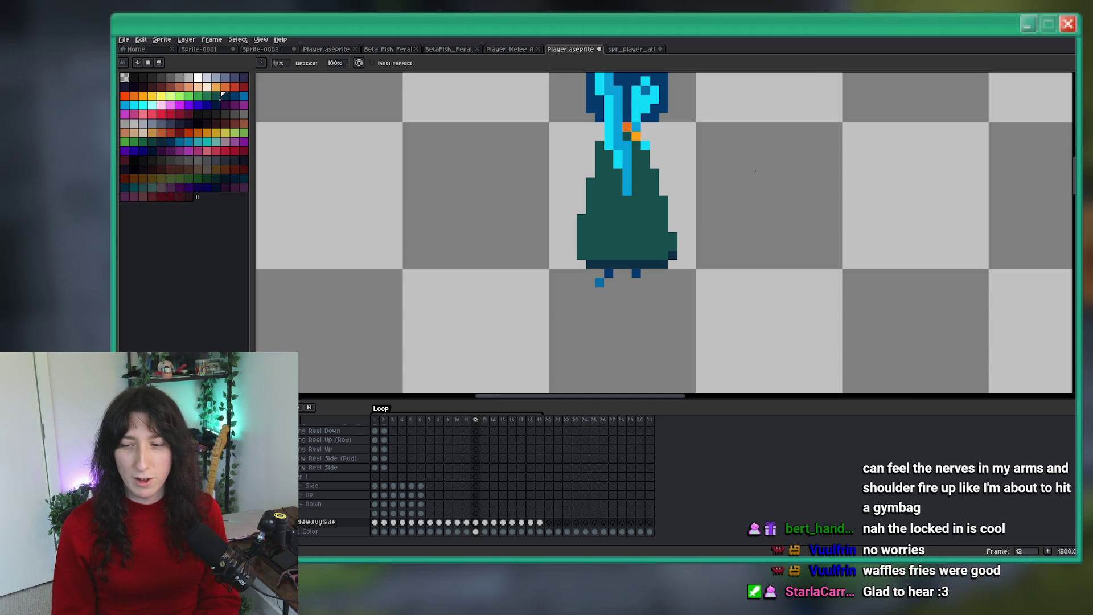
Step: Compare the feet on frames 11 and 12
scroll(421, 192, down, 6)
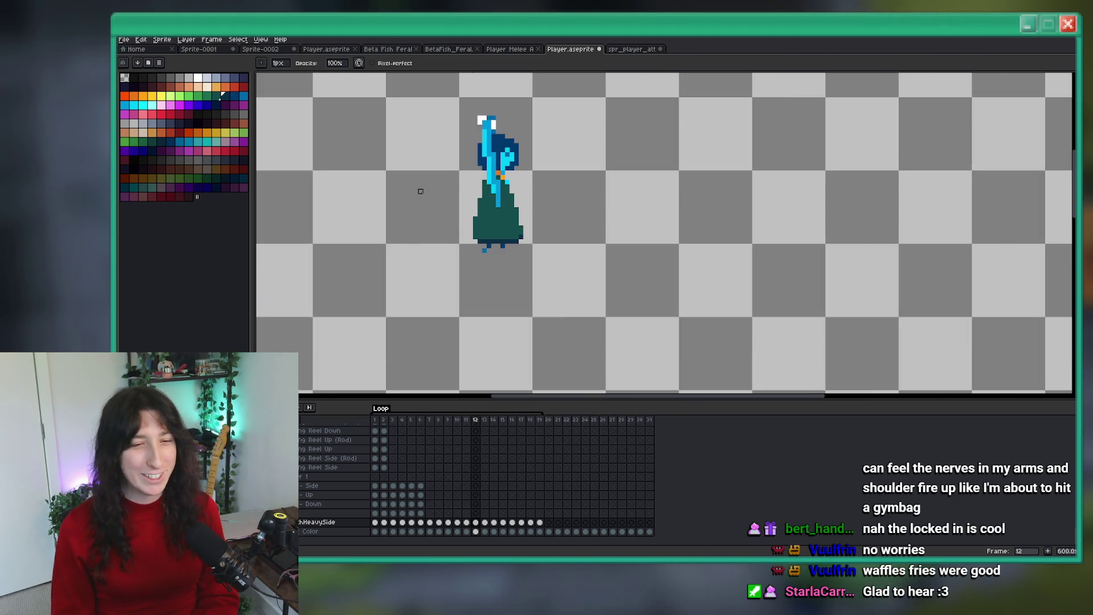
scroll(421, 193, down, 1)
key(Left)
key(Right)
key(Left)
key(Right)
scroll(487, 227, down, 1)
scroll(455, 228, up, 8)
Step: Erase the stray blue pixel and old foot pixels, then place a blue foot pixel under the robe
key(alt)
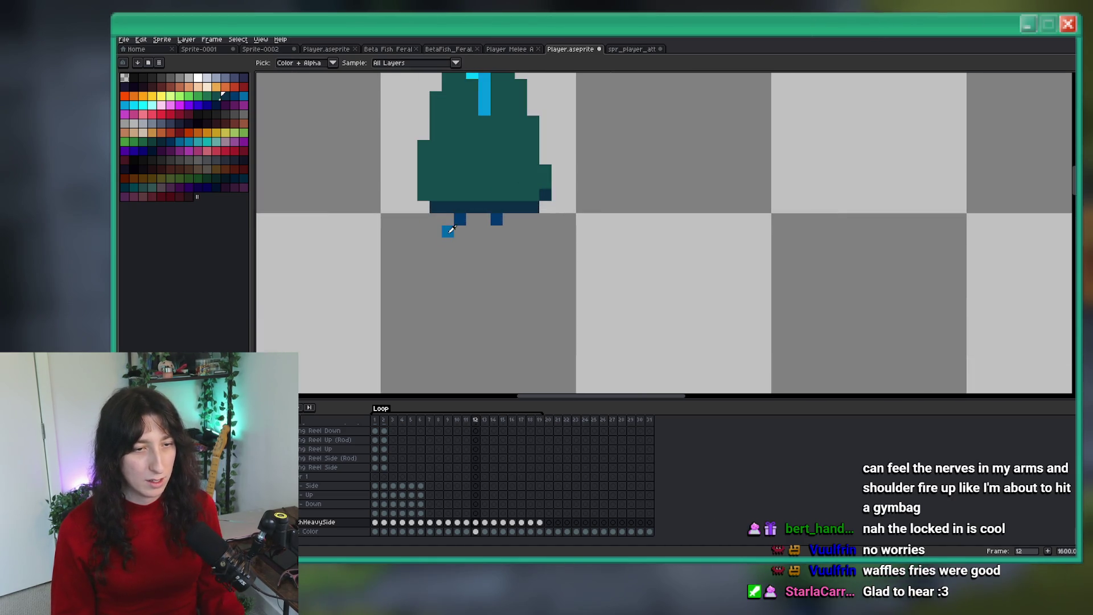
click(448, 231)
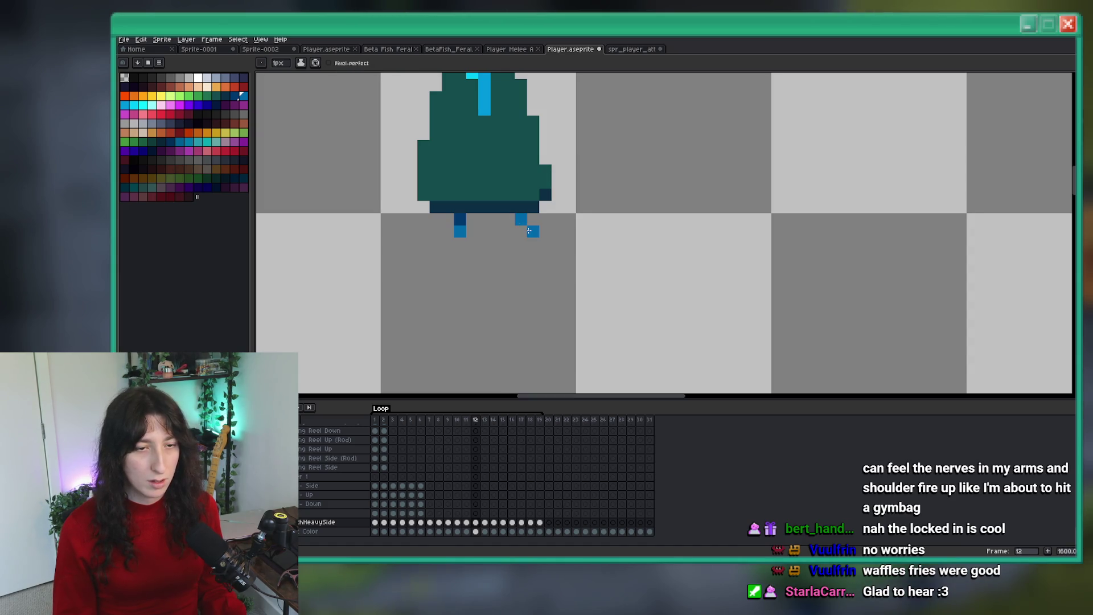
drag(497, 231, 459, 218)
click(447, 218)
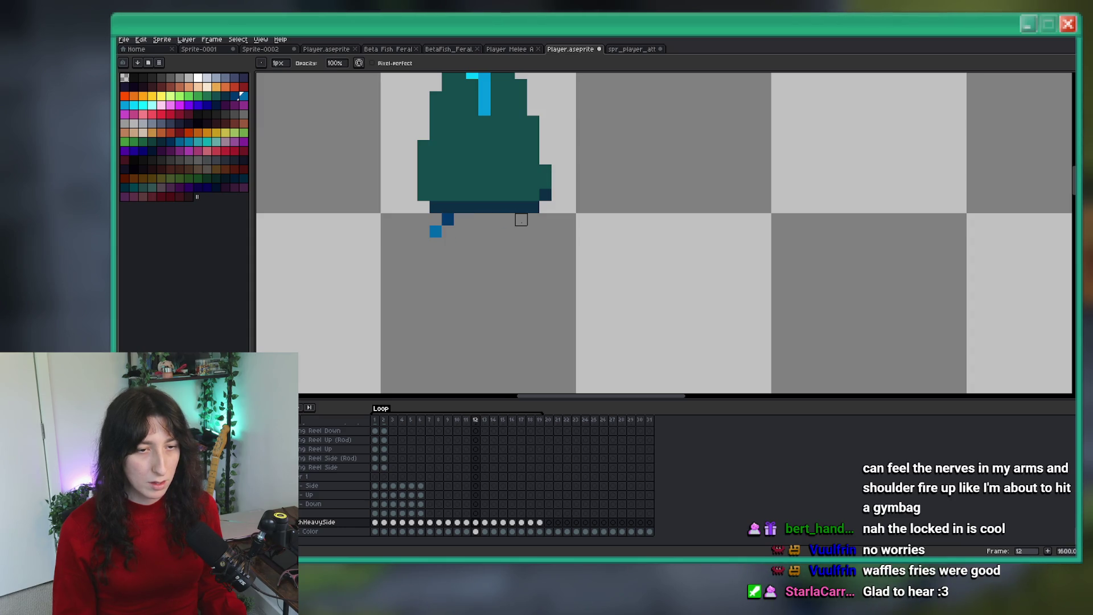
scroll(519, 233, down, 5)
scroll(521, 235, up, 4)
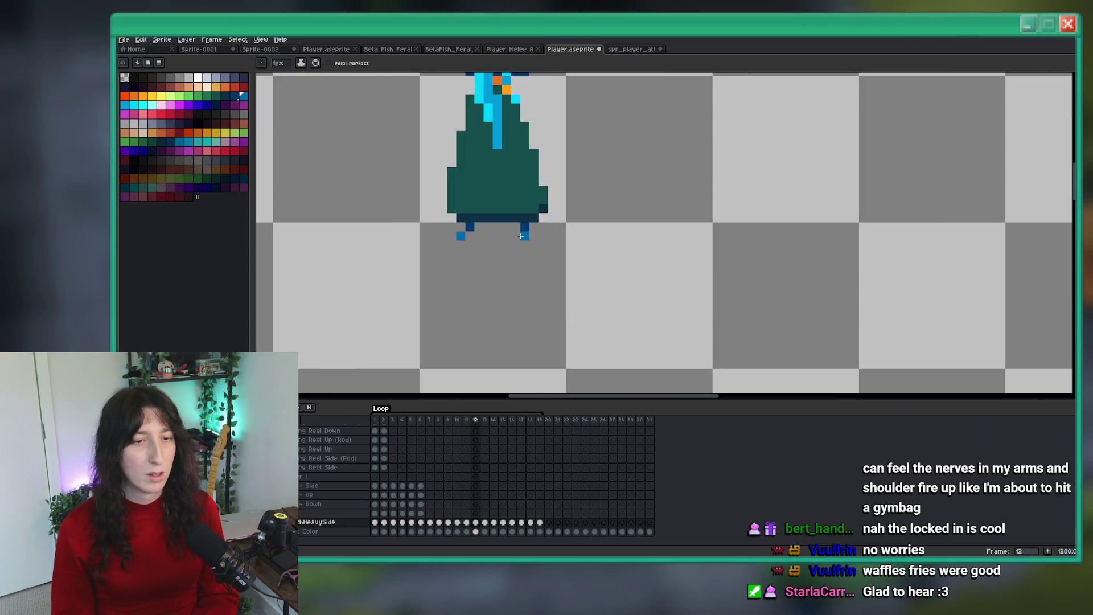
scroll(529, 242, down, 5)
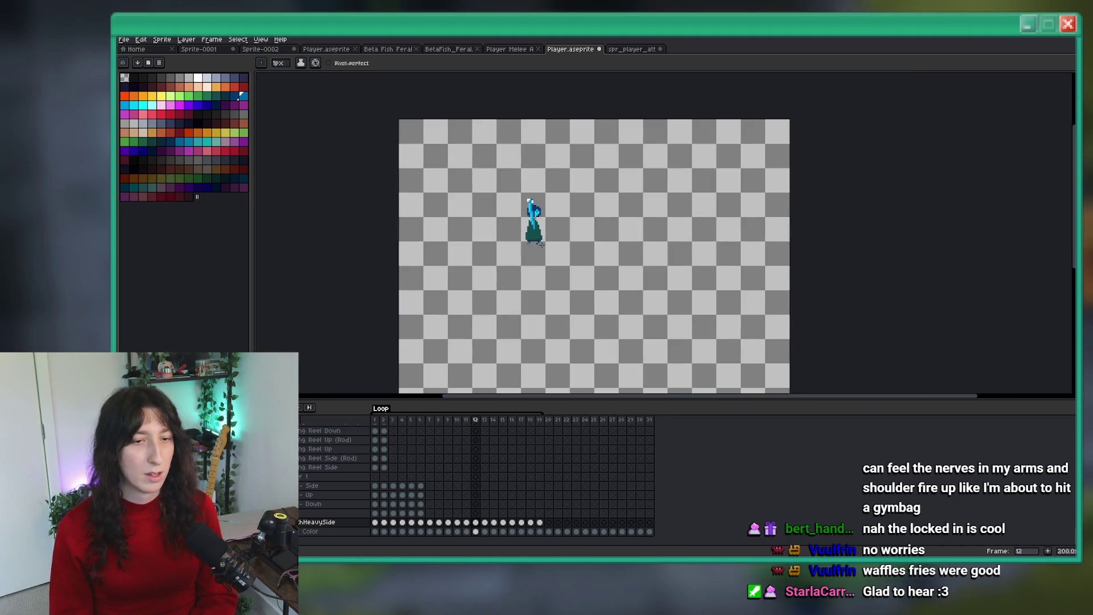
scroll(535, 249, up, 3)
scroll(554, 240, down, 3)
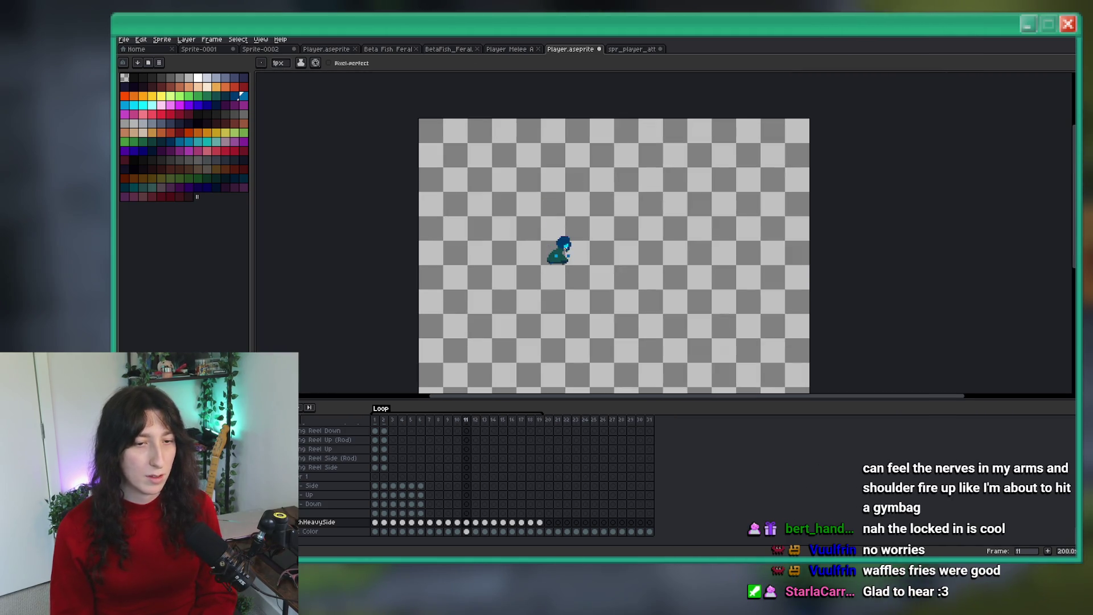
scroll(565, 248, up, 10)
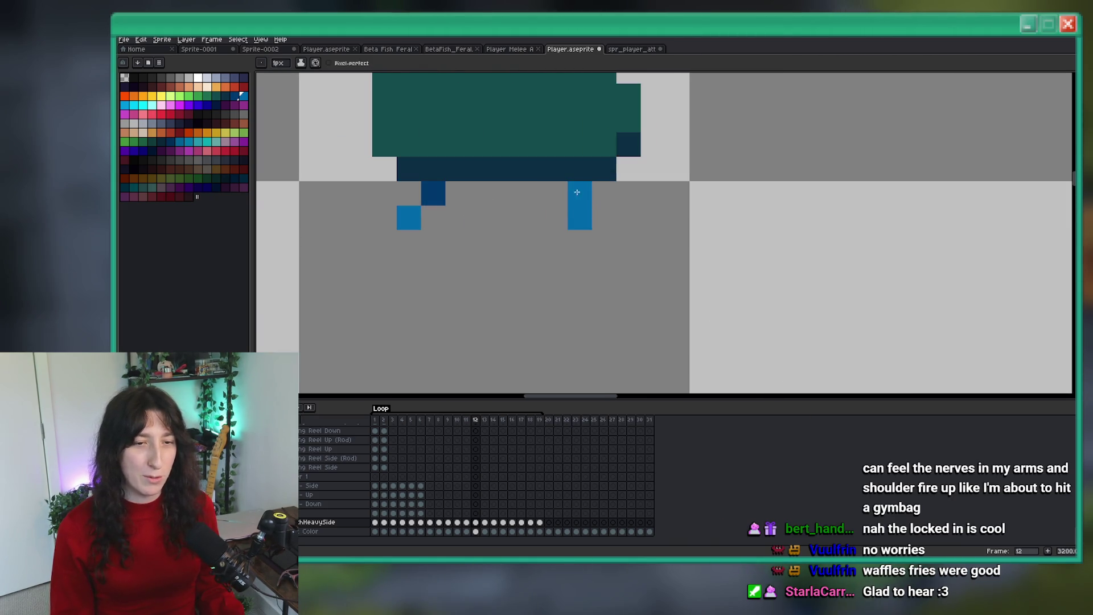
Step: Select the right foot pixels with the marquee and move them closer to the hem
key(Left)
scroll(484, 215, down, 10)
key(Right)
scroll(482, 216, up, 4)
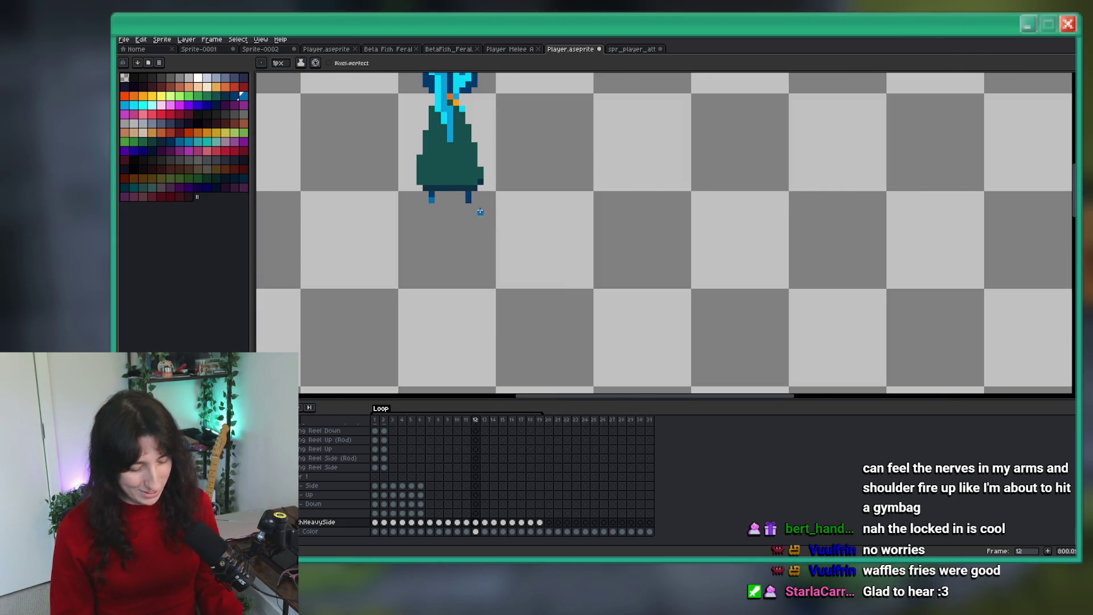
scroll(480, 211, up, 5)
key(m)
mouse_move(463, 220)
mouse_down()
mouse_move(489, 171)
mouse_move(504, 161)
mouse_move(538, 172)
mouse_up()
key(Return)
scroll(539, 266, down, 6)
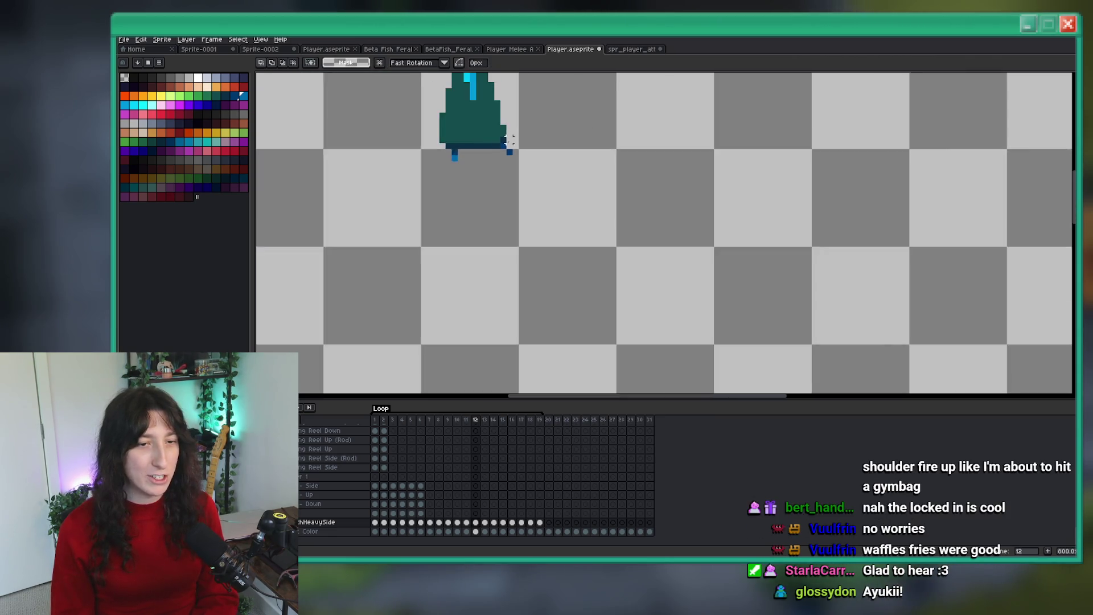
Step: On frame 12, shift the selected foot one pixel up-left and commit the move
key(Left)
key(Right)
scroll(499, 245, up, 7)
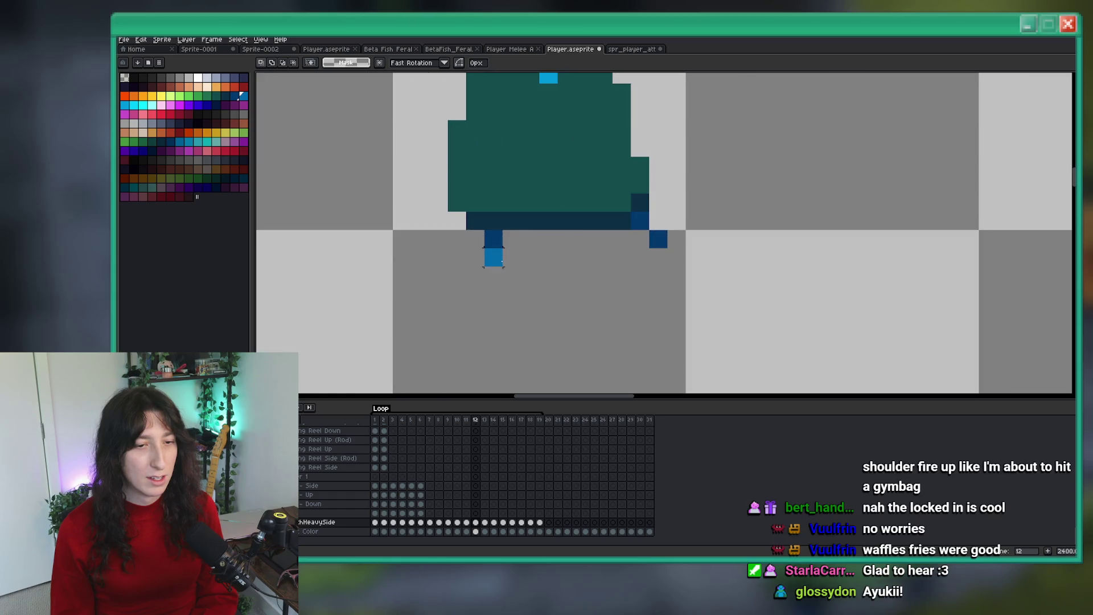
drag(498, 246, 487, 224)
key(Return)
scroll(489, 228, down, 7)
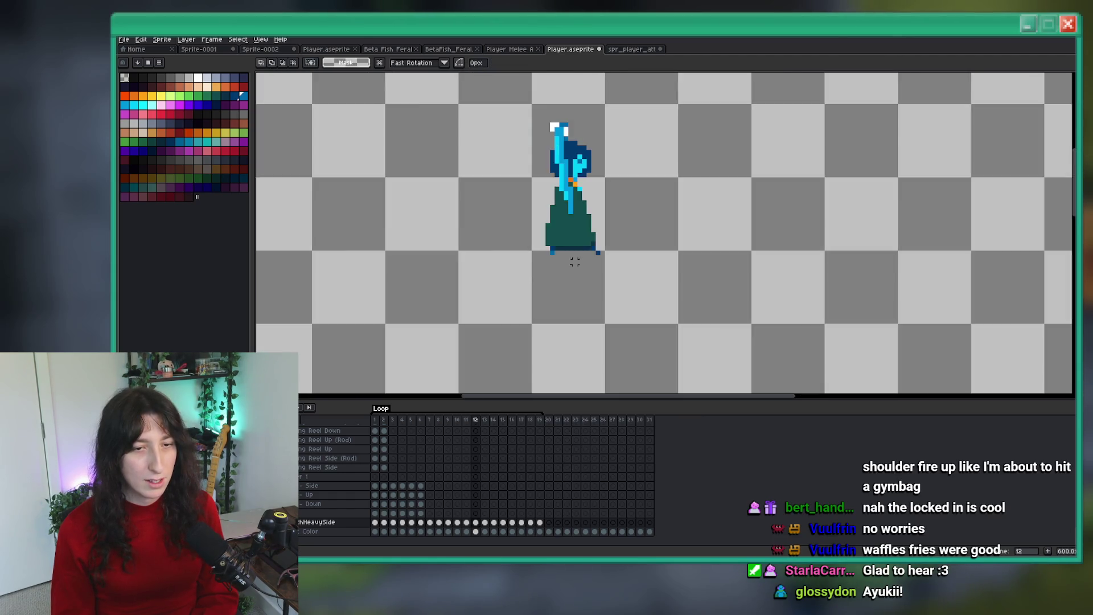
scroll(558, 231, up, 5)
Step: Nudge the selected foot block left and reposition it under the robe
key(Left)
mouse_move(519, 222)
mouse_down()
mouse_move(484, 239)
mouse_move(481, 253)
mouse_up()
scroll(510, 272, down, 3)
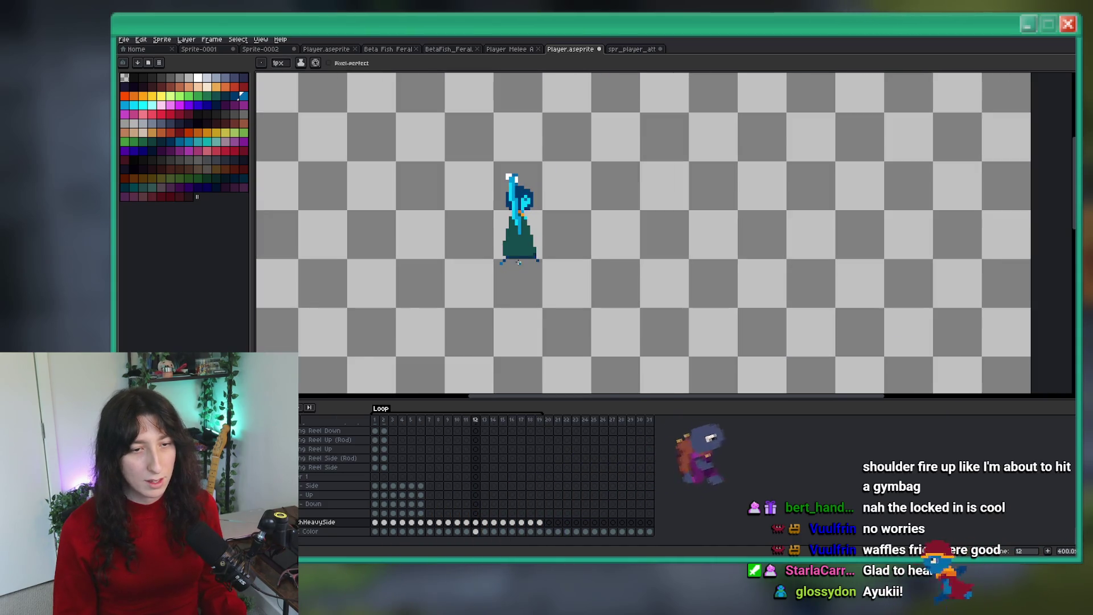
scroll(510, 272, up, 6)
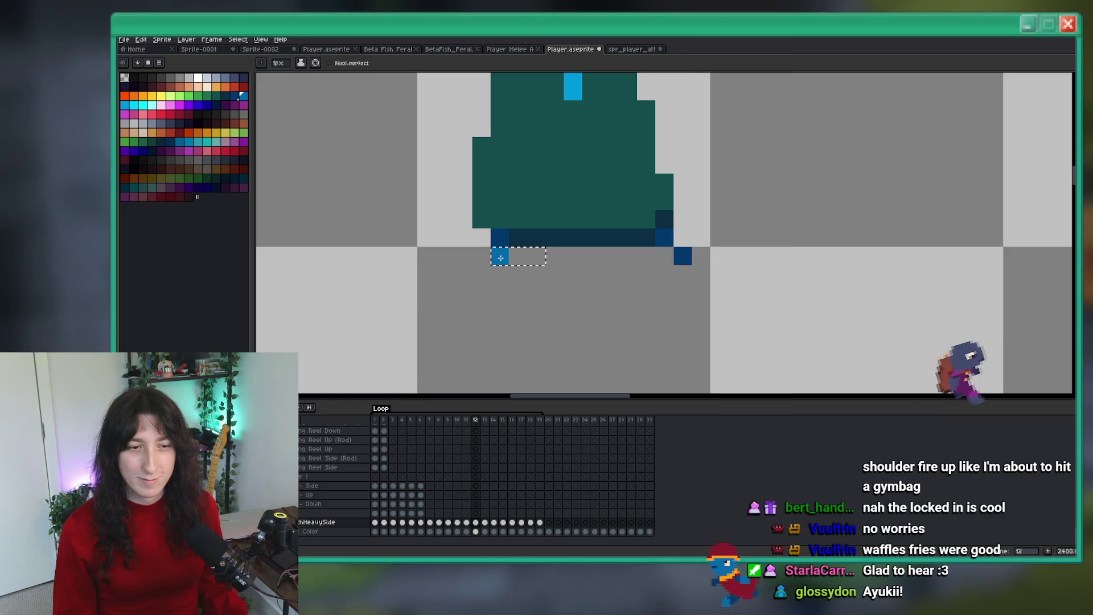
scroll(500, 258, down, 6)
scroll(518, 265, up, 4)
scroll(518, 264, up, 2)
Step: Move the stray blue block to the robe's bottom-left and recentre the sprite
mouse_move(586, 295)
mouse_down()
mouse_move(608, 298)
mouse_move(578, 303)
mouse_up()
scroll(578, 303, down, 3)
scroll(578, 304, down, 5)
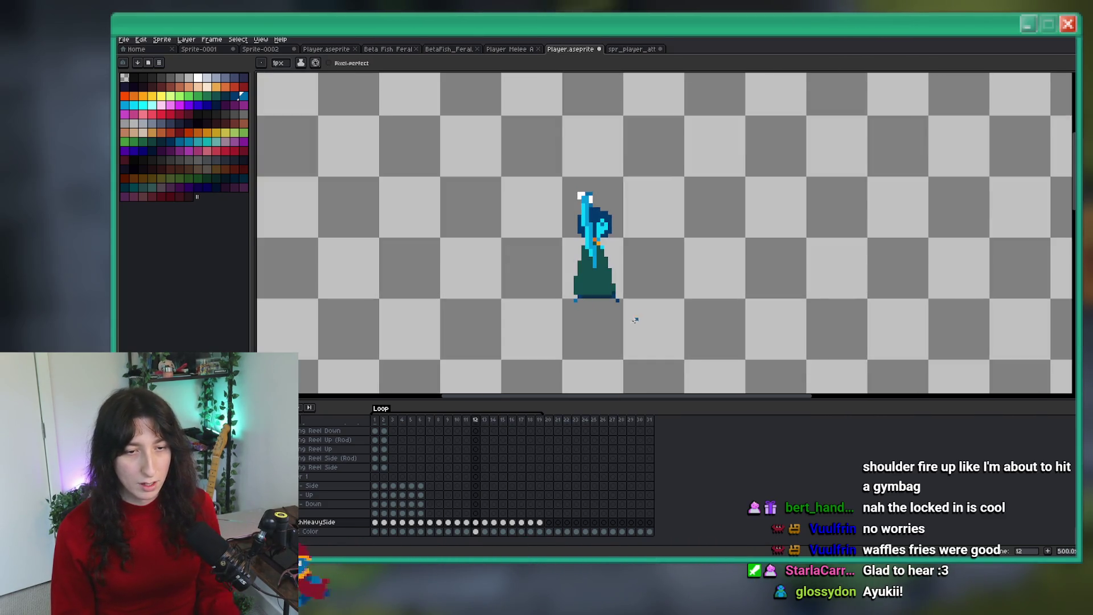
drag(685, 336, 569, 301)
scroll(537, 284, up, 2)
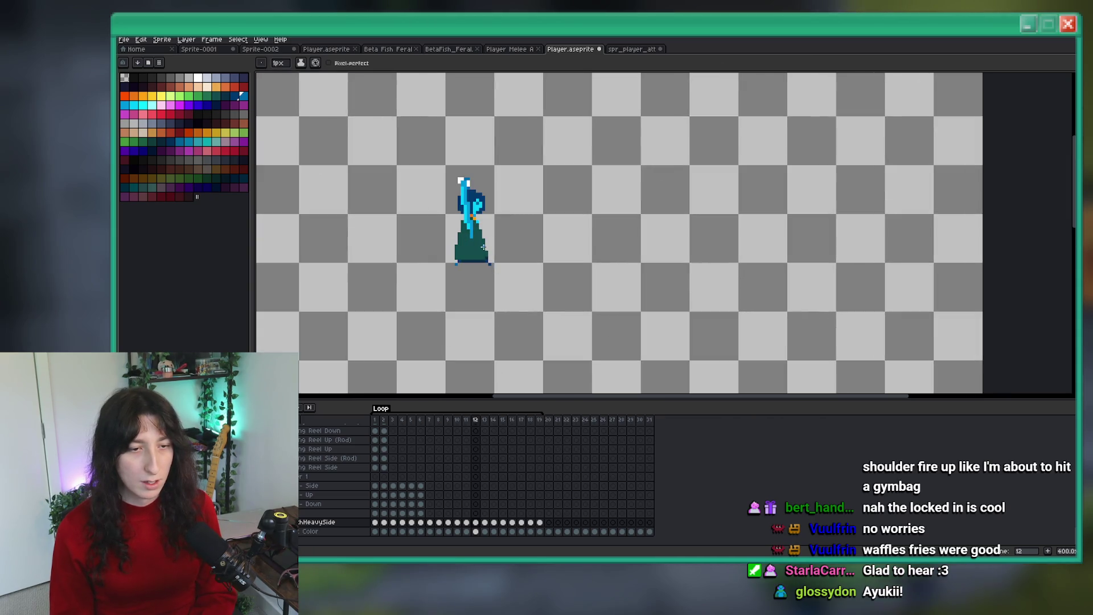
Step: Flip between frames 12 and 13 to compare foot placement, settling on frame 13
key(period)
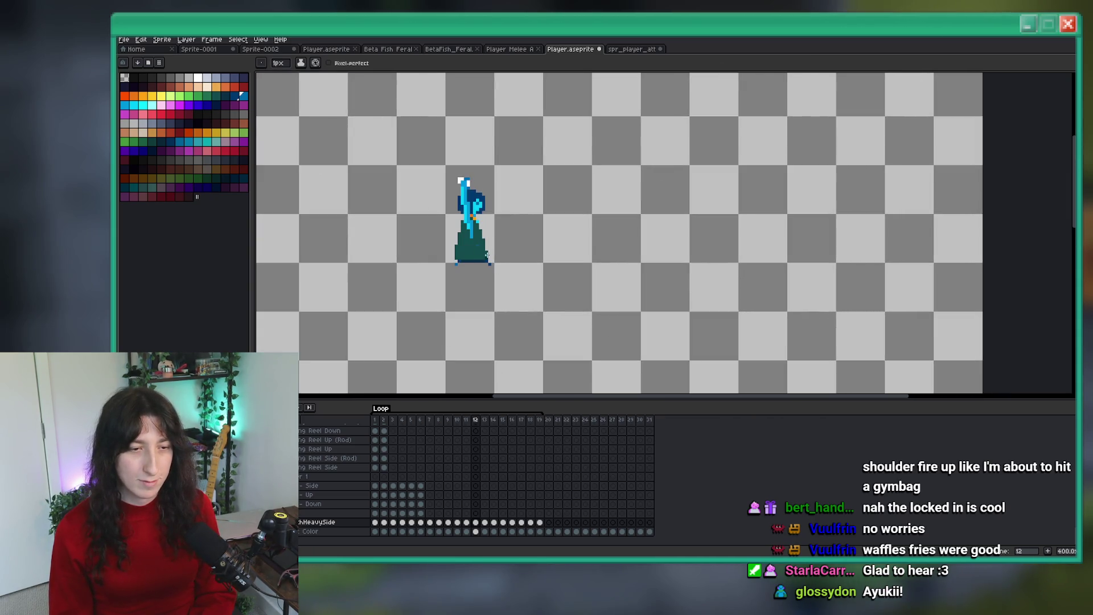
scroll(491, 259, up, 4)
key(comma)
key(comma)
key(period)
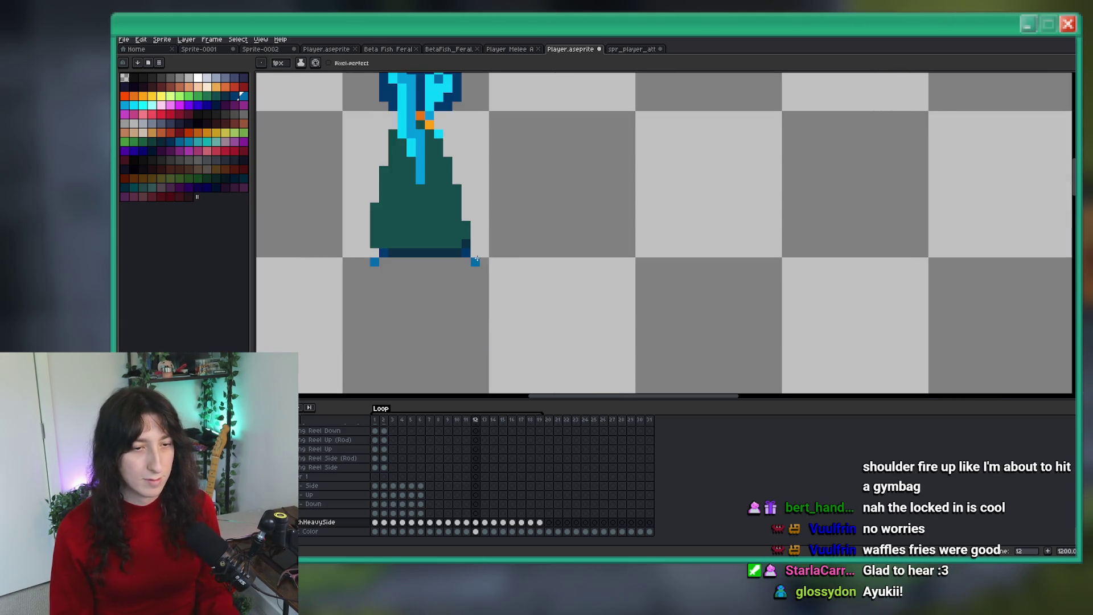
scroll(461, 259, down, 6)
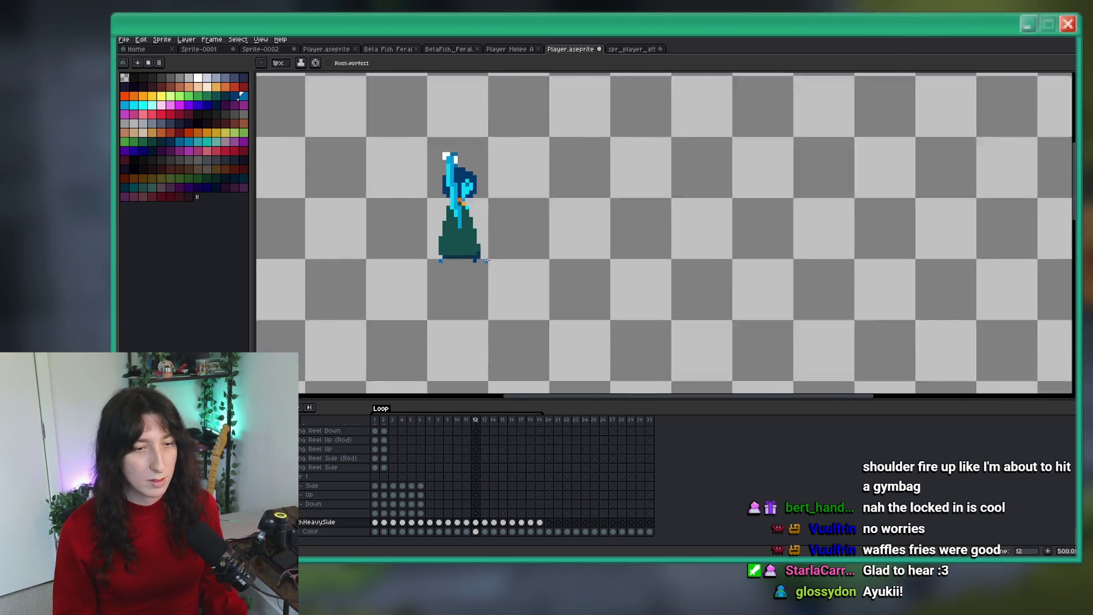
scroll(552, 271, up, 4)
key(period)
key(comma)
key(period)
Step: On frame 13, move the left foot three pixels left and the right foot two right, then deselect
key(m)
scroll(520, 266, up, 4)
mouse_move(611, 277)
mouse_down()
mouse_move(555, 239)
mouse_move(515, 268)
mouse_up()
mouse_move(628, 239)
mouse_down()
mouse_move(683, 277)
mouse_move(747, 249)
mouse_up()
click(748, 249)
scroll(692, 277, down, 4)
key(comma)
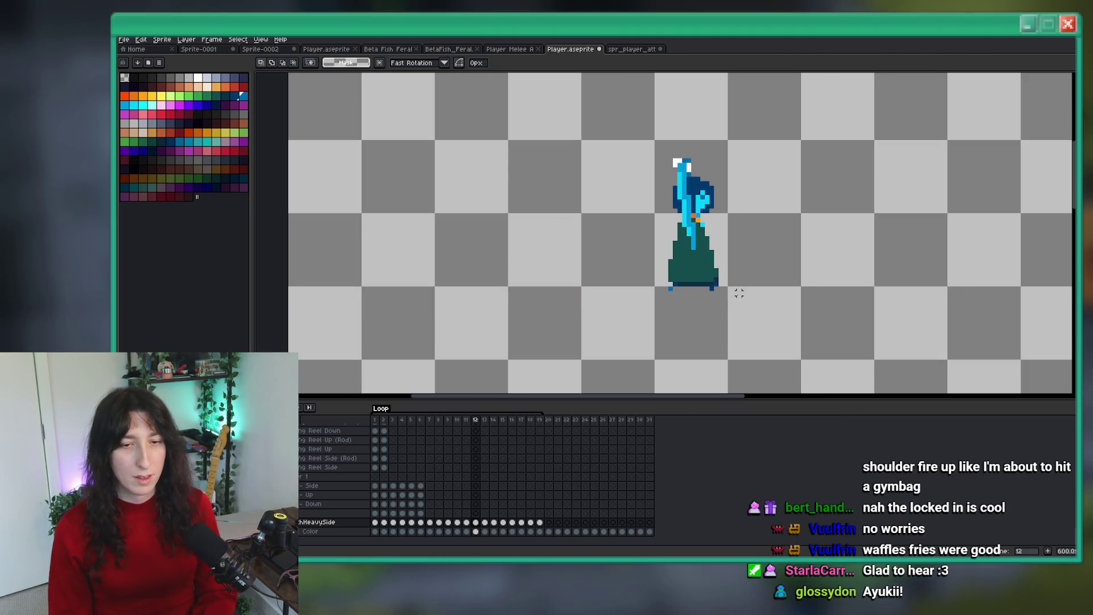
key(period)
scroll(715, 264, down, 3)
scroll(673, 273, up, 1)
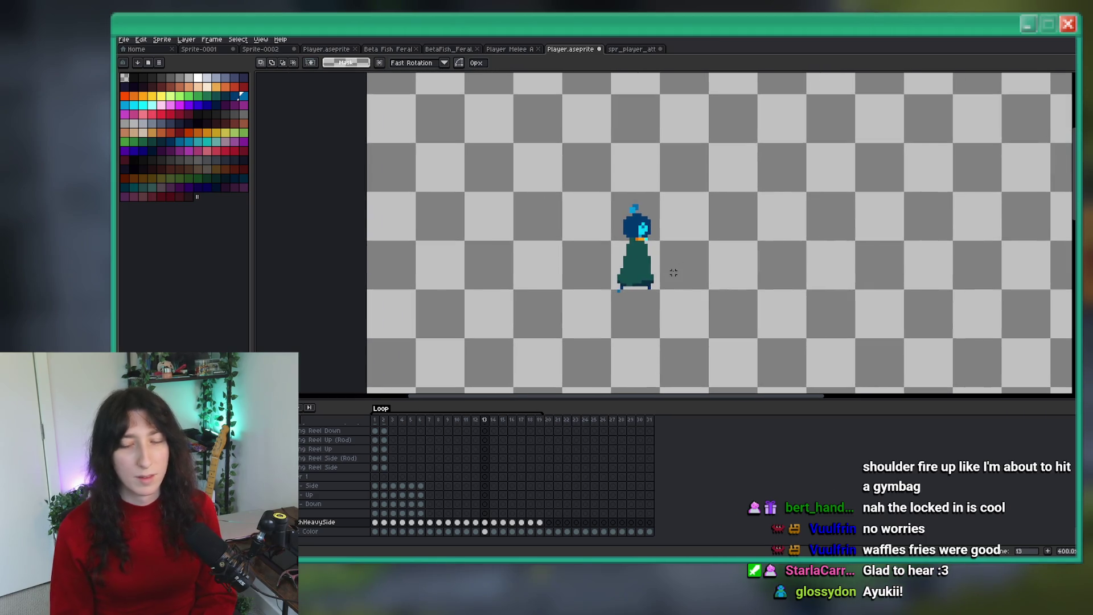
Step: Go to frame 13 and sample a colour from the character with the Eyedropper
key(comma)
key(comma)
key(period)
scroll(678, 249, down, 1)
key(period)
key(i)
scroll(551, 213, up, 2)
click(577, 208)
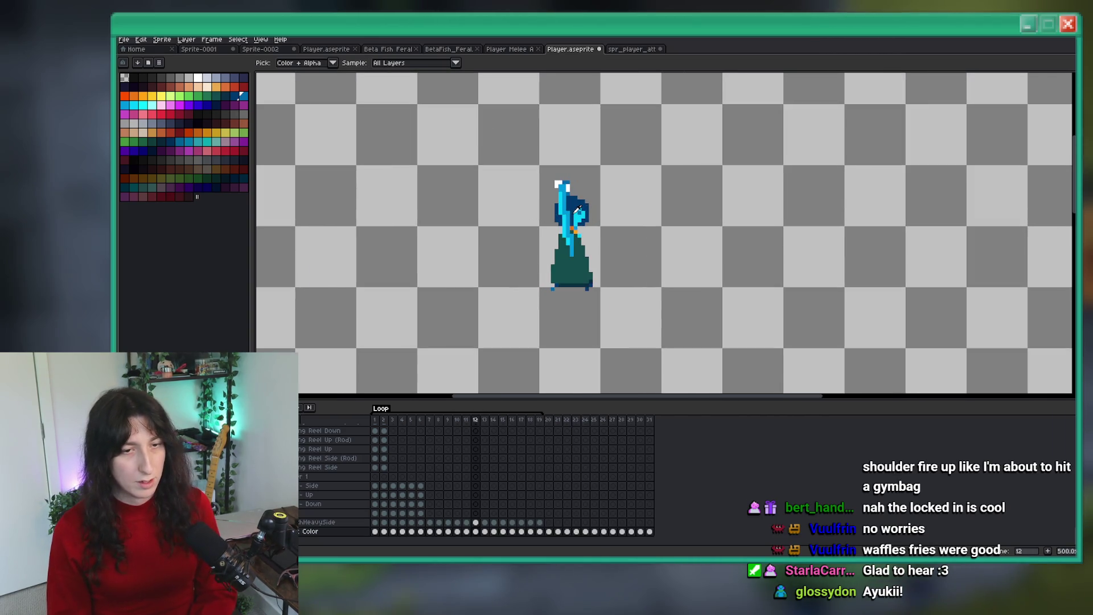
Step: On the HeavySide layer, fill two gaps in frame 13's hood with dark blue
key(Up)
key(comma)
key(comma)
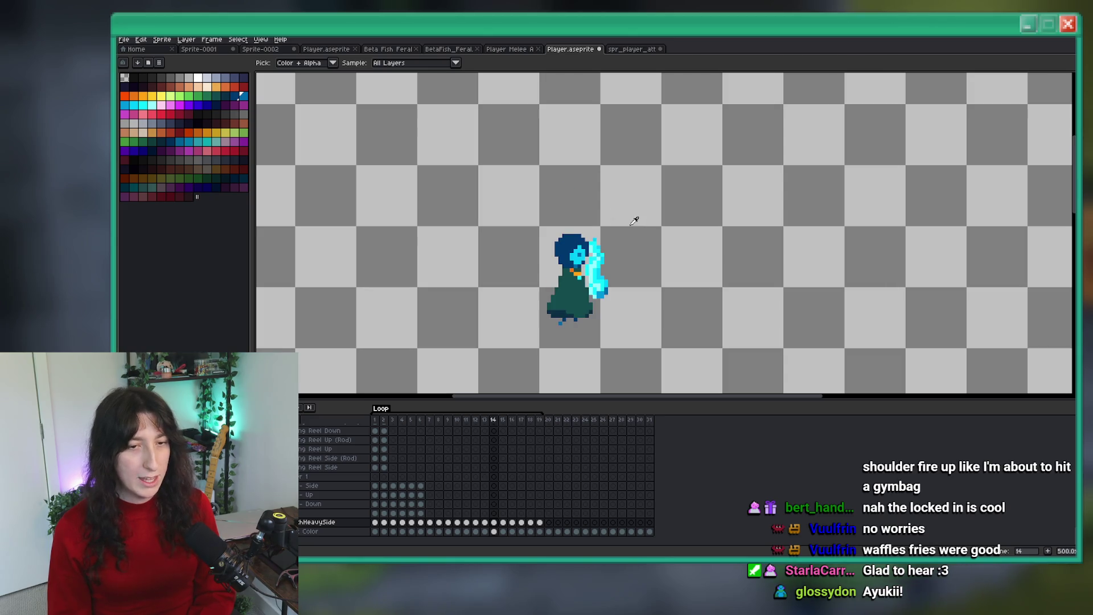
key(period)
key(period)
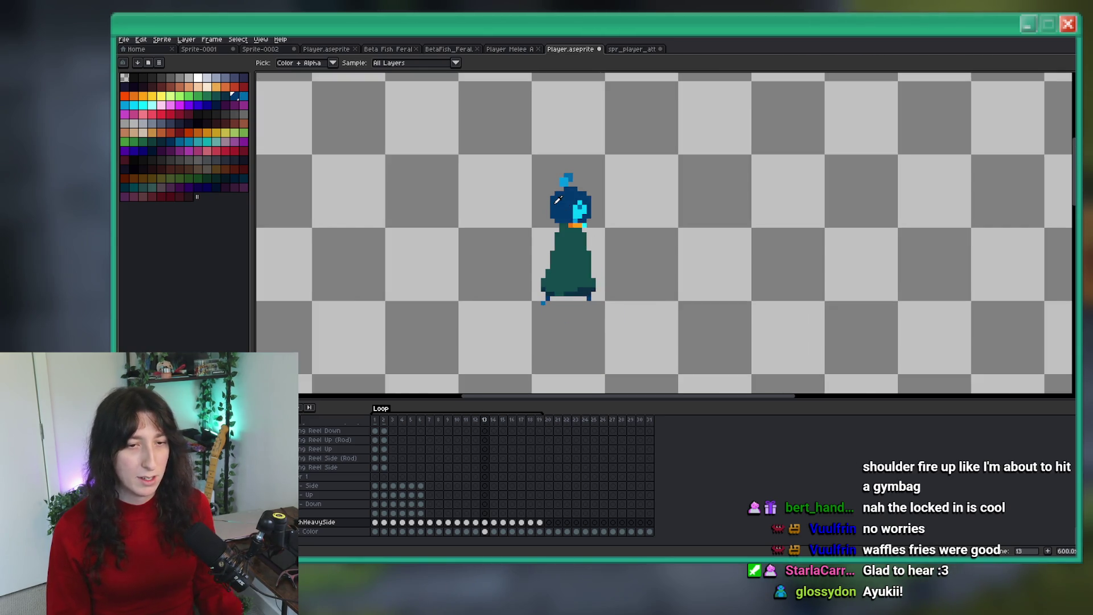
key(b)
scroll(562, 341, up, 8)
drag(538, 148, 529, 171)
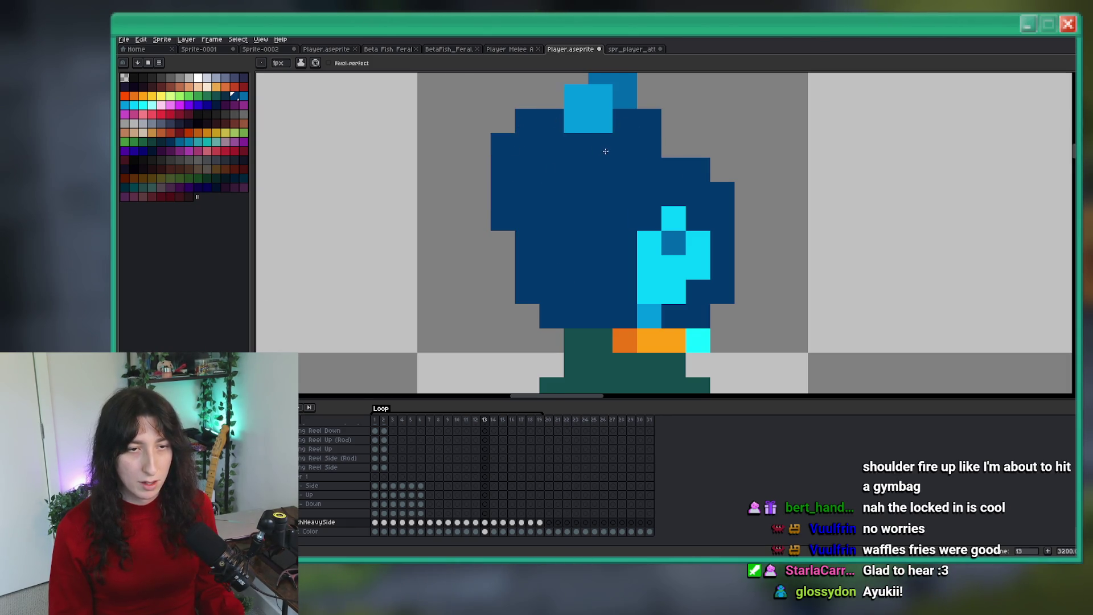
scroll(604, 149, down, 8)
Step: On frame 12, paint a dark blue pixel beside the cyan hair stripe
key(comma)
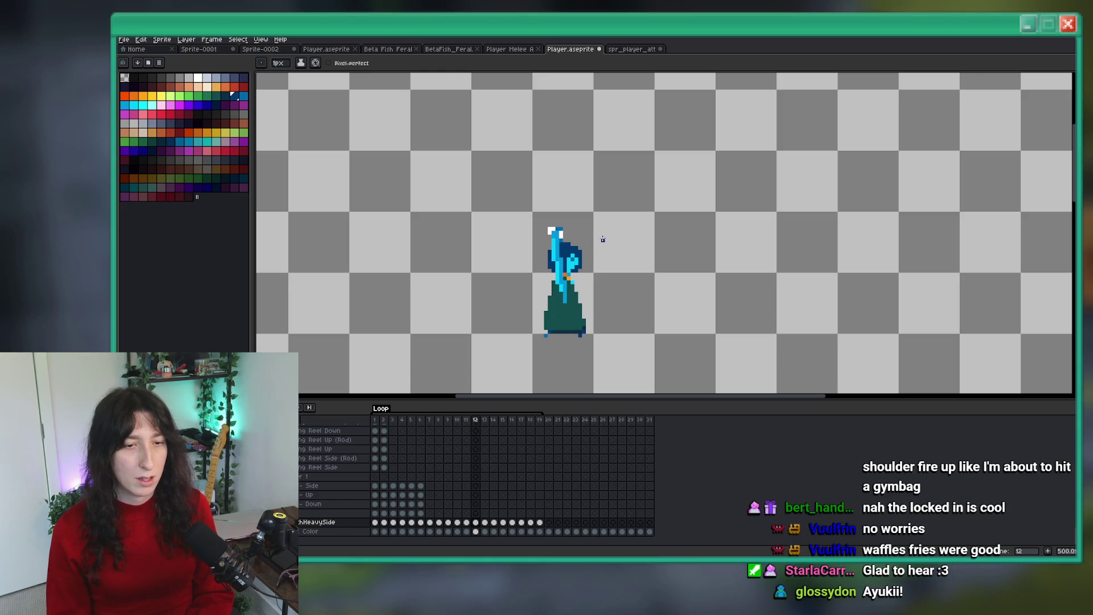
scroll(513, 255, up, 5)
scroll(513, 255, up, 1)
click(539, 255)
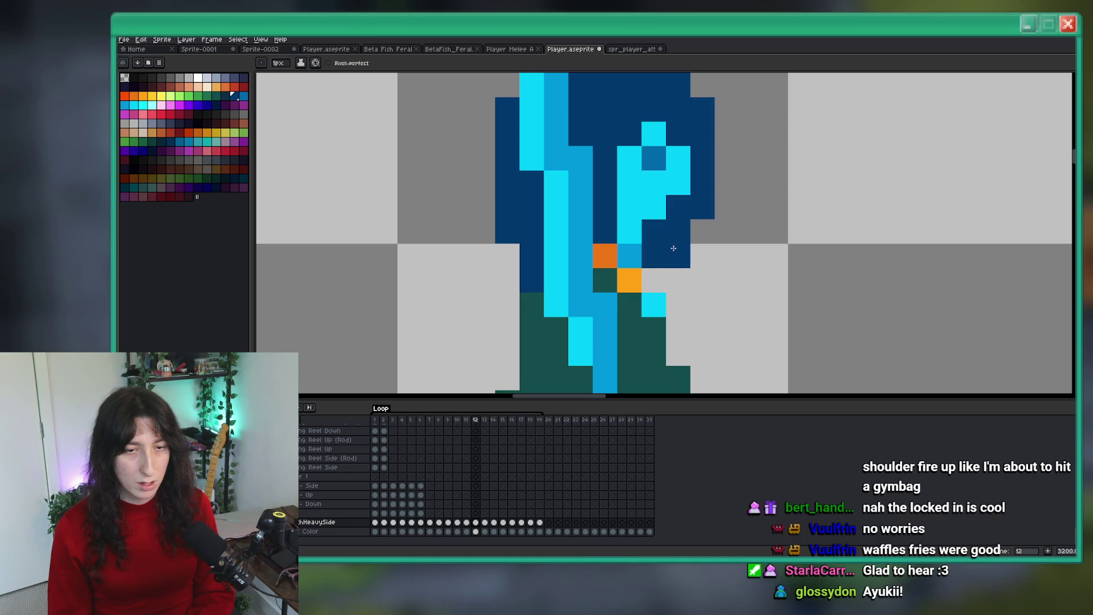
scroll(673, 255, down, 6)
scroll(681, 256, down, 5)
Step: Compare frames 12 and 13, settling on frame 13
key(Right)
key(Left)
scroll(671, 251, up, 2)
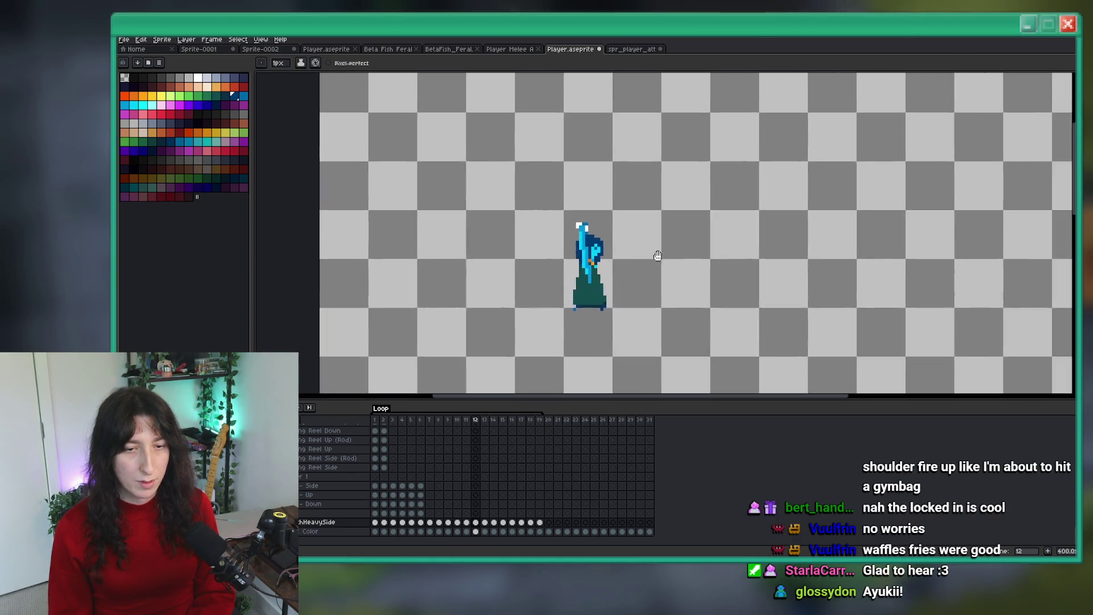
key(Right)
scroll(513, 246, up, 8)
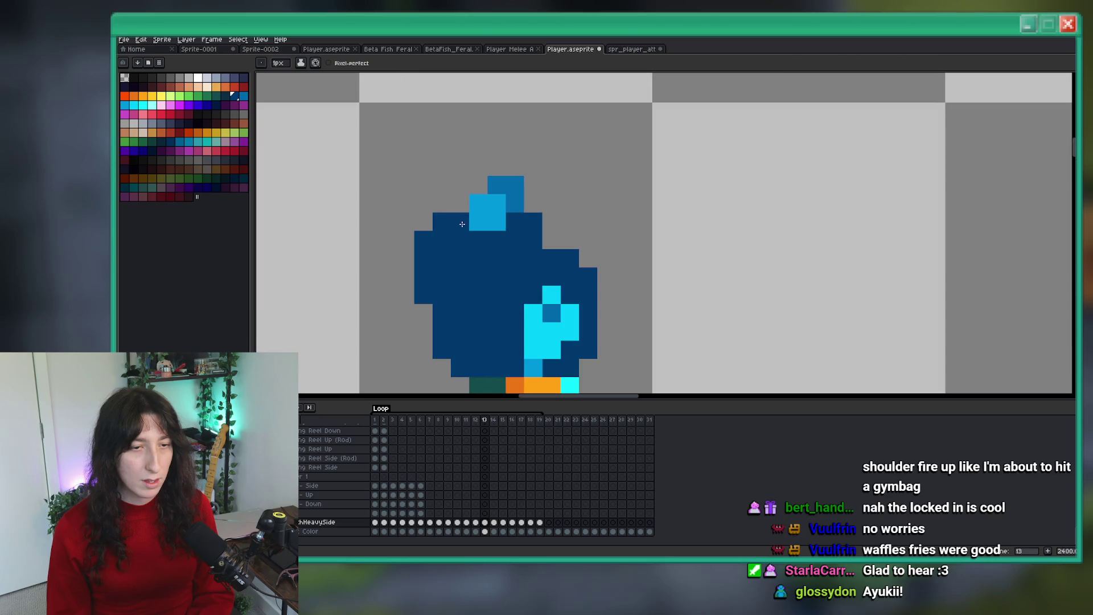
scroll(584, 265, down, 9)
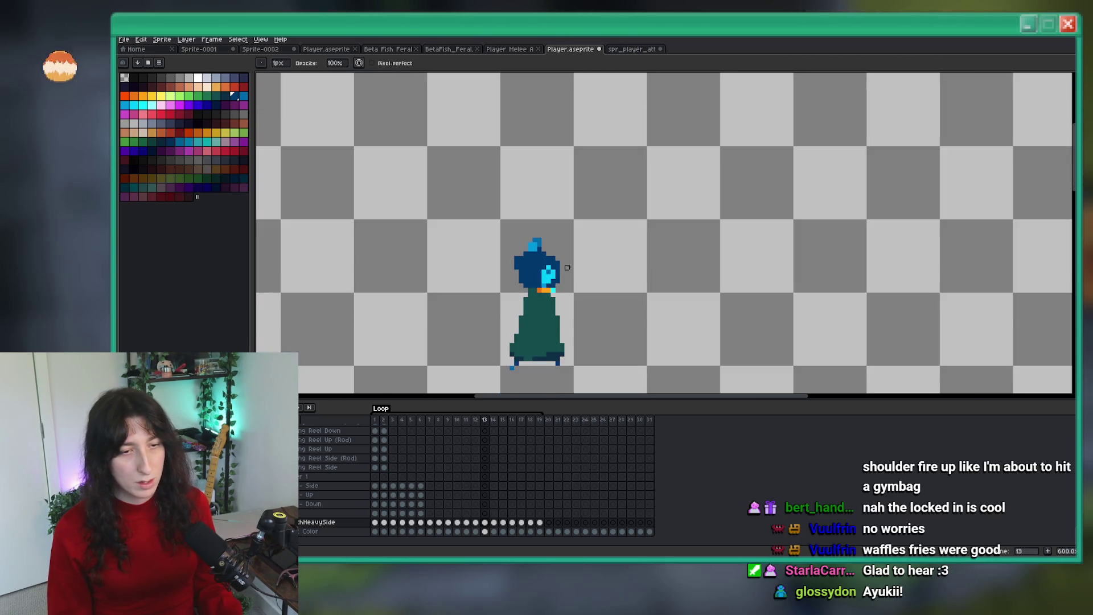
key(Left)
key(Right)
scroll(563, 245, up, 3)
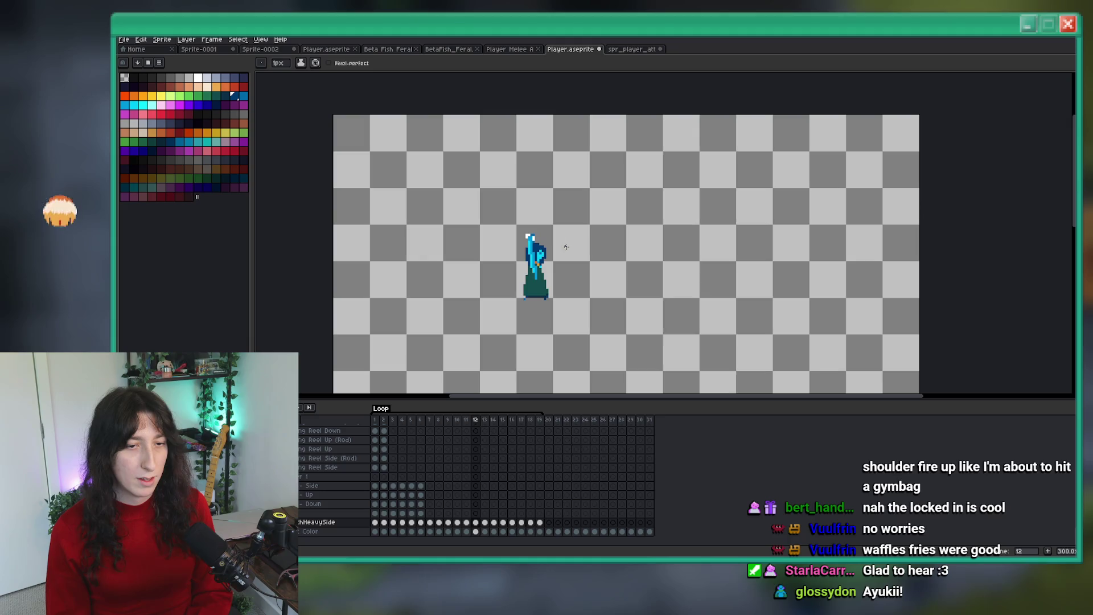
Step: Pick a colour from the sprite and return to the Pencil on frame 13
key(i)
key(Left)
scroll(541, 224, up, 4)
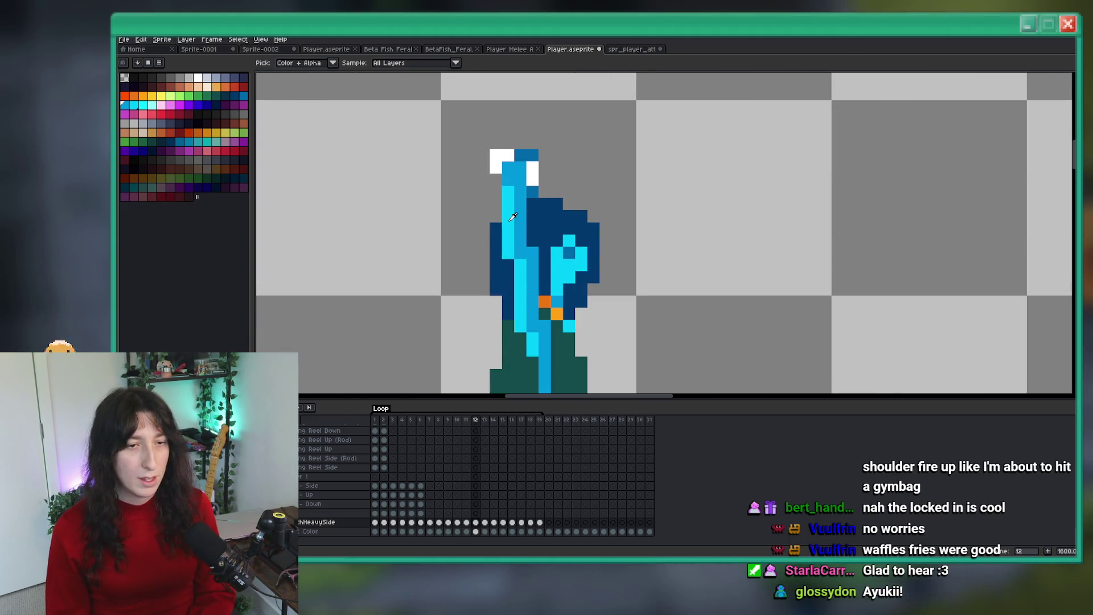
key(Right)
key(b)
scroll(520, 188, down, 7)
key(Left)
key(Right)
scroll(528, 155, up, 4)
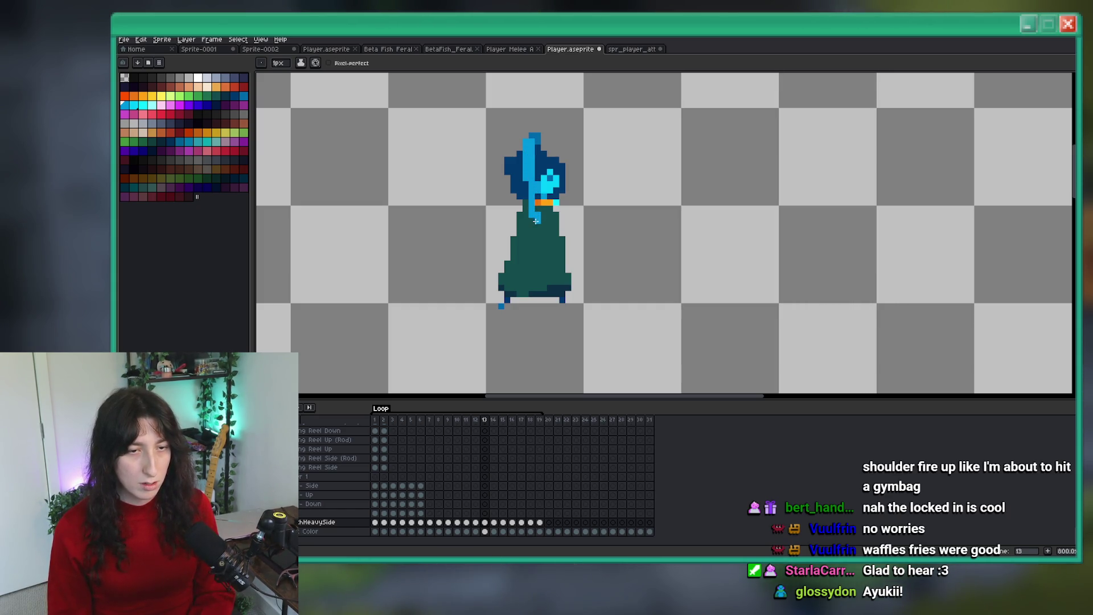
Step: Check frame 13's pose against the neighbouring frame several times
key(Left)
scroll(538, 195, down, 3)
key(Right)
scroll(523, 169, up, 5)
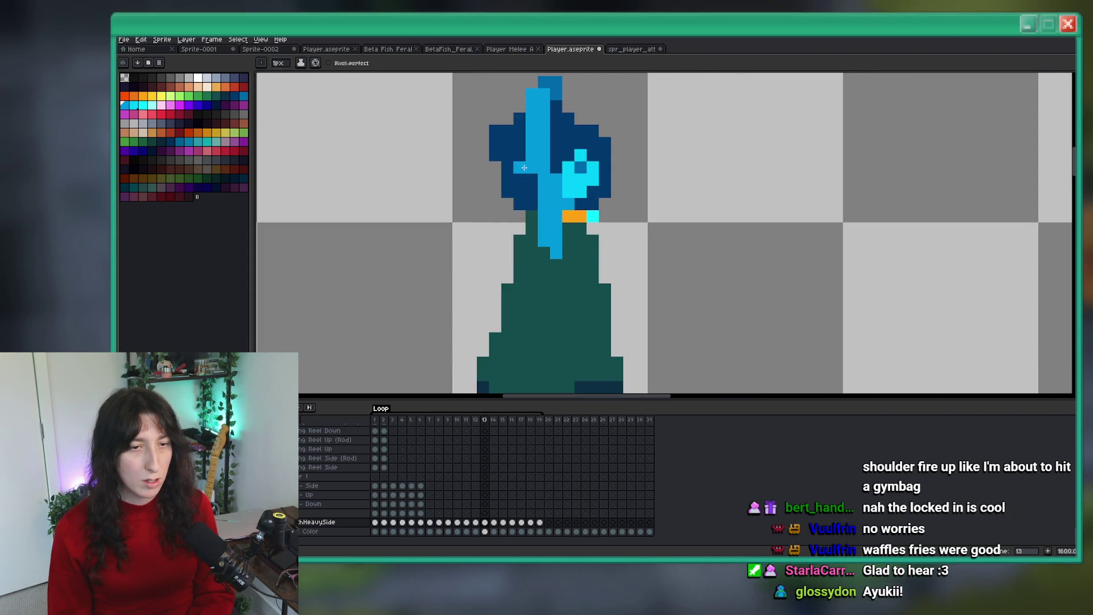
scroll(541, 229, down, 5)
key(Left)
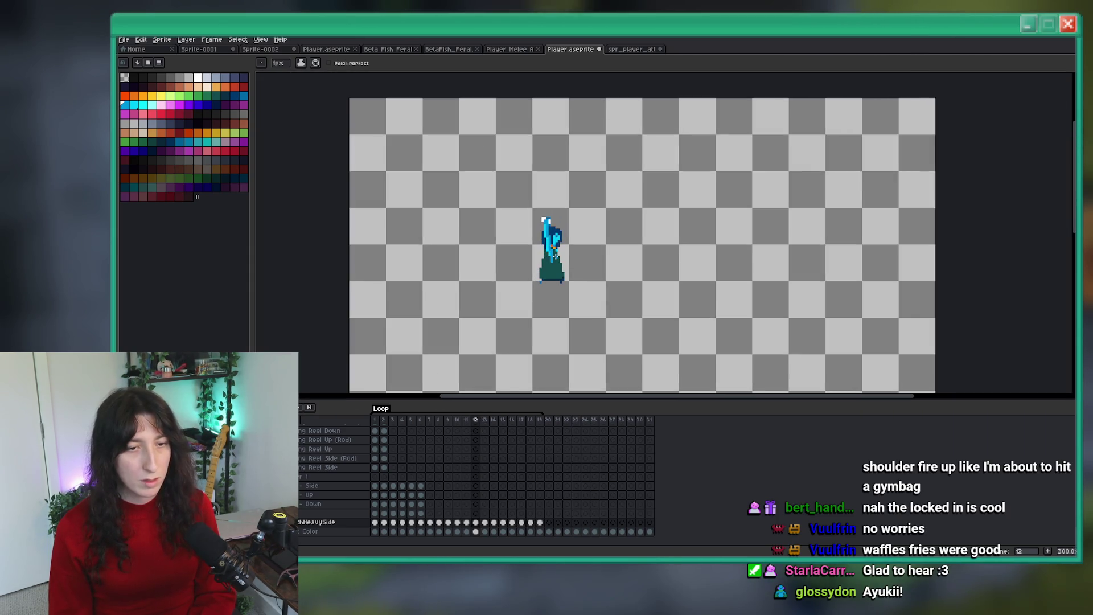
key(Right)
scroll(546, 225, up, 3)
scroll(548, 222, up, 3)
key(Left)
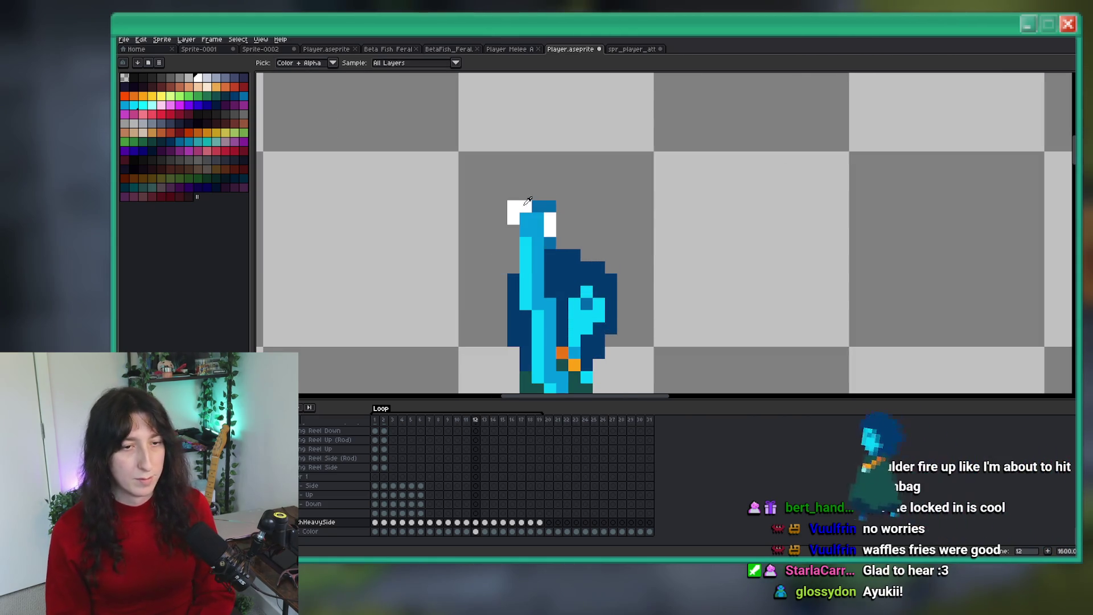
key(Right)
Step: Paint white highlight pixels at the top of frame 13's hood
key(v)
scroll(527, 214, up, 1)
key(b)
drag(525, 220, 542, 203)
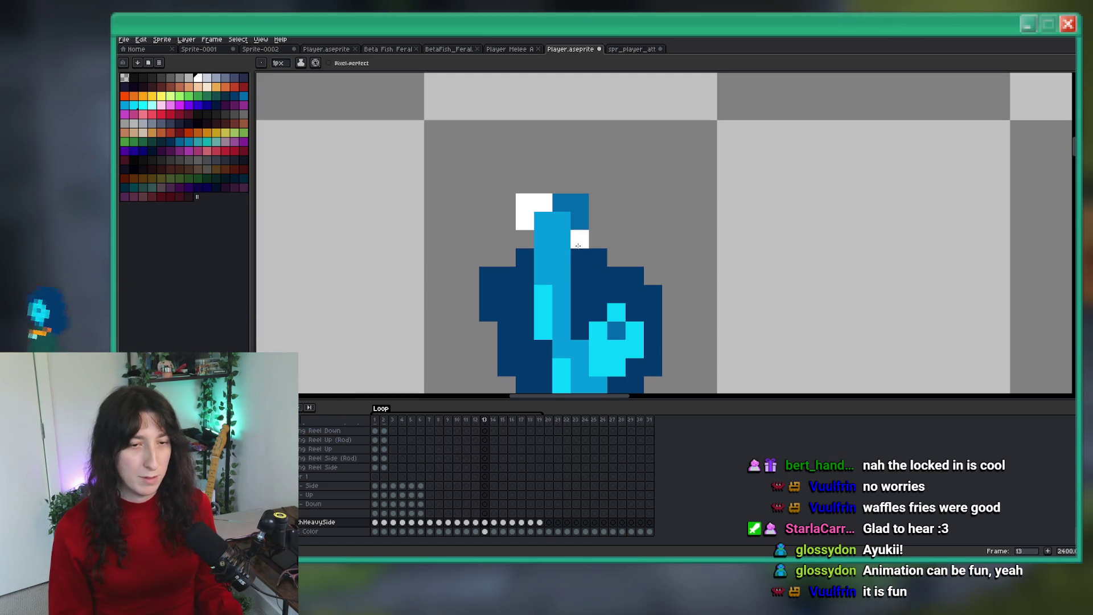
scroll(572, 251, down, 4)
scroll(569, 254, down, 2)
Step: Compare with frame 12, undo the white pixel stroke, and finish on frame 12
key(Left)
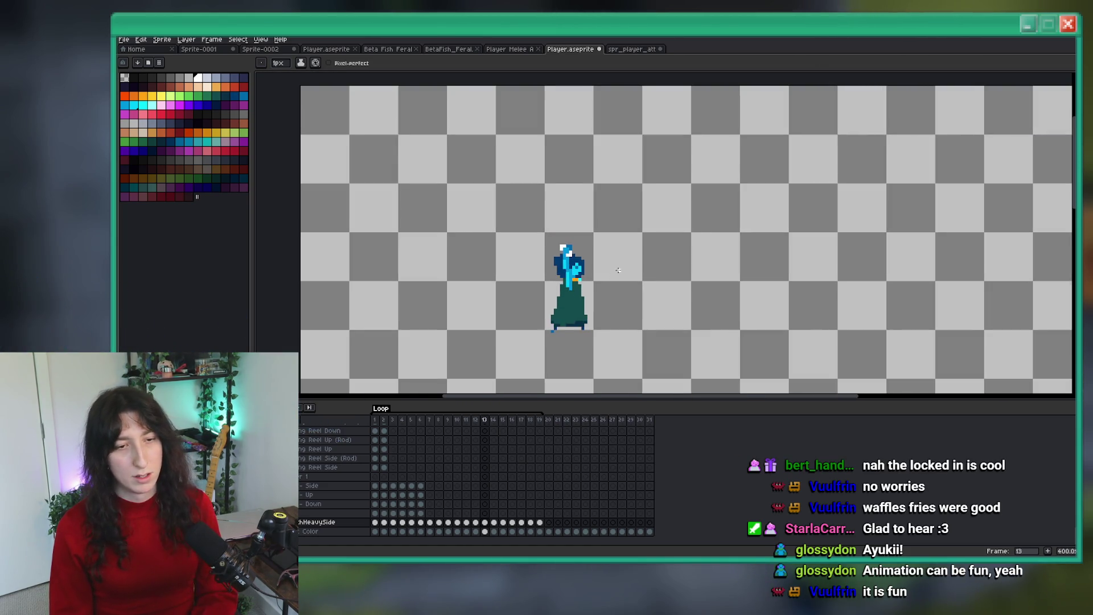
scroll(543, 163, down, 2)
key(ctrl+z)
scroll(532, 163, up, 5)
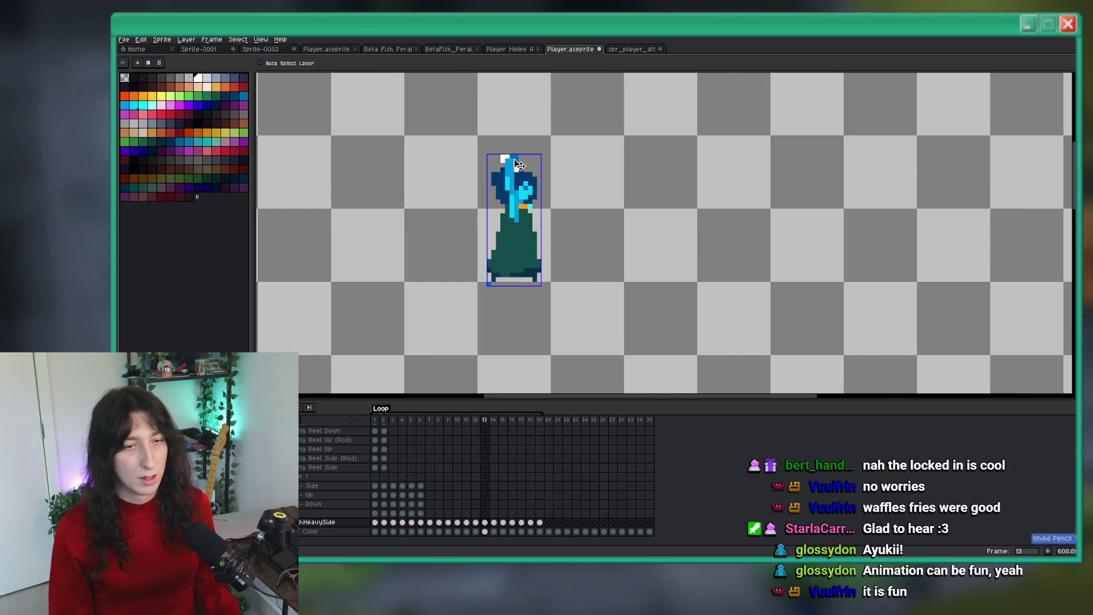
scroll(529, 157, down, 3)
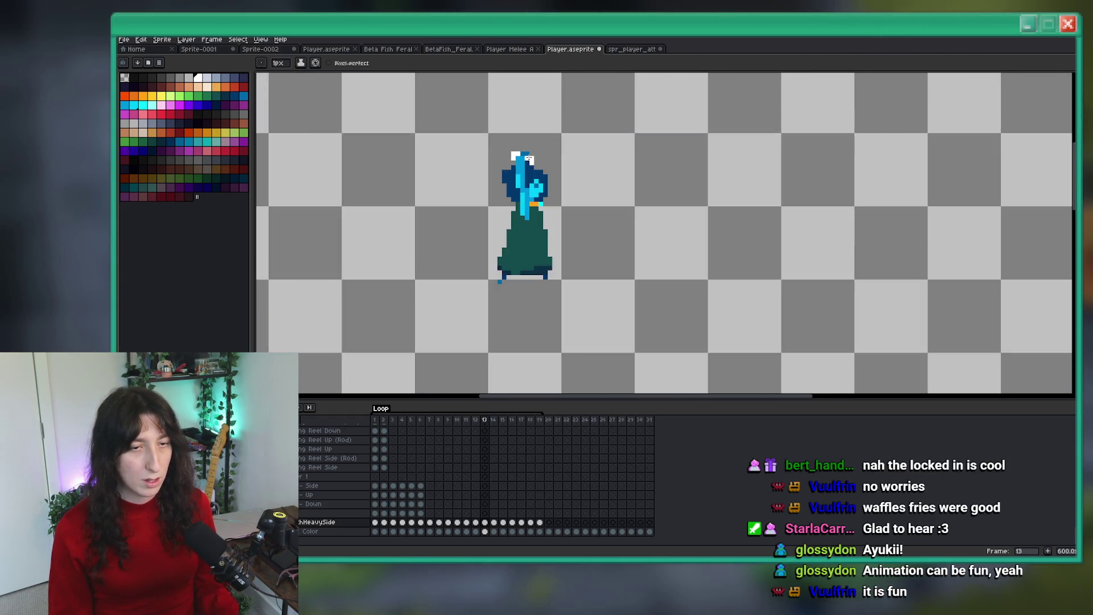
scroll(532, 163, up, 2)
scroll(534, 165, down, 4)
key(Left)
scroll(564, 178, down, 2)
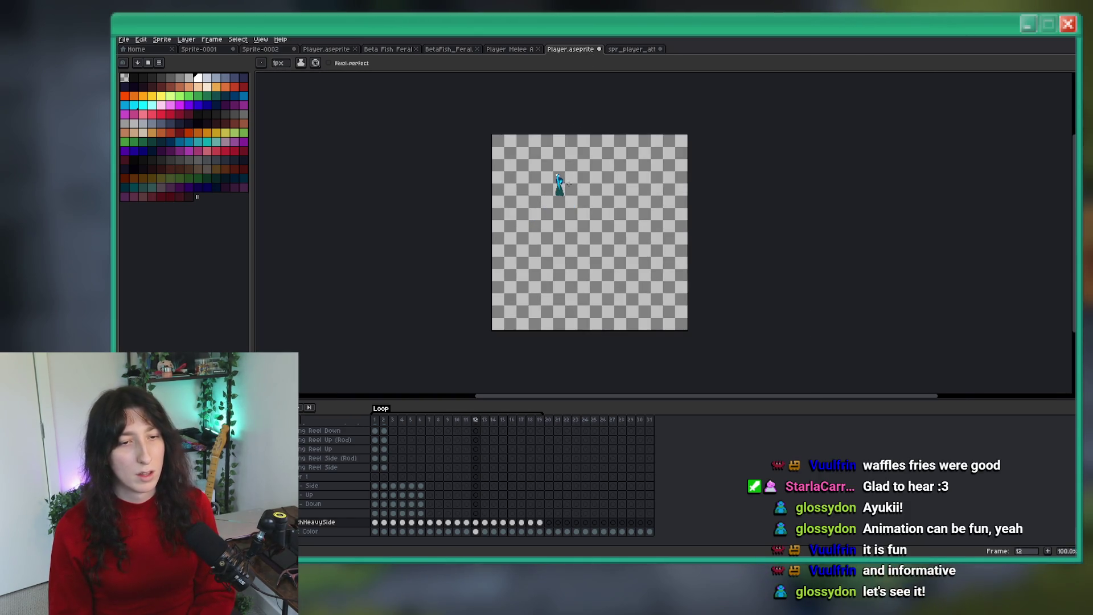
scroll(570, 181, up, 2)
key(m)
key(Left)
drag(481, 129, 581, 261)
click(621, 138)
key(Return)
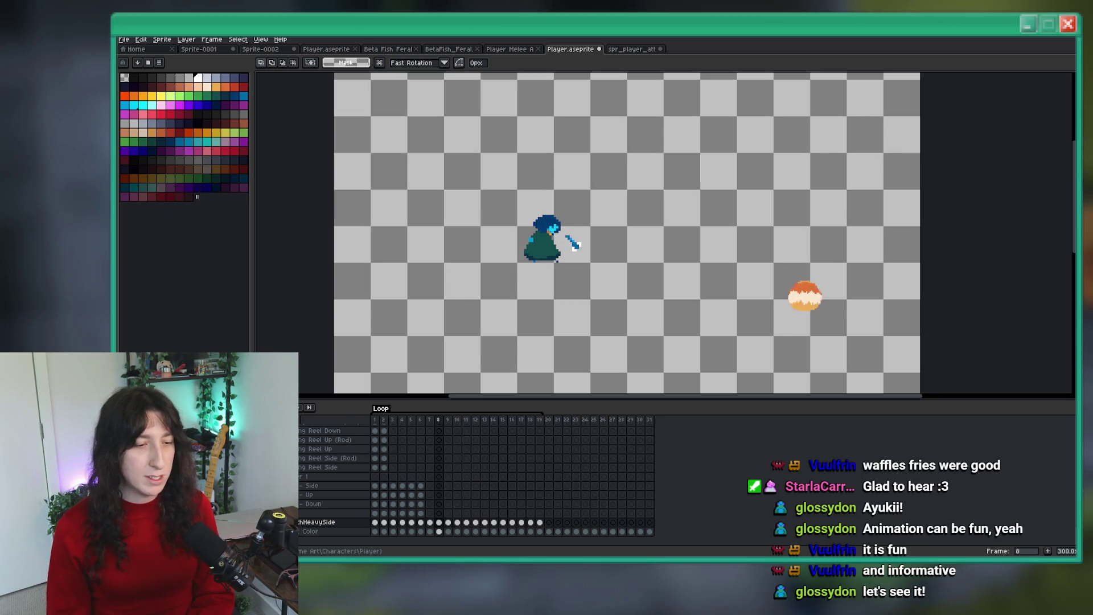
drag(442, 274, 456, 257)
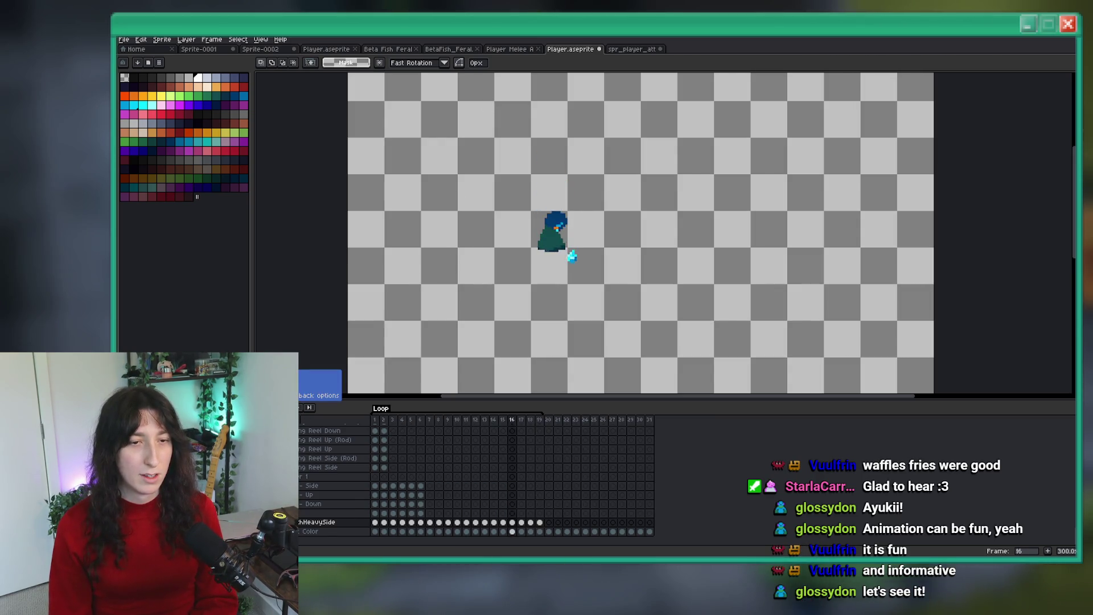
click(309, 407)
scroll(470, 269, down, 1)
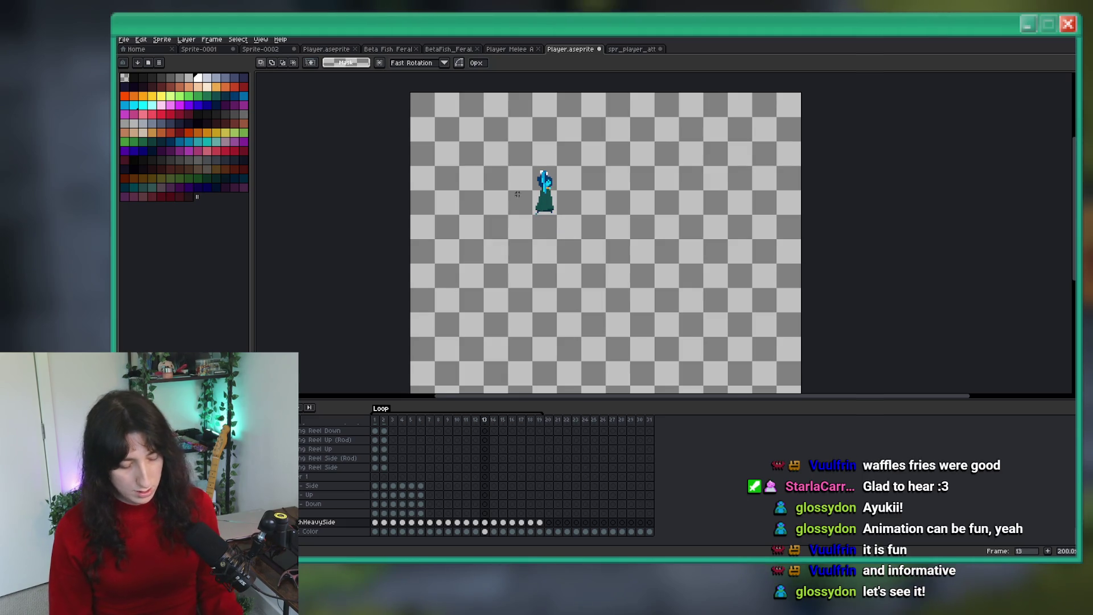
Step: Move the blade tip pixels higher above the head, pick the blade colour, and check frame 14
scroll(534, 180, up, 5)
drag(560, 161, 590, 141)
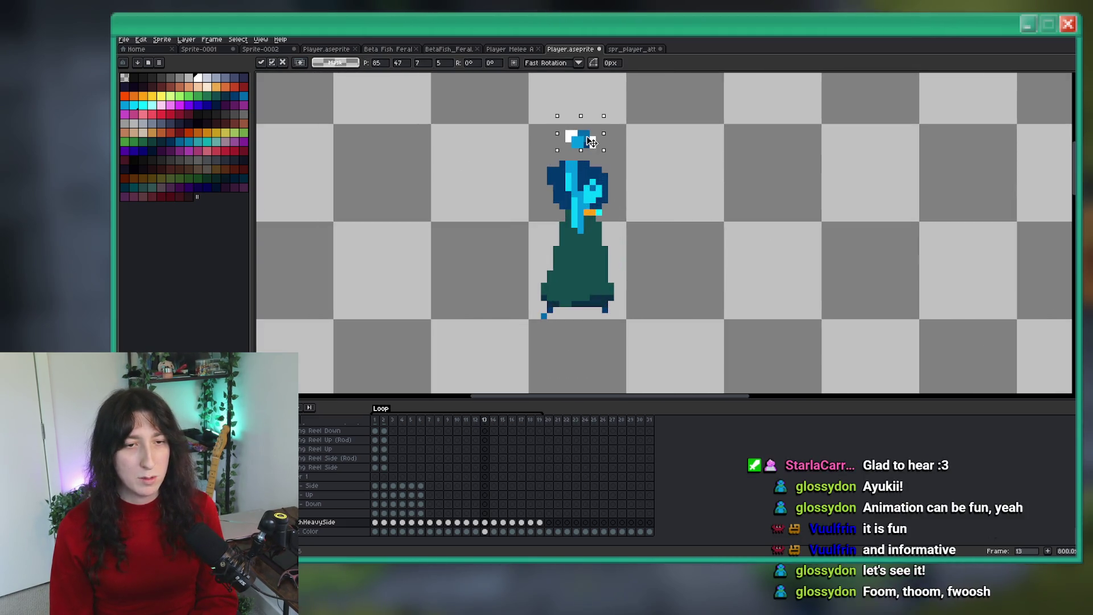
key(i)
scroll(586, 134, up, 3)
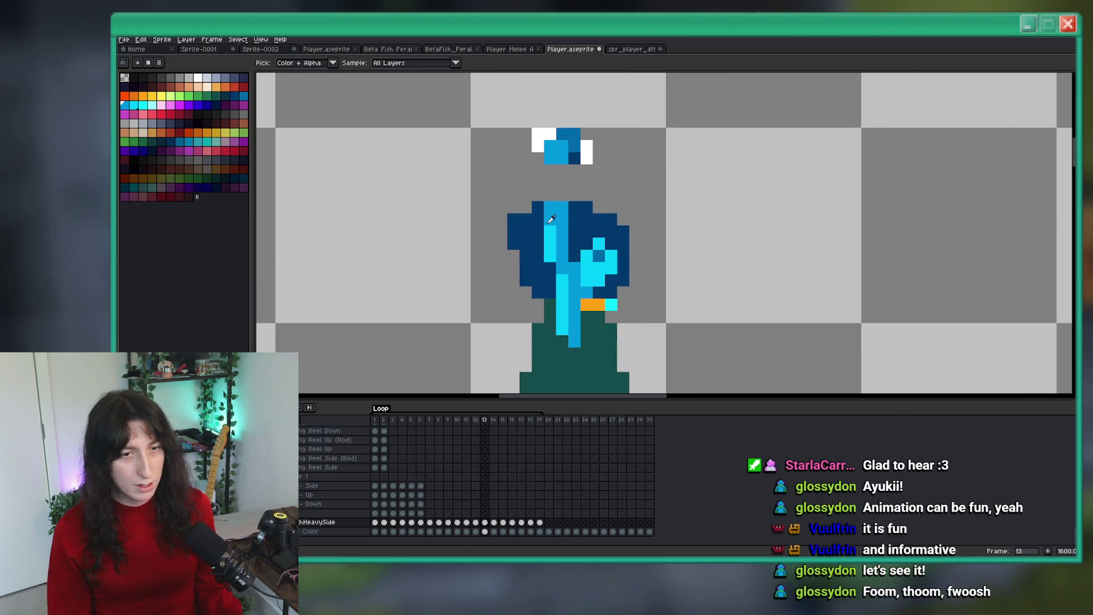
scroll(558, 189, down, 5)
scroll(572, 170, up, 5)
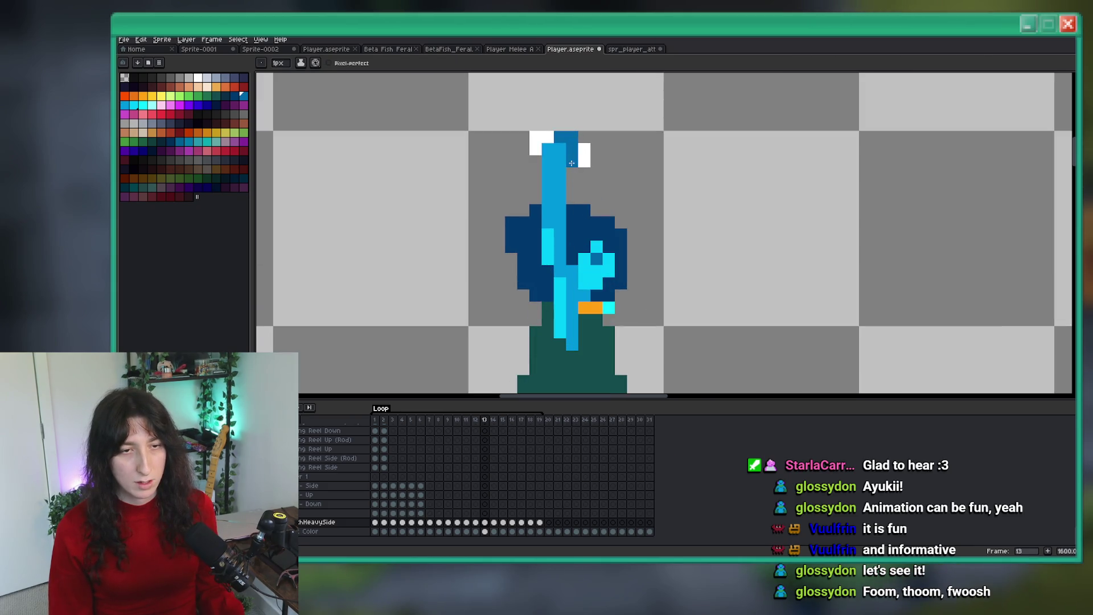
scroll(574, 199, down, 6)
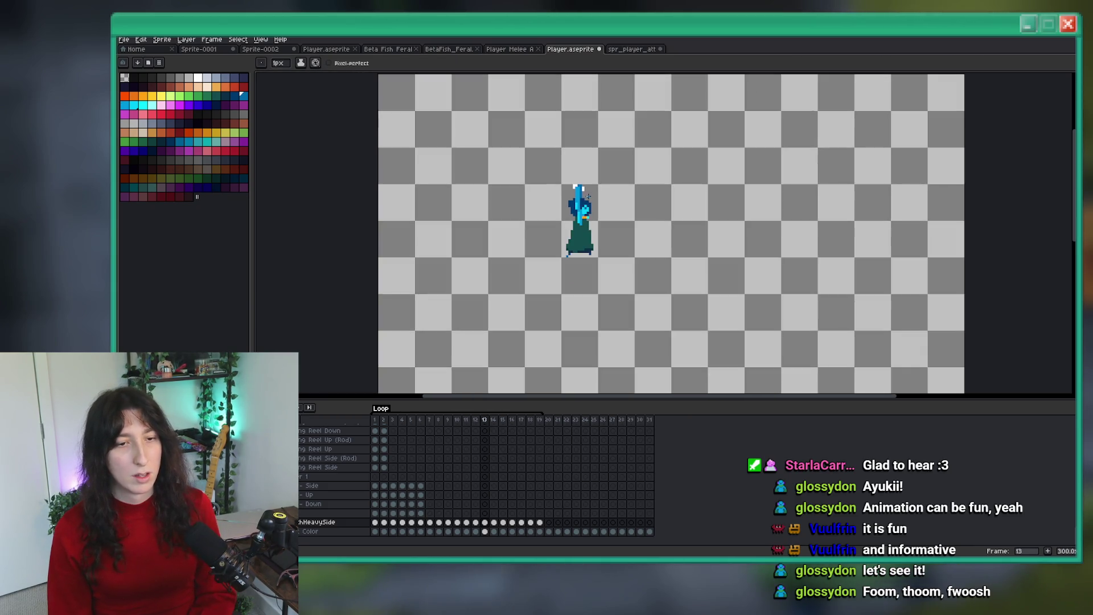
scroll(595, 200, up, 1)
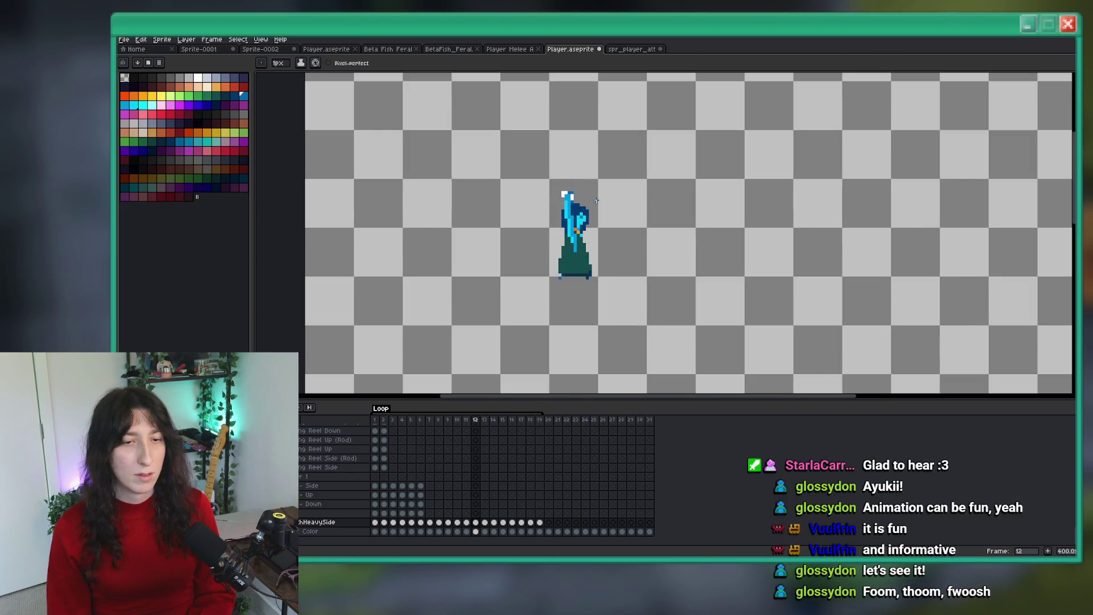
key(Right)
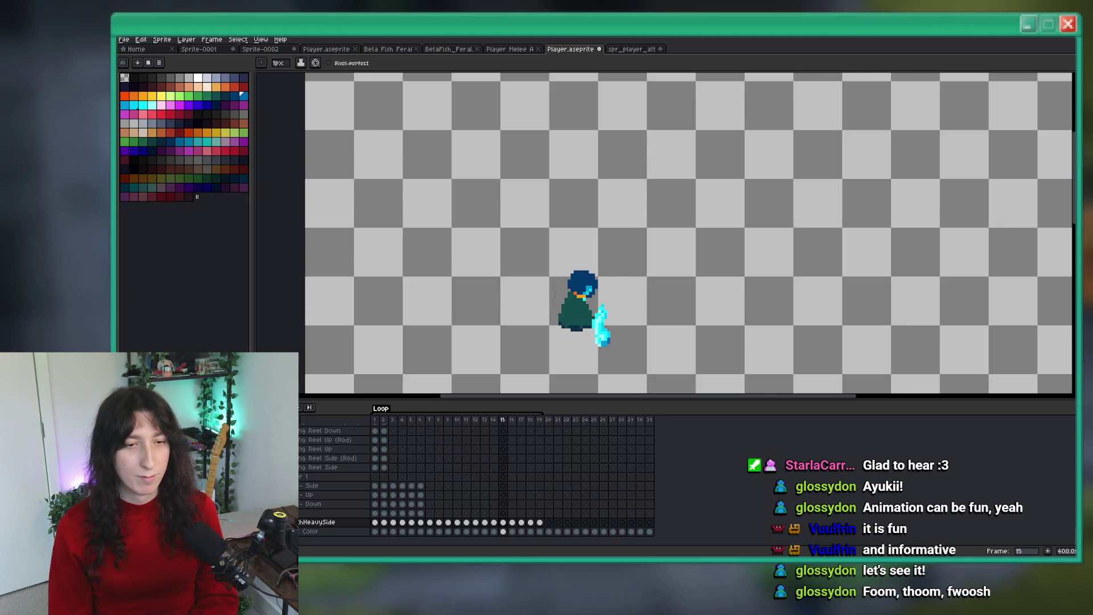
scroll(480, 317, down, 1)
drag(480, 317, 512, 166)
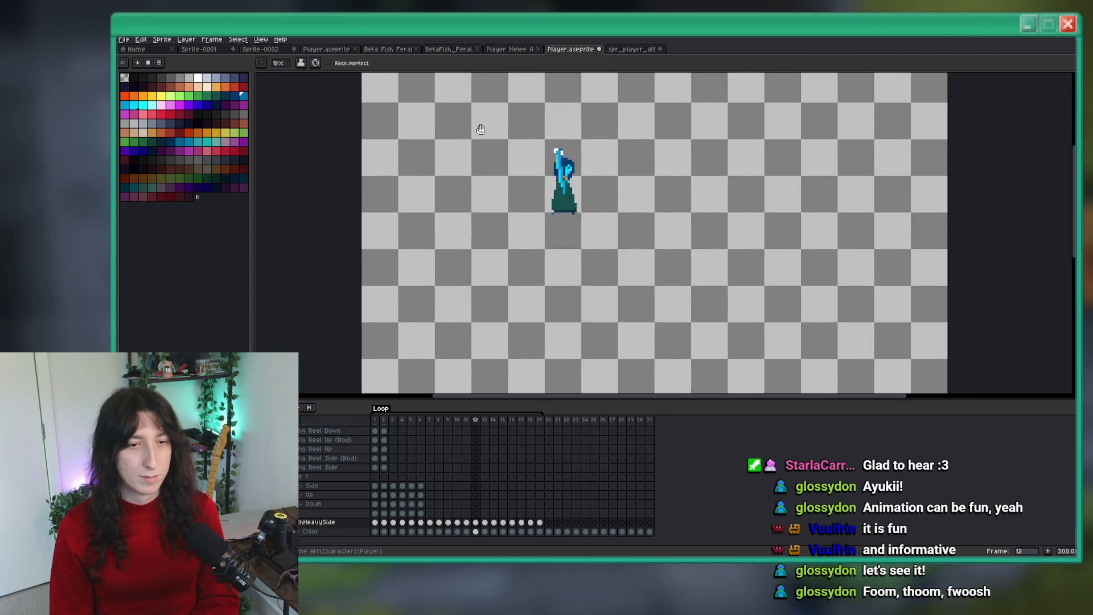
Step: Paint light-blue blade pixels into frame 12's teal cloak, undoing a misplaced pixel
drag(478, 126, 472, 165)
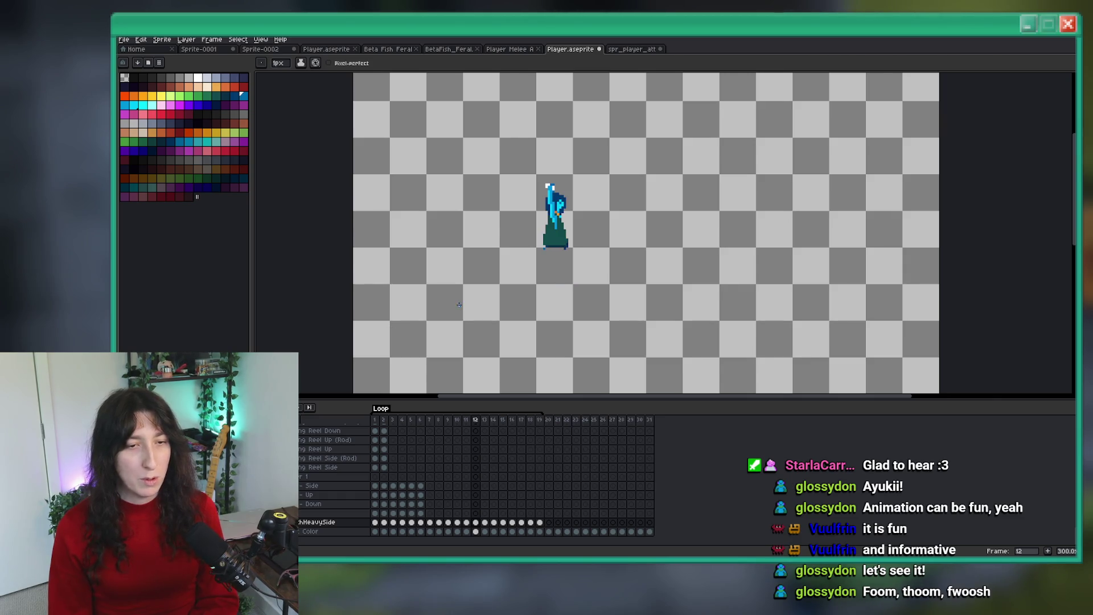
key(i)
scroll(556, 212, up, 6)
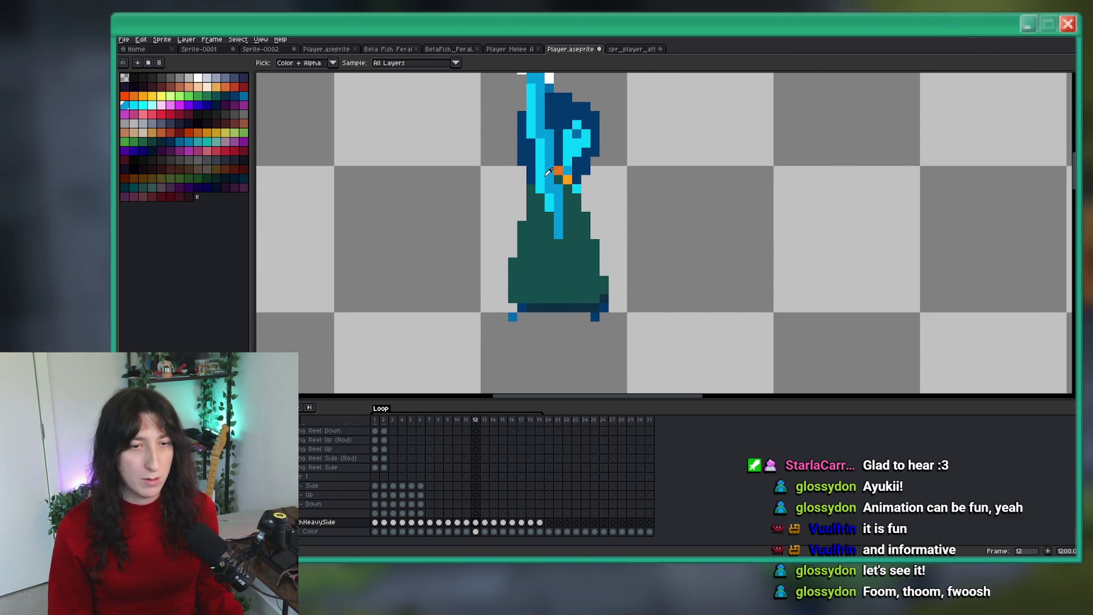
key(b)
scroll(570, 224, up, 2)
click(577, 254)
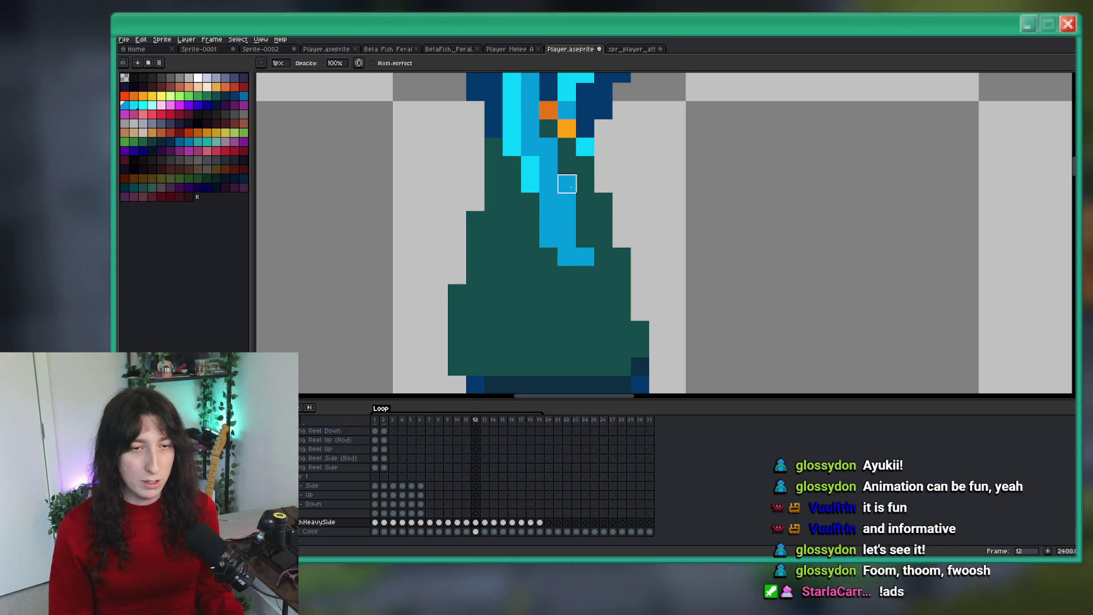
key(ctrl+z)
key(ctrl+z)
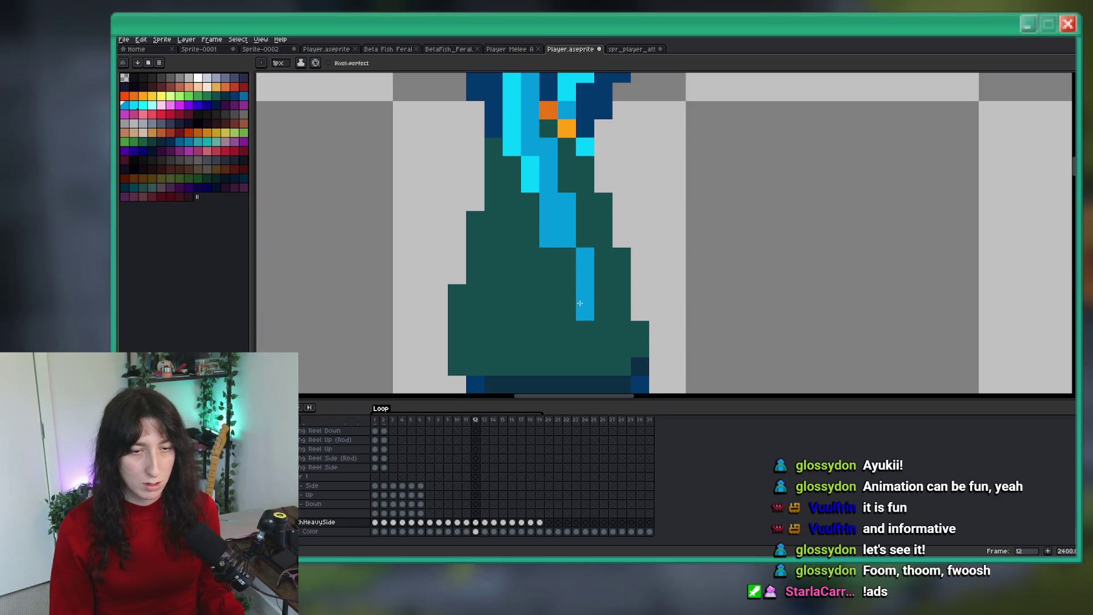
scroll(564, 237, down, 6)
scroll(609, 297, down, 1)
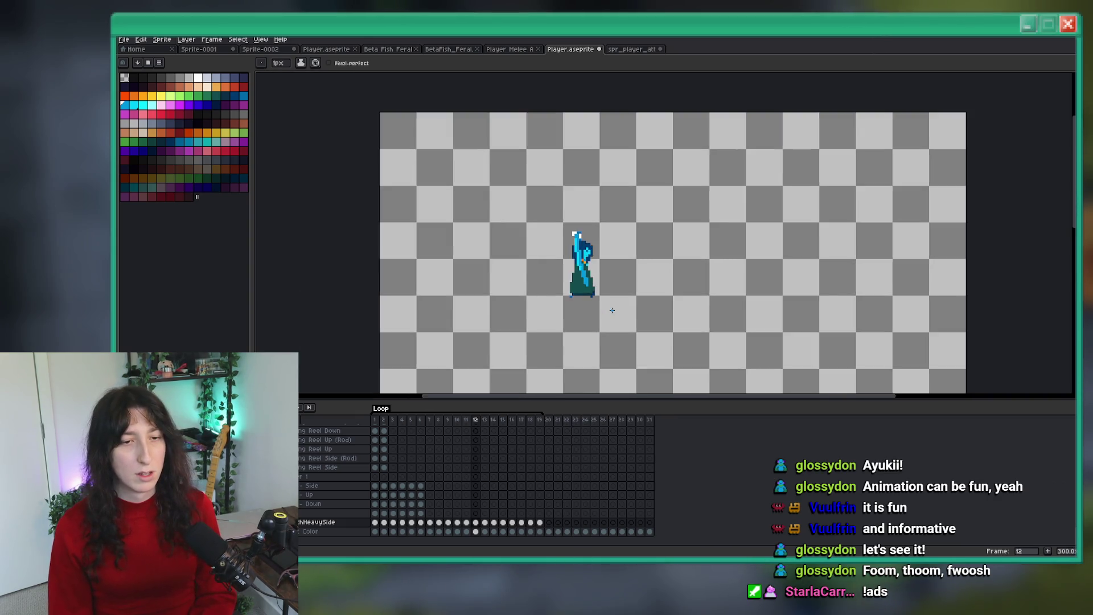
scroll(608, 297, up, 1)
key(Right)
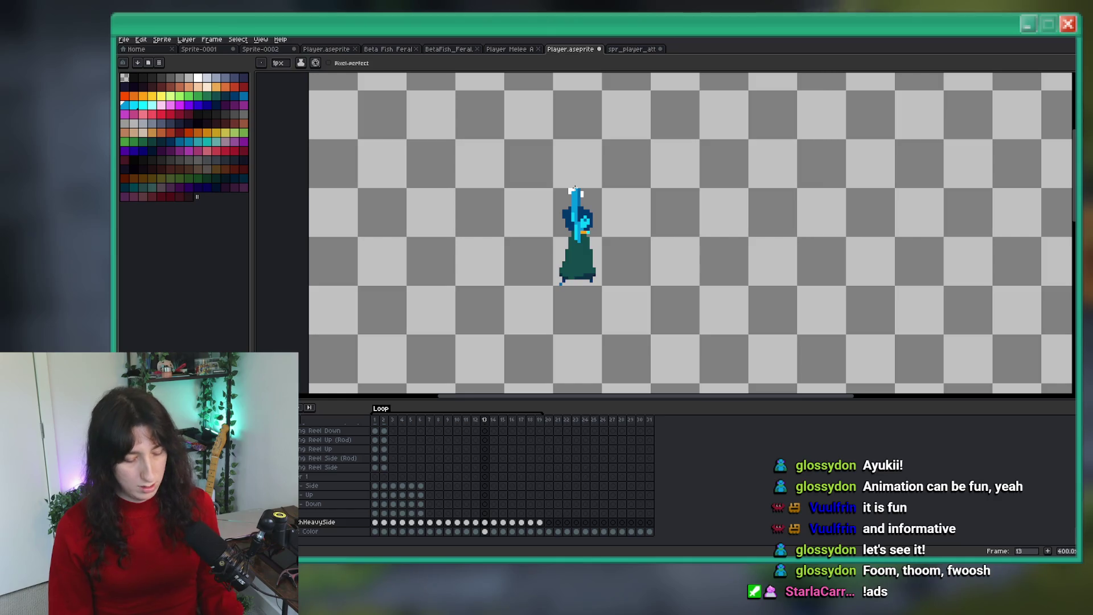
Step: Move the selected sword-tip pixels up and to the right, above the character's head
key(m)
scroll(574, 189, up, 2)
scroll(585, 188, up, 1)
scroll(587, 206, down, 1)
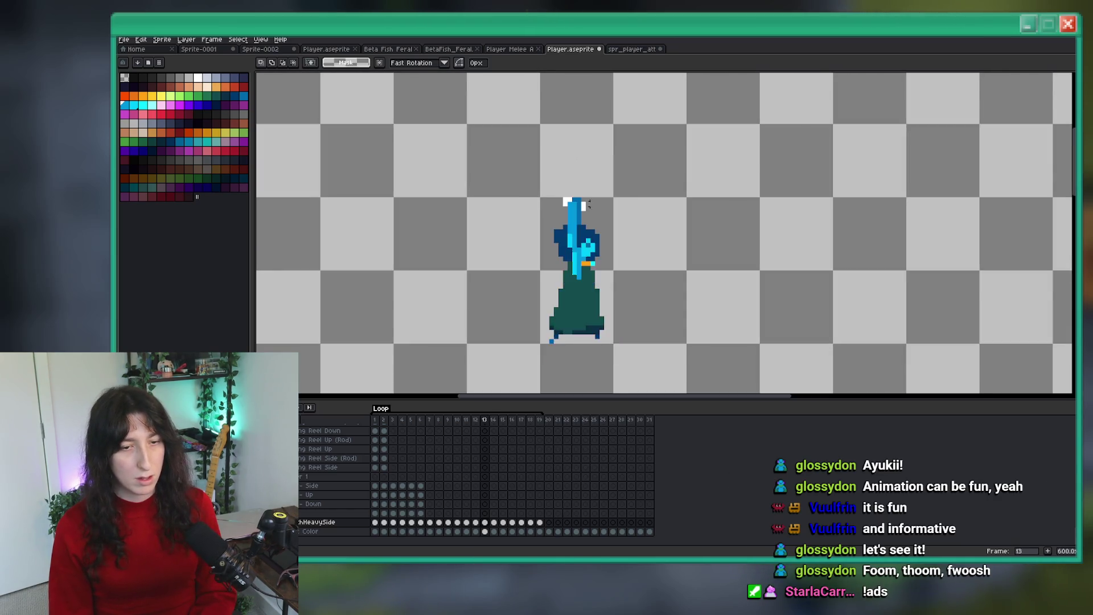
scroll(588, 206, up, 1)
drag(574, 209, 592, 196)
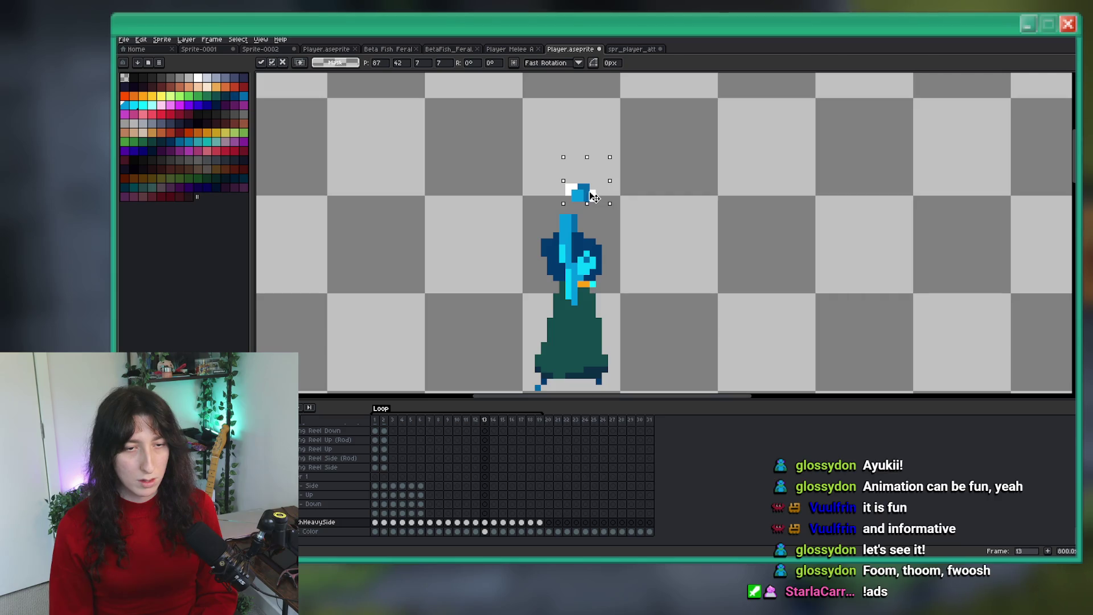
click(647, 239)
scroll(646, 242, down, 1)
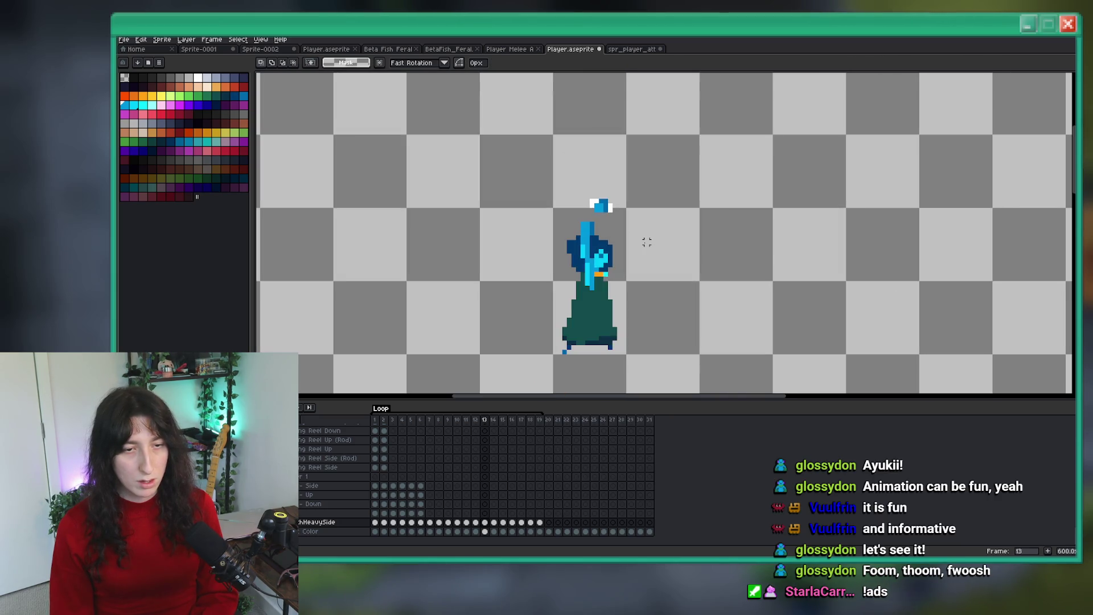
Step: Sample the sword's mid-blue and paint an extra mid-blue pixel on the blade
key(i)
scroll(596, 214, up, 4)
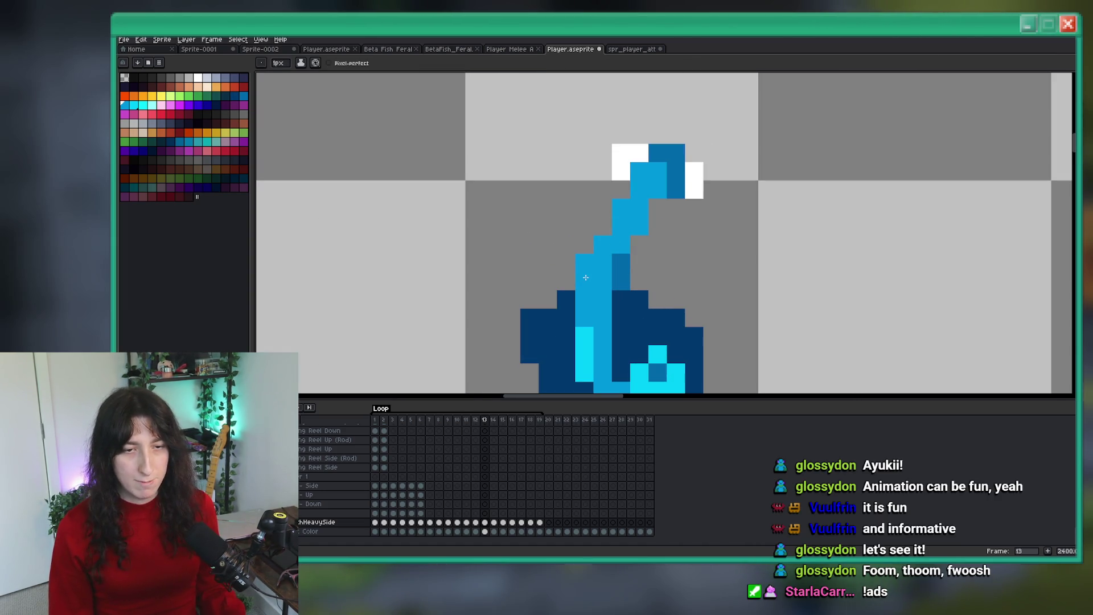
key(i)
click(649, 211)
key(b)
click(658, 208)
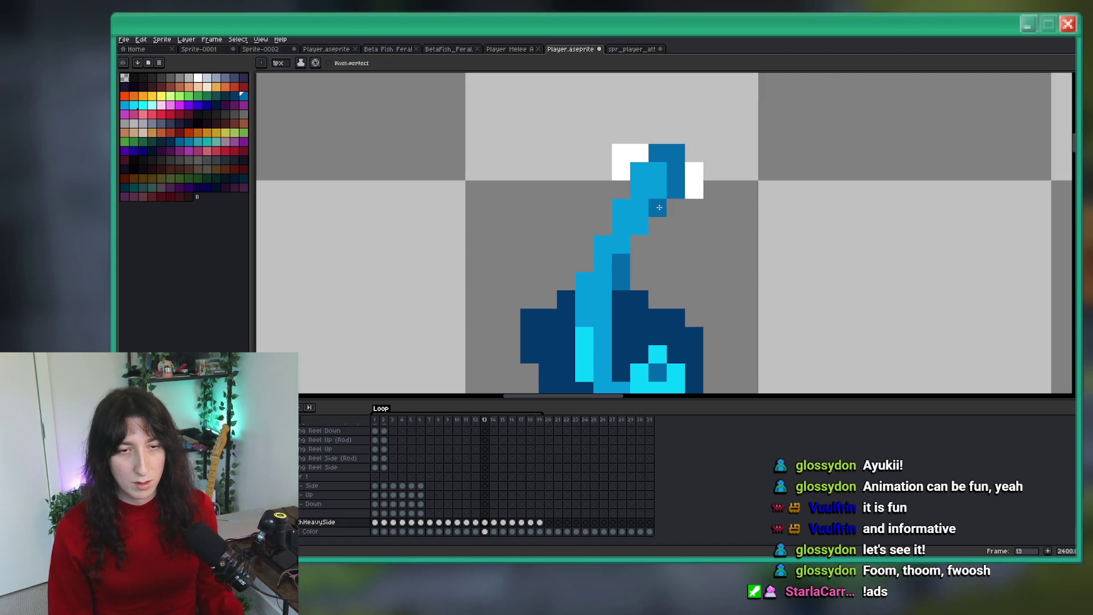
Step: Sample the dark navy hair colour and repaint a light-blue pixel navy
scroll(638, 248, down, 6)
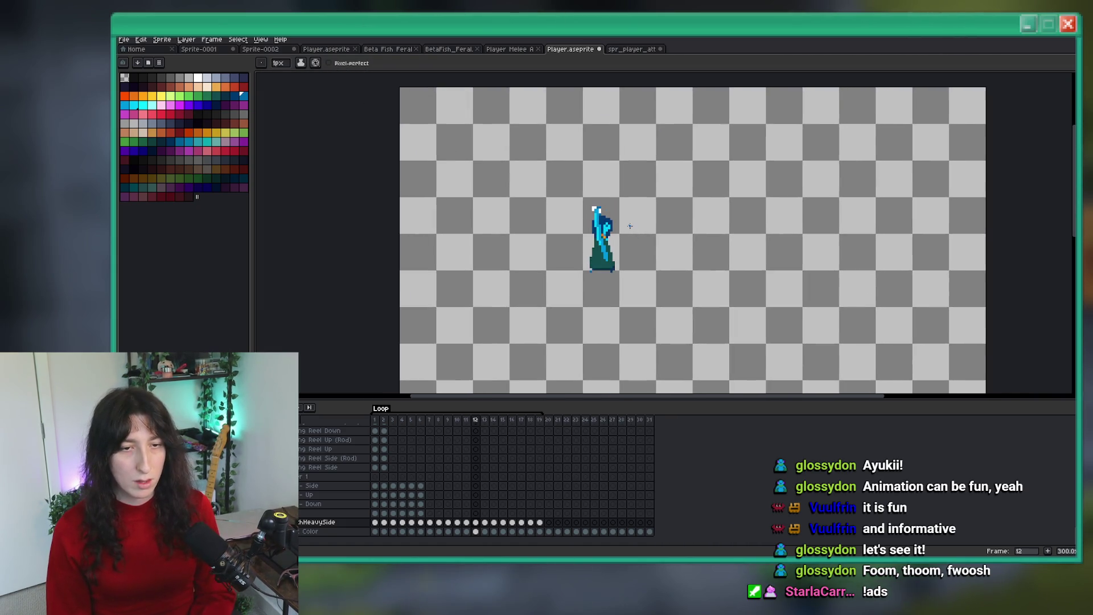
scroll(615, 210, up, 7)
key(i)
alt+click(633, 211)
click(607, 211)
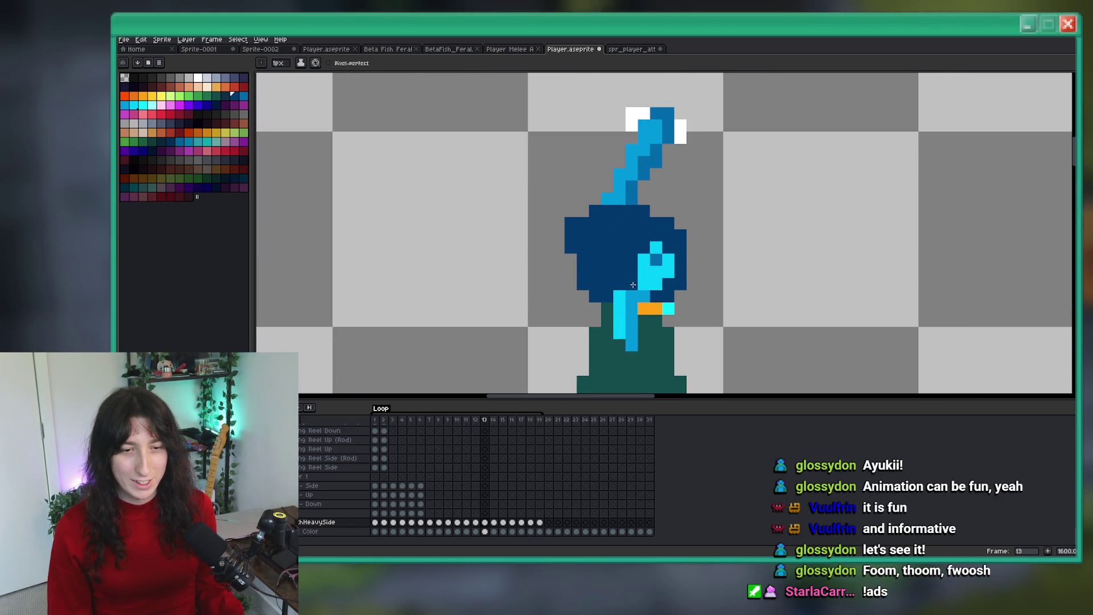
Step: Draw a light-blue strand down the head, then undo it to redraw it shorter
mouse_move(626, 348)
mouse_down()
mouse_move(585, 310)
mouse_move(574, 274)
mouse_up()
key(i)
key(b)
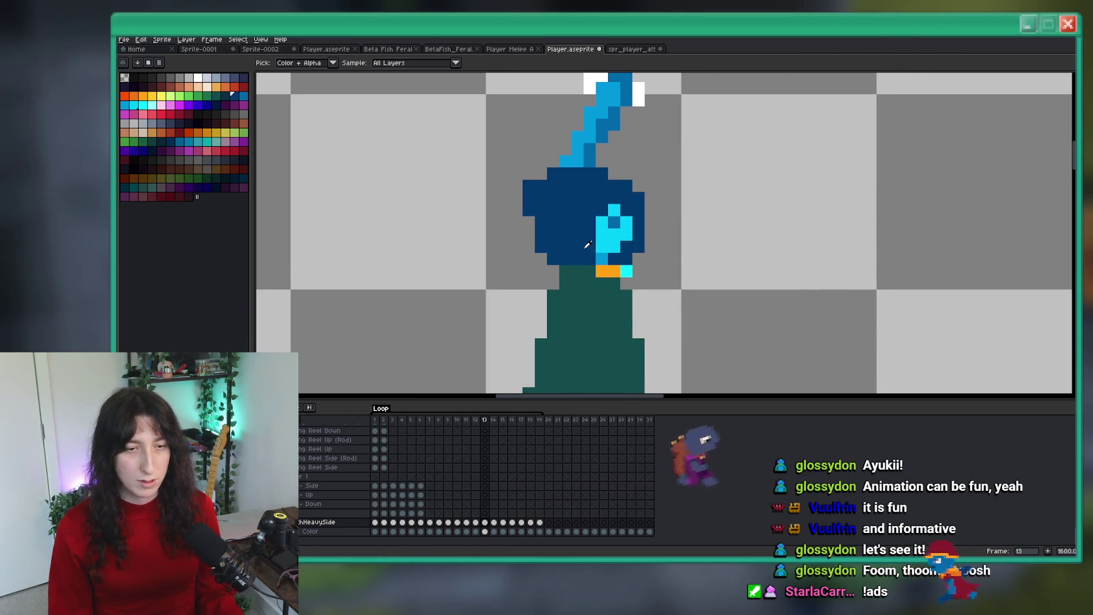
scroll(573, 273, down, 5)
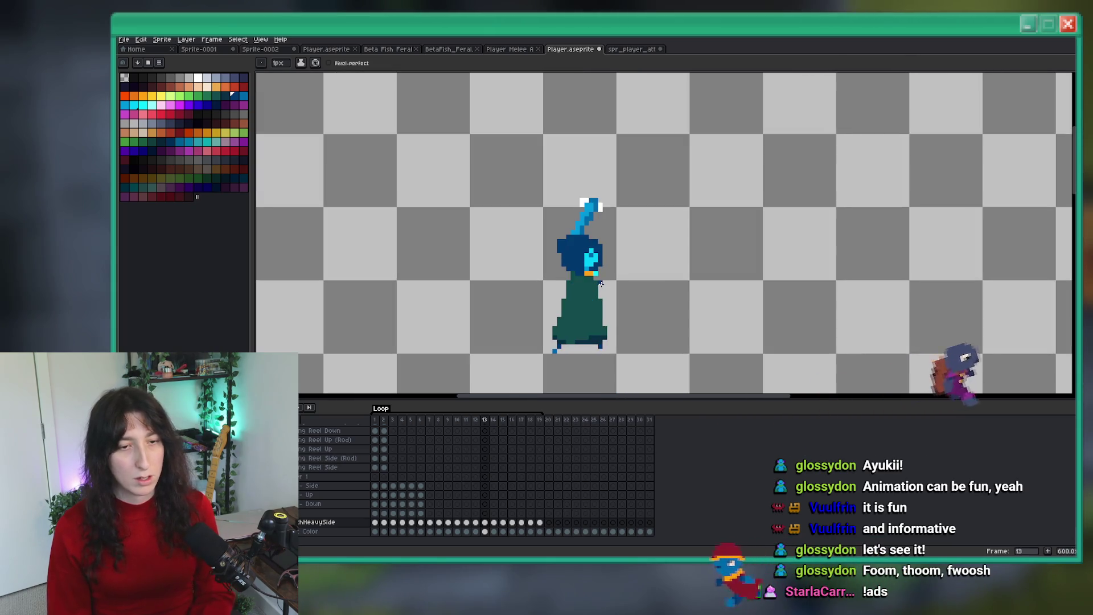
scroll(580, 236, up, 2)
scroll(581, 236, up, 3)
scroll(567, 159, down, 2)
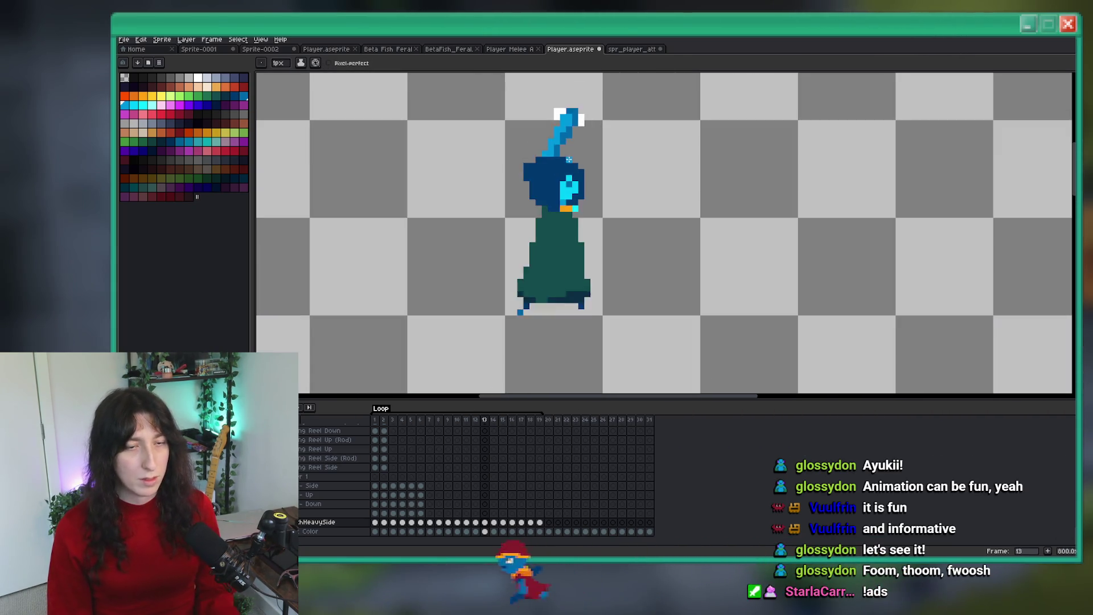
scroll(568, 159, up, 2)
mouse_move(540, 157)
mouse_down()
mouse_move(555, 239)
mouse_move(540, 160)
mouse_up()
key(ctrl+z)
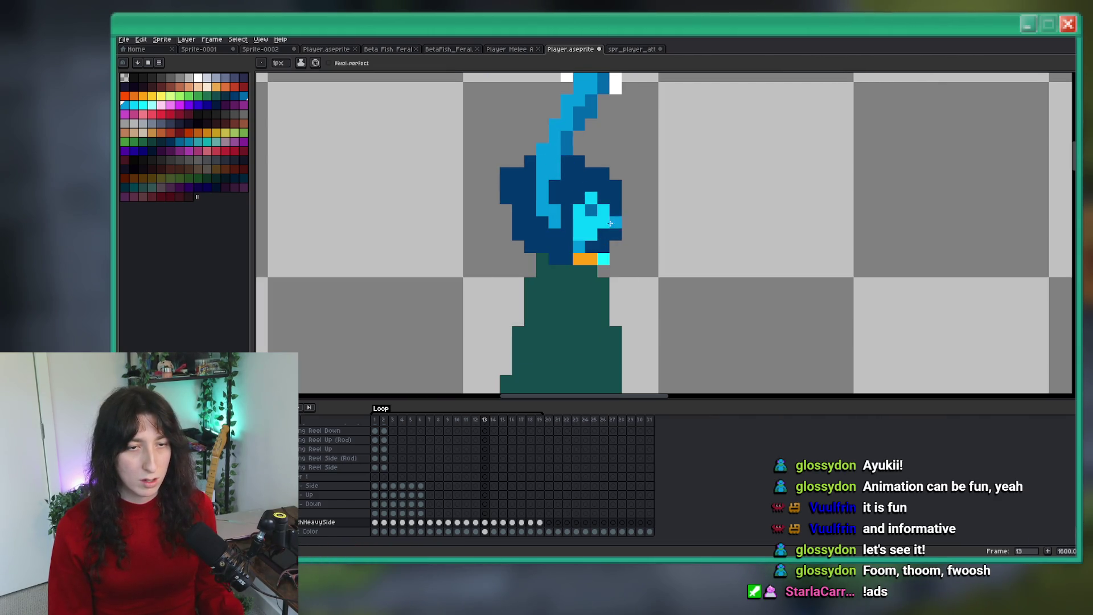
Step: Inspect the head and body pixels with the eyedropper ready to sample a colour
scroll(609, 224, down, 7)
scroll(603, 202, down, 2)
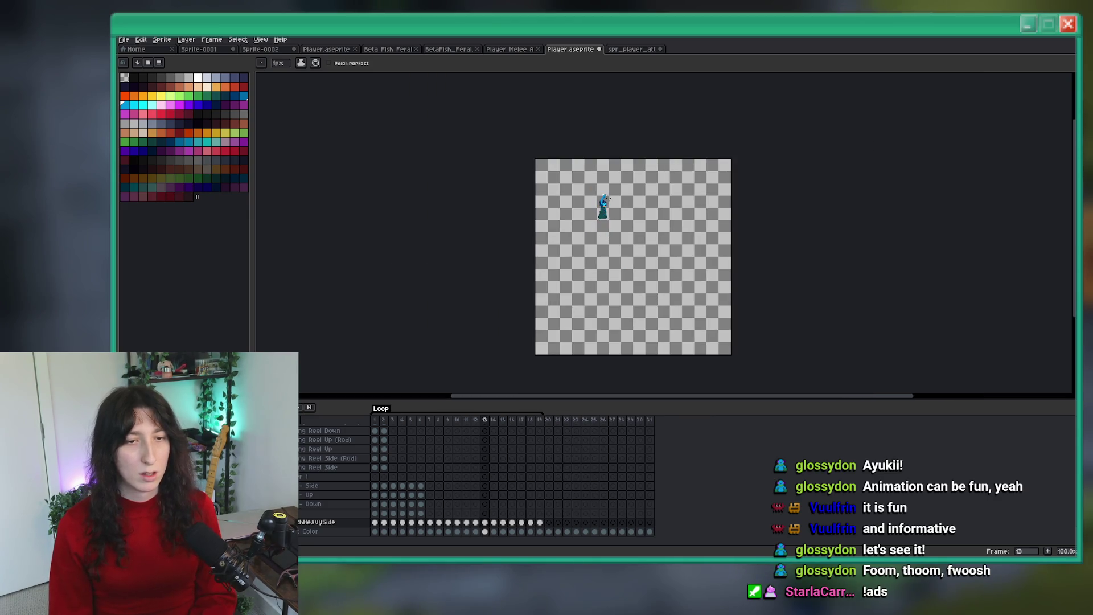
scroll(605, 202, up, 4)
key(alt)
scroll(563, 212, up, 6)
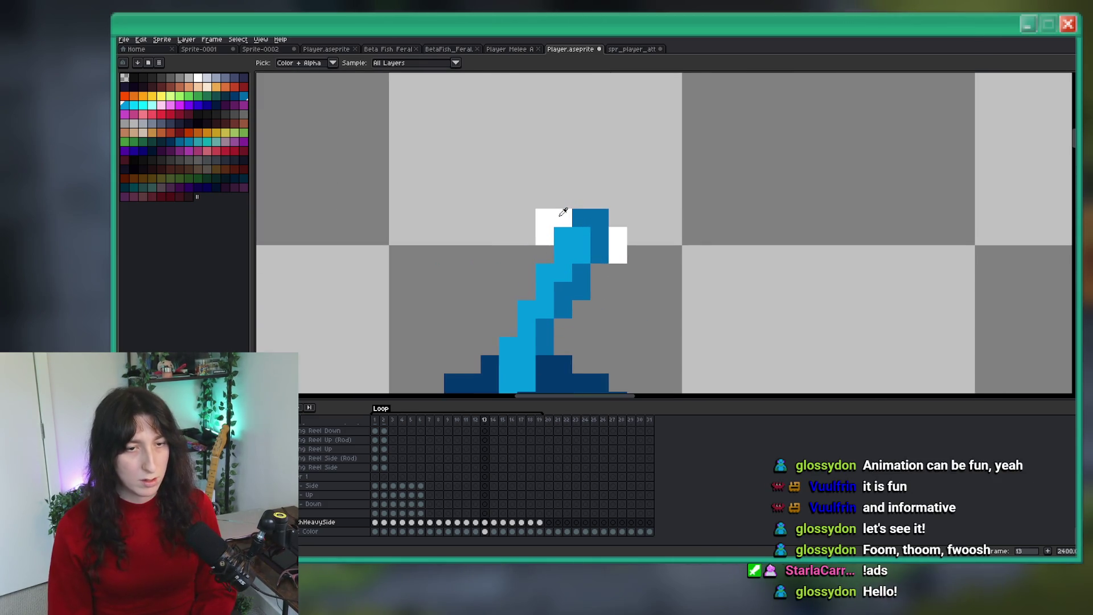
scroll(575, 229, down, 6)
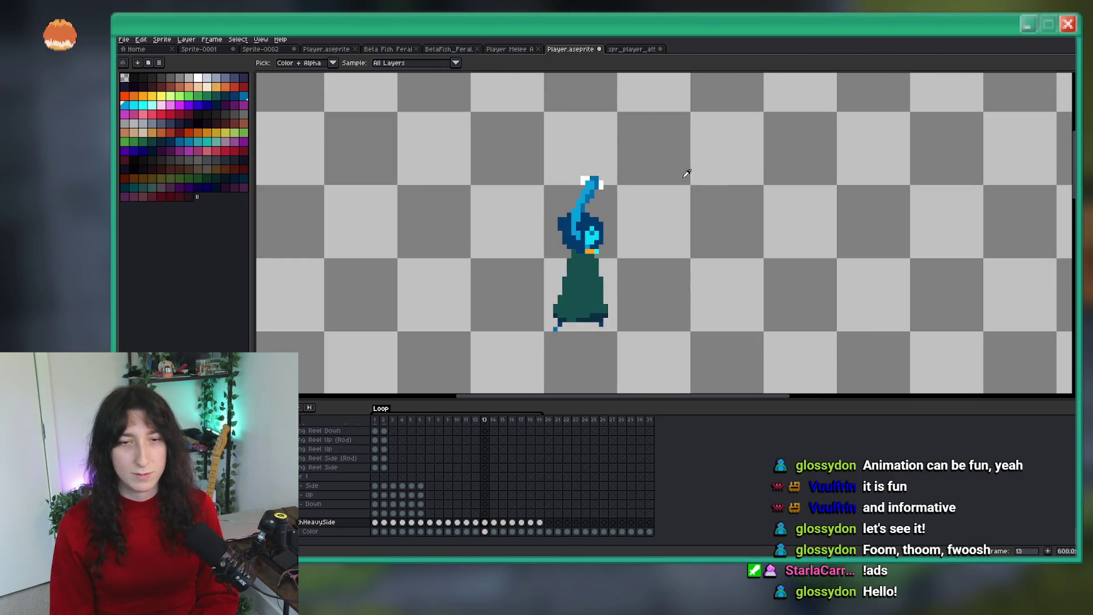
scroll(569, 228, up, 1)
scroll(512, 228, down, 1)
scroll(487, 224, up, 1)
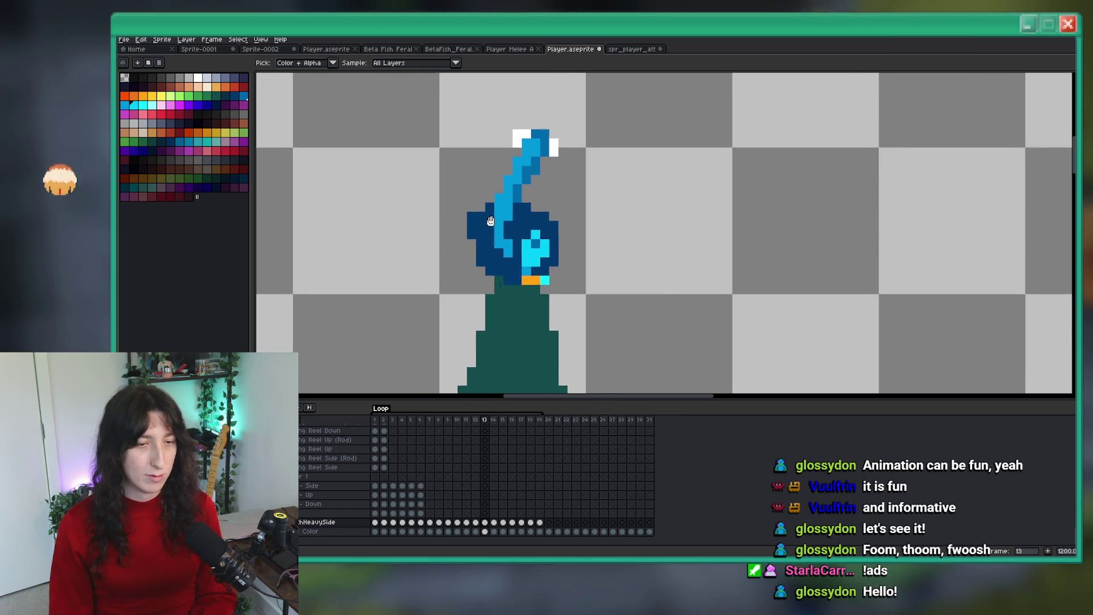
scroll(489, 205, up, 1)
scroll(506, 178, down, 2)
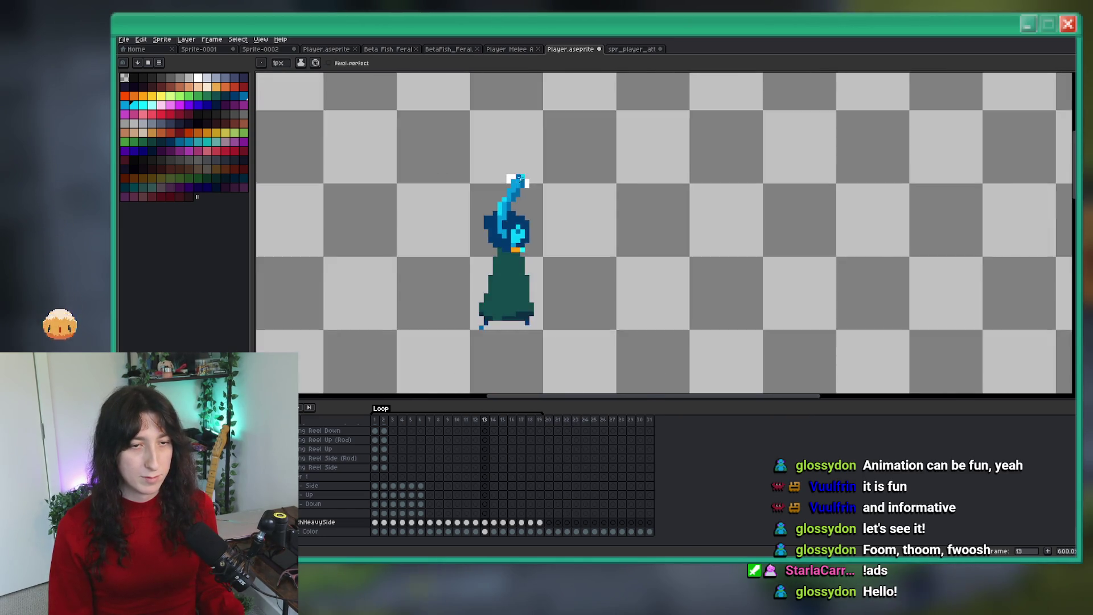
scroll(497, 202, up, 1)
scroll(485, 210, down, 3)
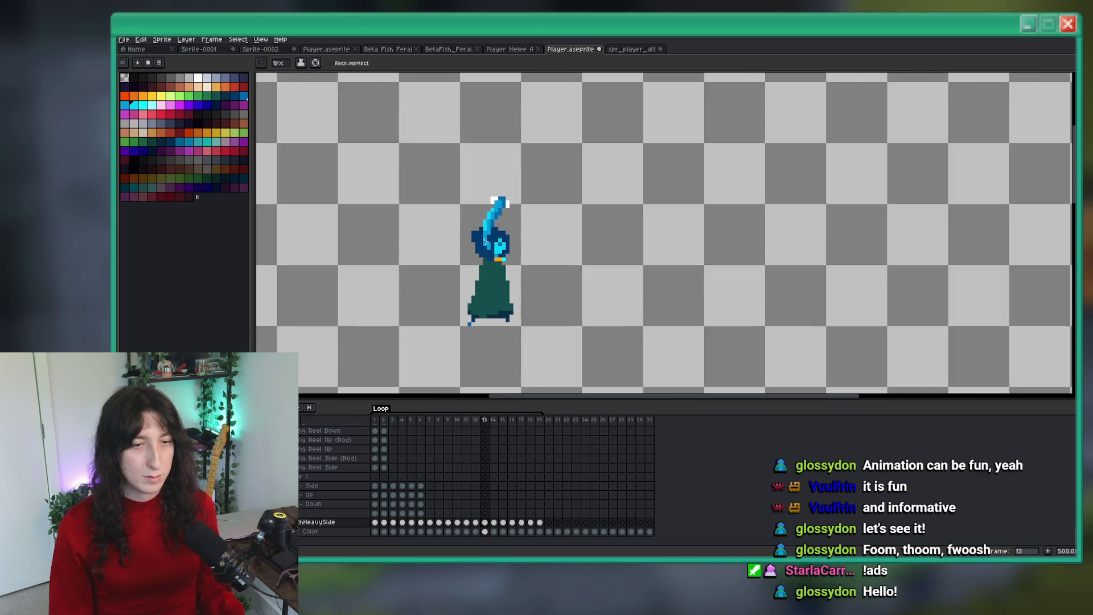
scroll(488, 222, up, 1)
scroll(488, 228, down, 2)
key(Left)
key(Right)
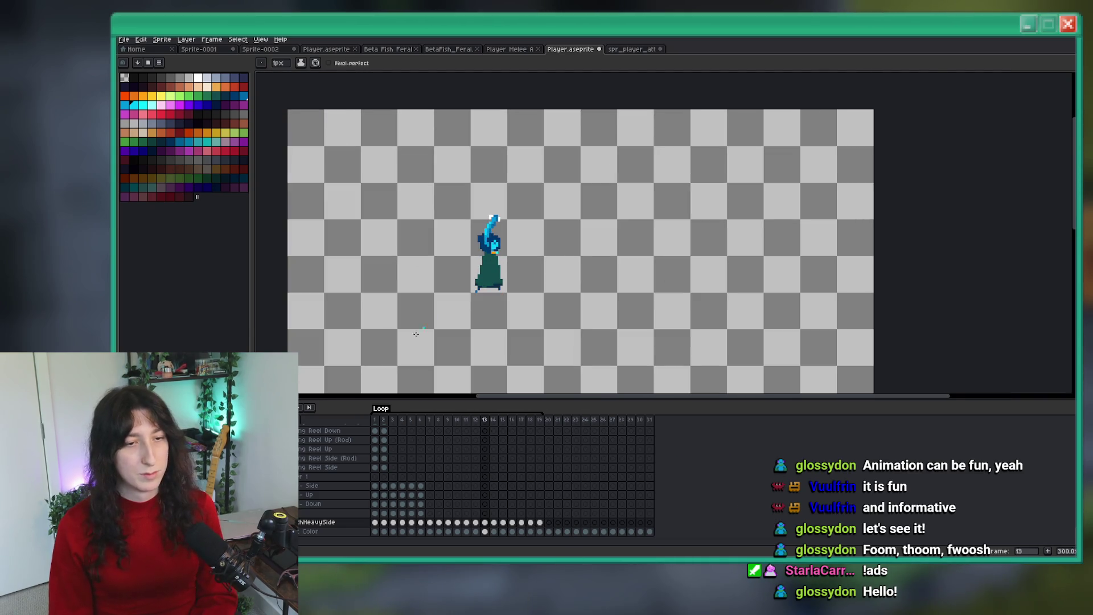
key(Return)
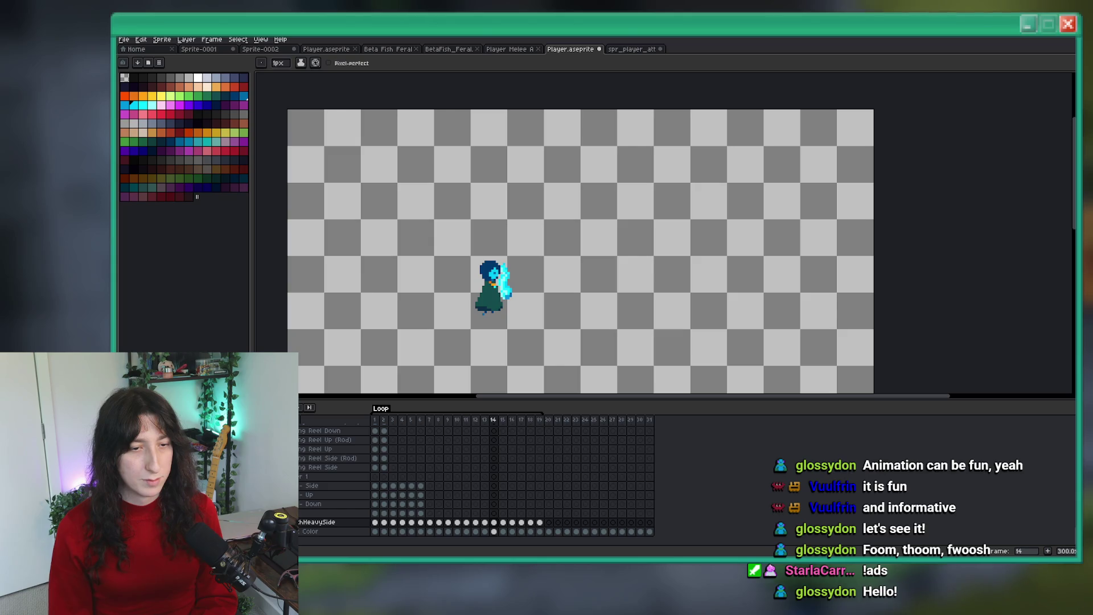
key(Left)
key(Right)
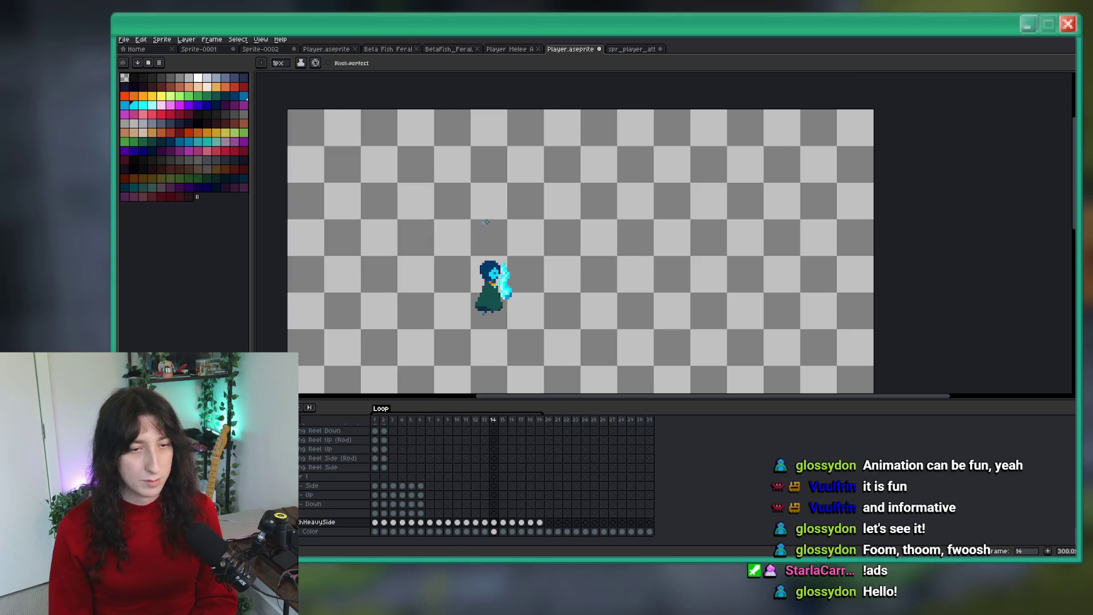
scroll(528, 310, up, 6)
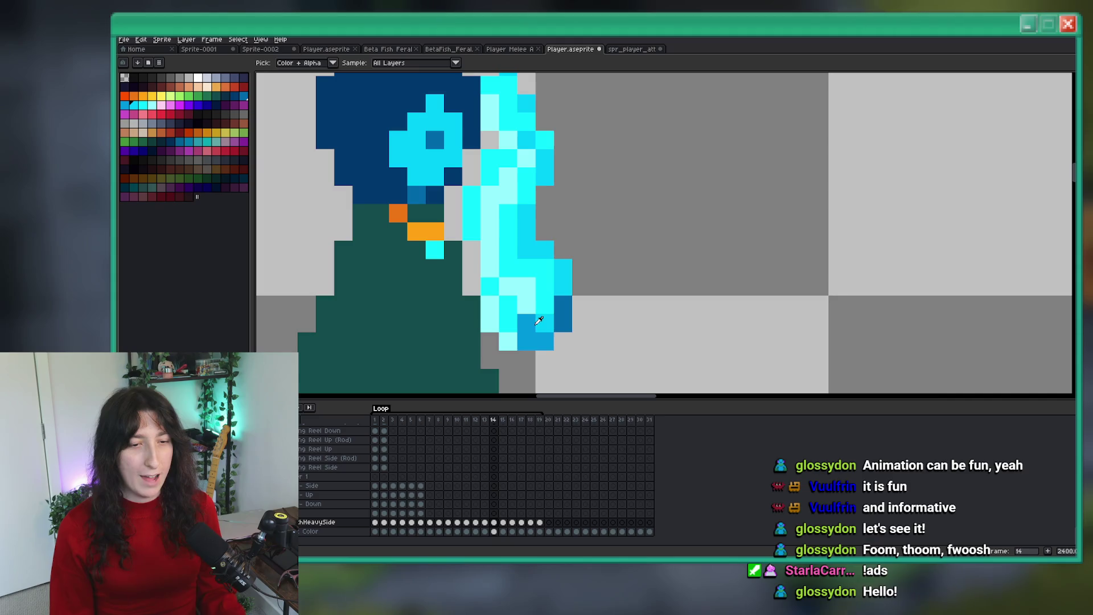
scroll(538, 321, down, 8)
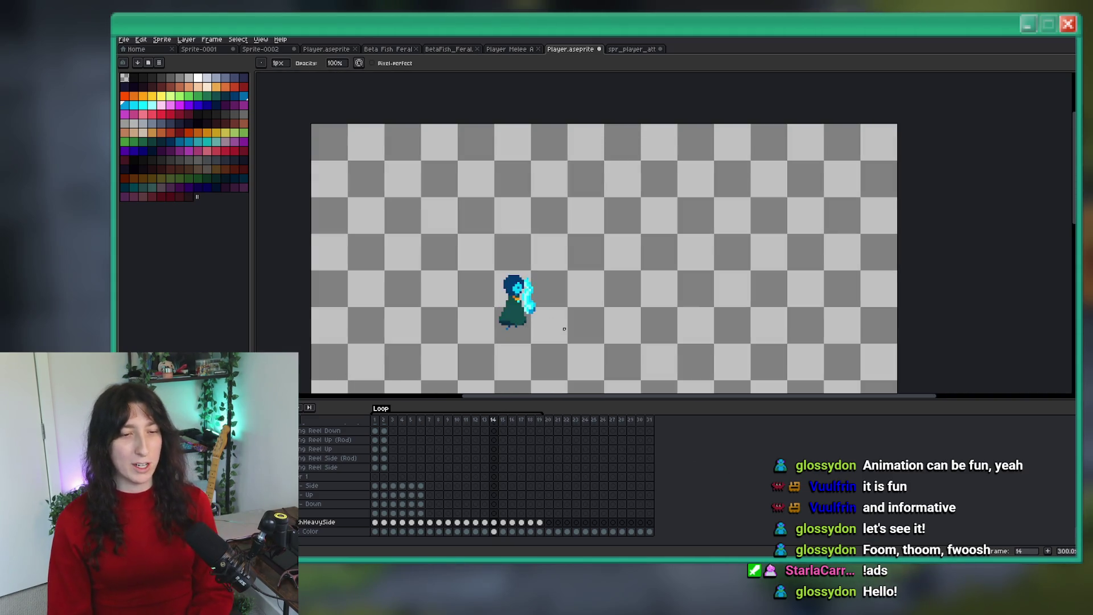
scroll(564, 328, down, 3)
scroll(544, 260, up, 3)
key(Right)
key(Left)
key(m)
key(Left)
key(Right)
key(Left)
key(Left)
scroll(547, 282, up, 2)
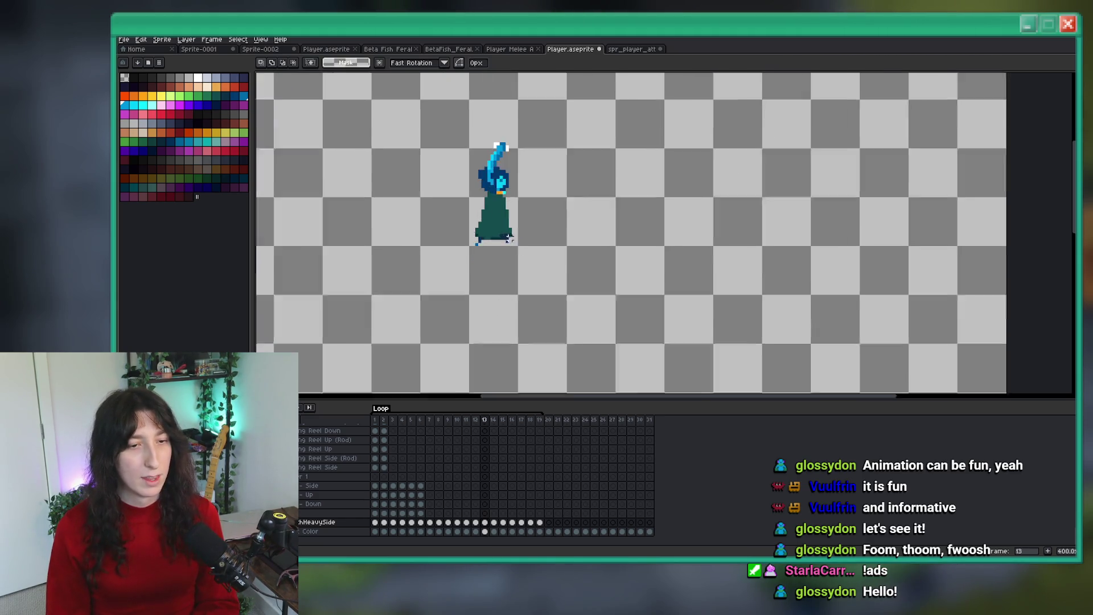
key(Right)
drag(540, 298, 420, 243)
Step: Shift the teal dress right and paint dark teal along its left and lower-left edges
drag(502, 261, 512, 256)
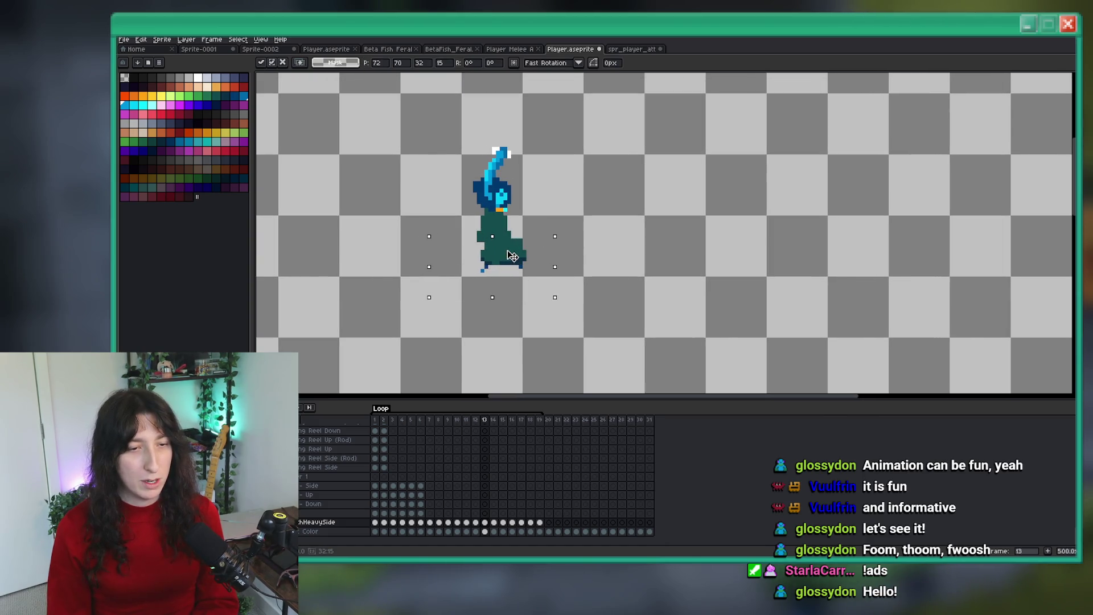
key(i)
scroll(503, 212, up, 1)
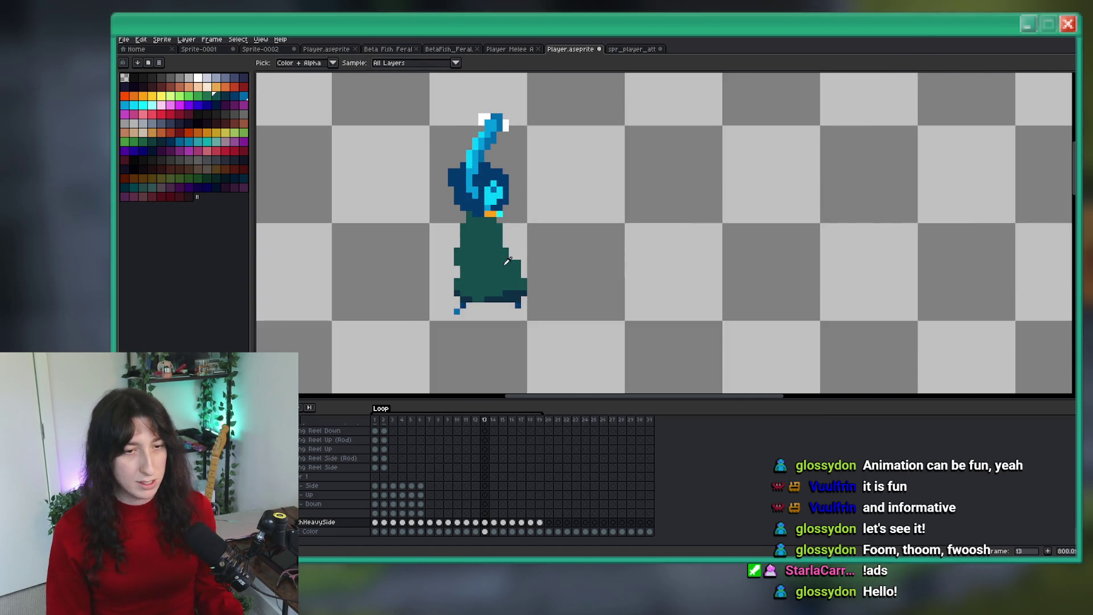
drag(449, 245, 449, 276)
scroll(450, 276, up, 2)
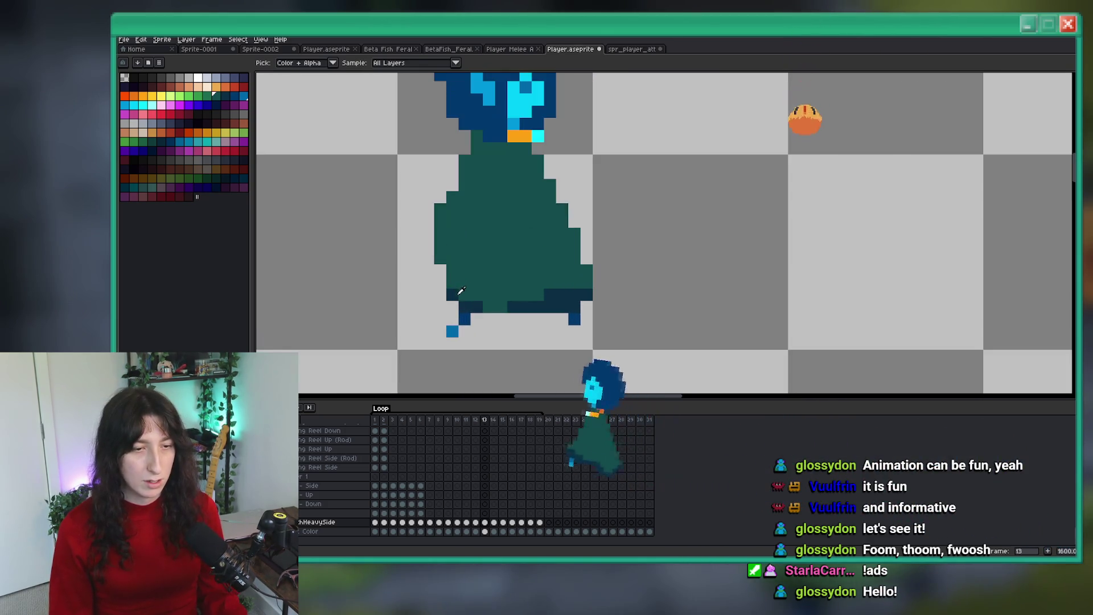
drag(425, 273, 428, 258)
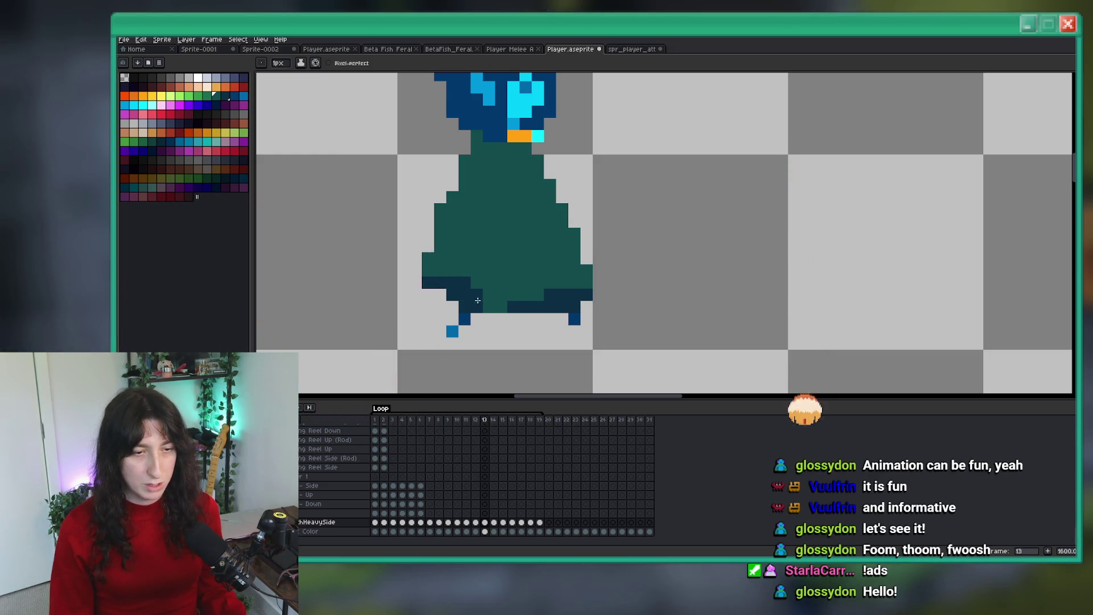
scroll(478, 299, down, 5)
scroll(614, 351, up, 3)
Step: Flip between frames 12 and 13 to compare the edited cloak
key(comma)
scroll(615, 352, down, 3)
scroll(614, 351, up, 1)
key(period)
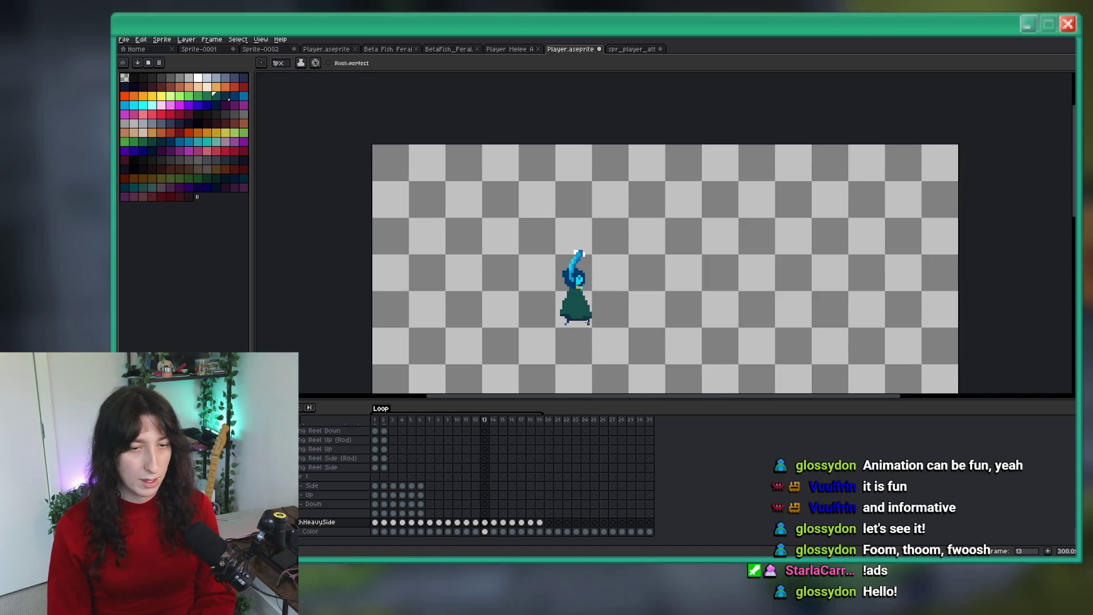
scroll(663, 283, up, 7)
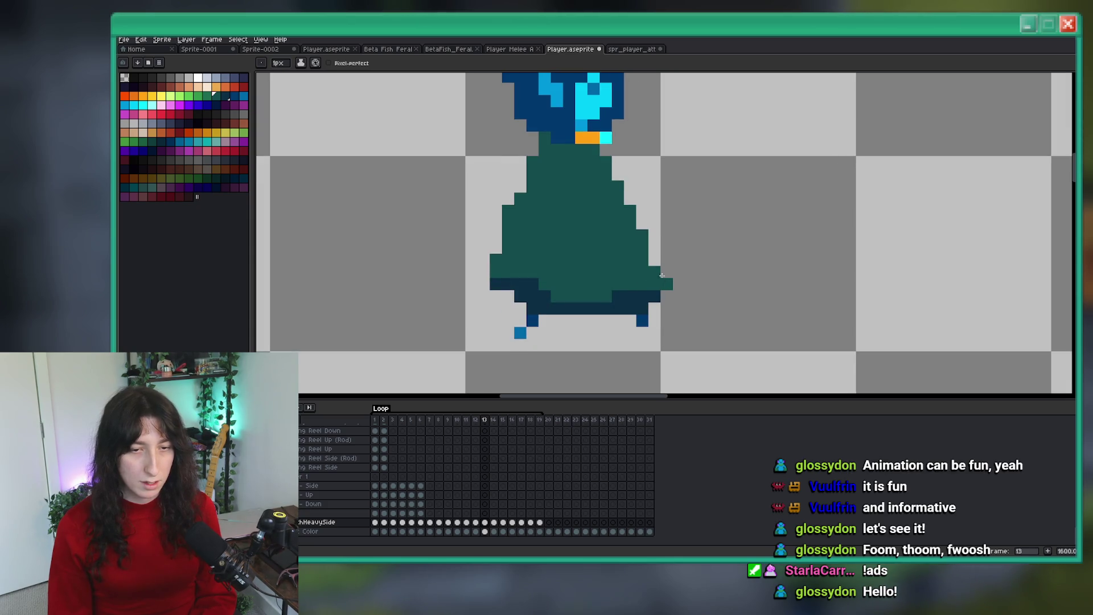
scroll(667, 284, down, 7)
scroll(652, 274, up, 6)
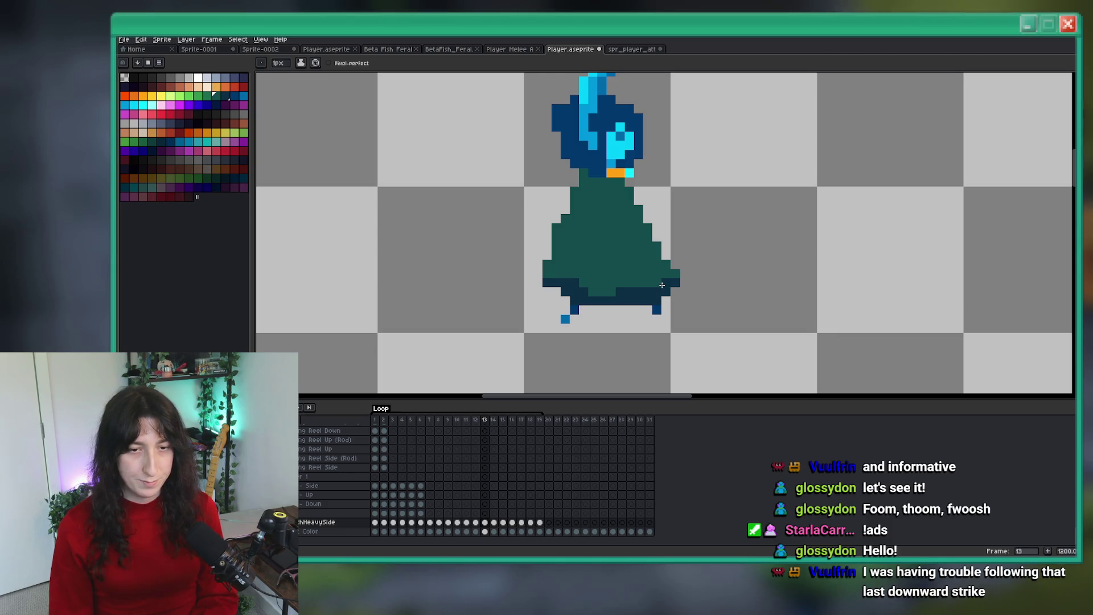
scroll(662, 285, down, 5)
Step: Compare frames 13 and 14, then settle on frame 14 with the sprite recentred
key(period)
scroll(654, 273, up, 2)
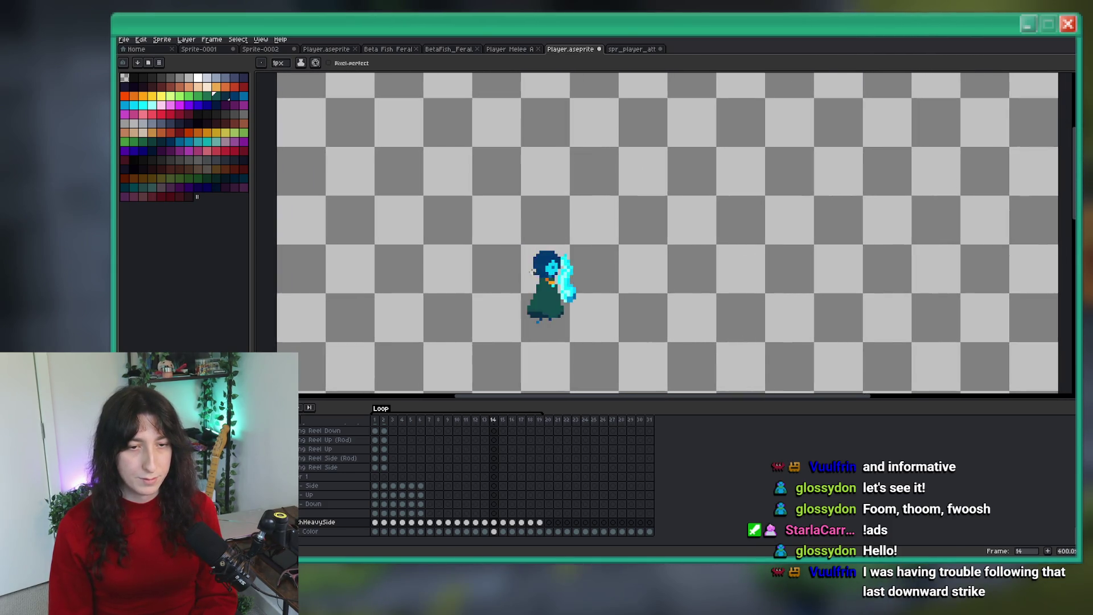
key(comma)
scroll(551, 255, up, 6)
scroll(572, 262, down, 5)
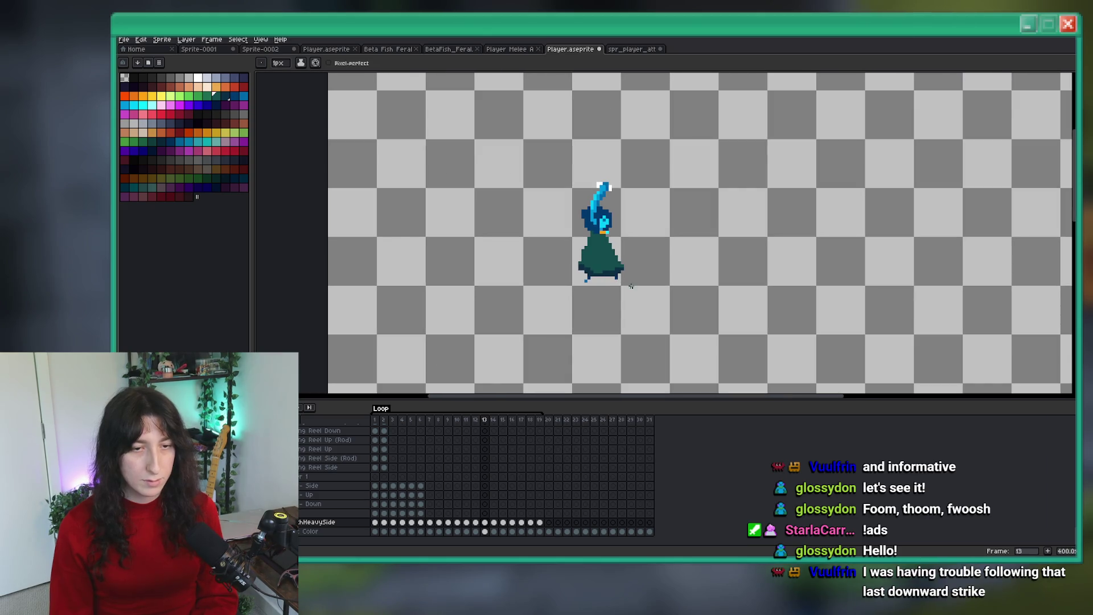
scroll(581, 261, up, 4)
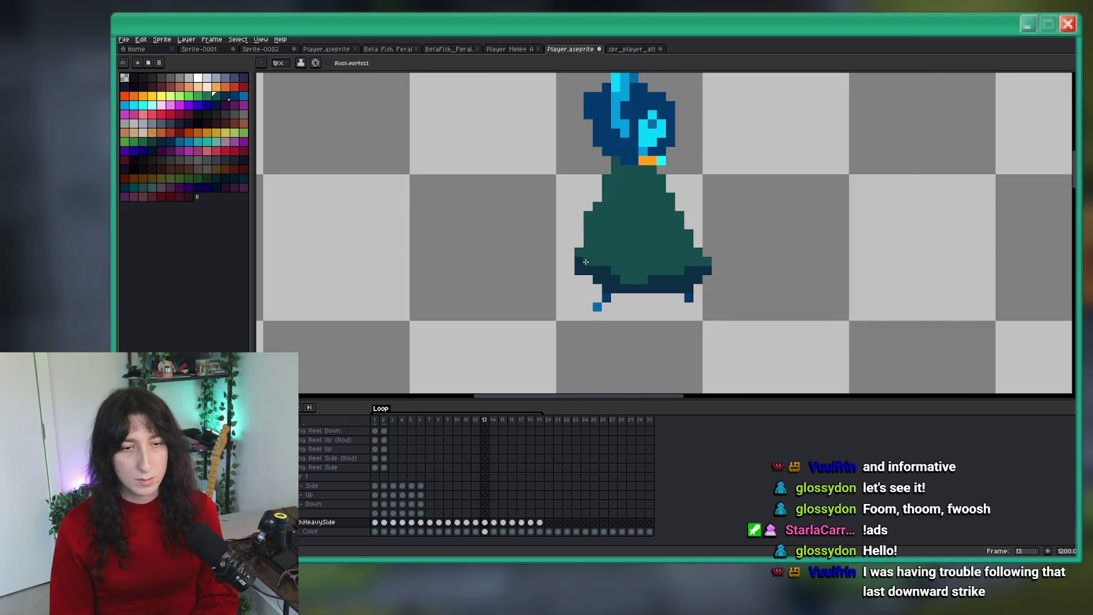
scroll(585, 261, down, 2)
scroll(621, 275, down, 4)
scroll(626, 267, up, 5)
scroll(533, 262, down, 3)
scroll(533, 261, down, 1)
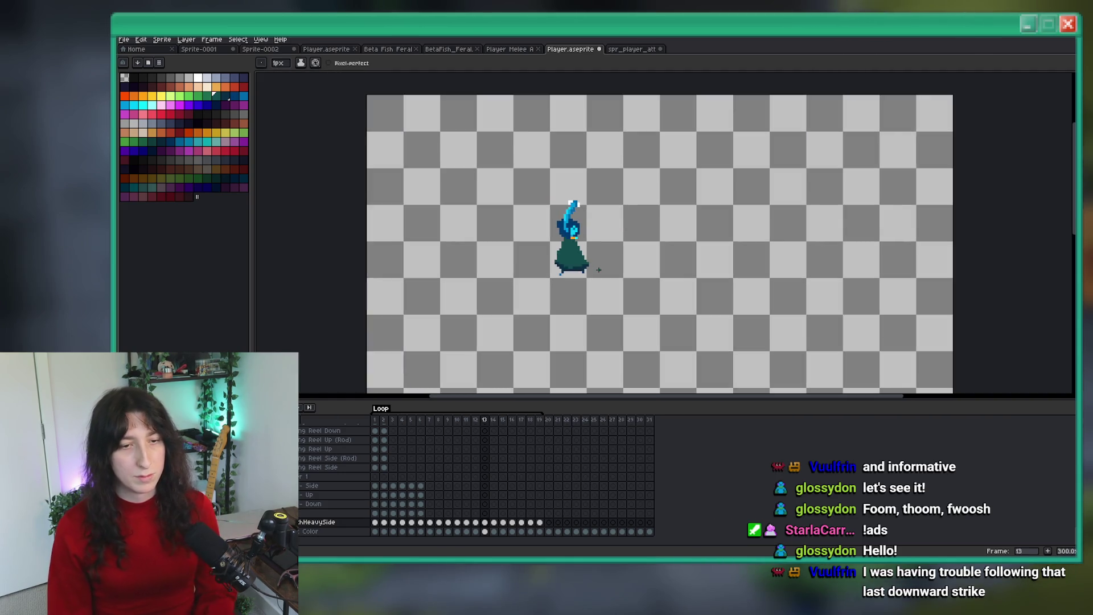
key(Right)
scroll(549, 308, up, 3)
drag(549, 308, 526, 274)
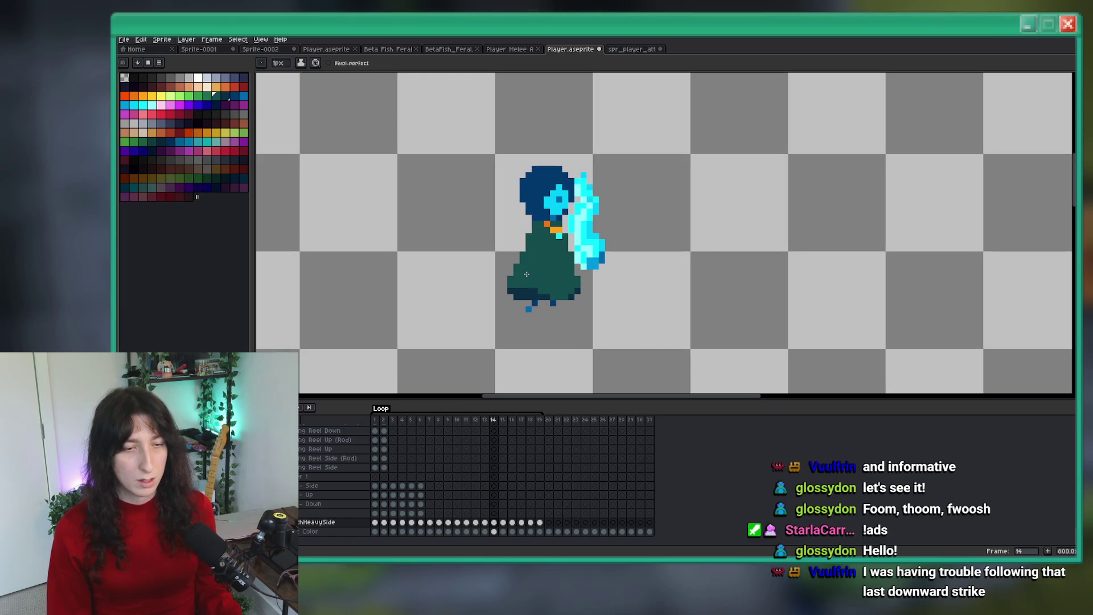
Step: Compare frames 13 and 14 and undo the last hair edit on frame 14
key(m)
scroll(527, 274, down, 5)
key(Left)
key(Right)
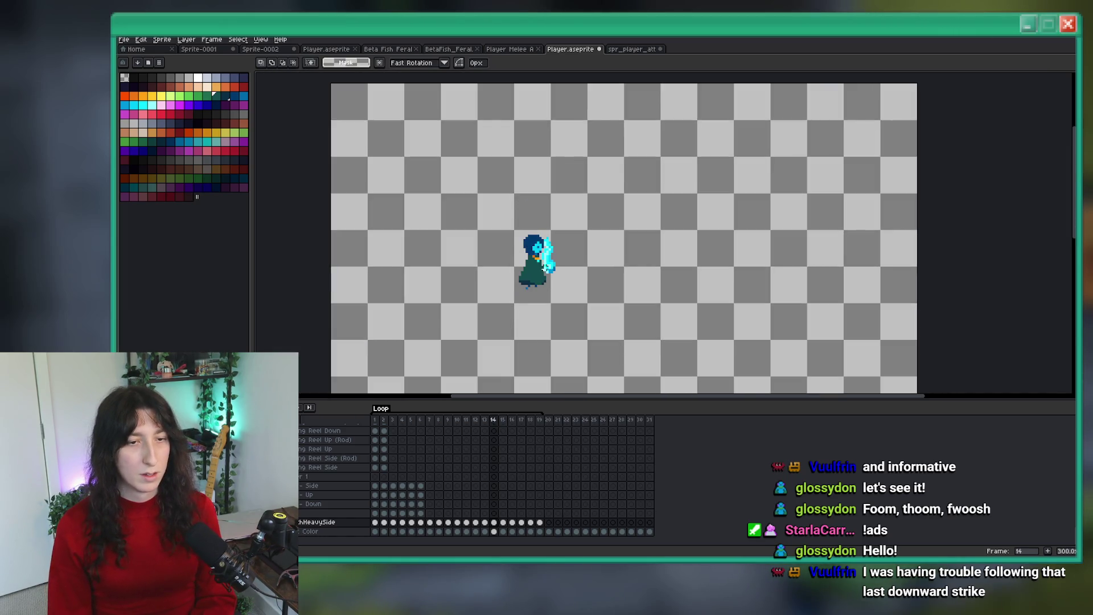
scroll(534, 254, up, 4)
scroll(533, 253, up, 3)
key(b)
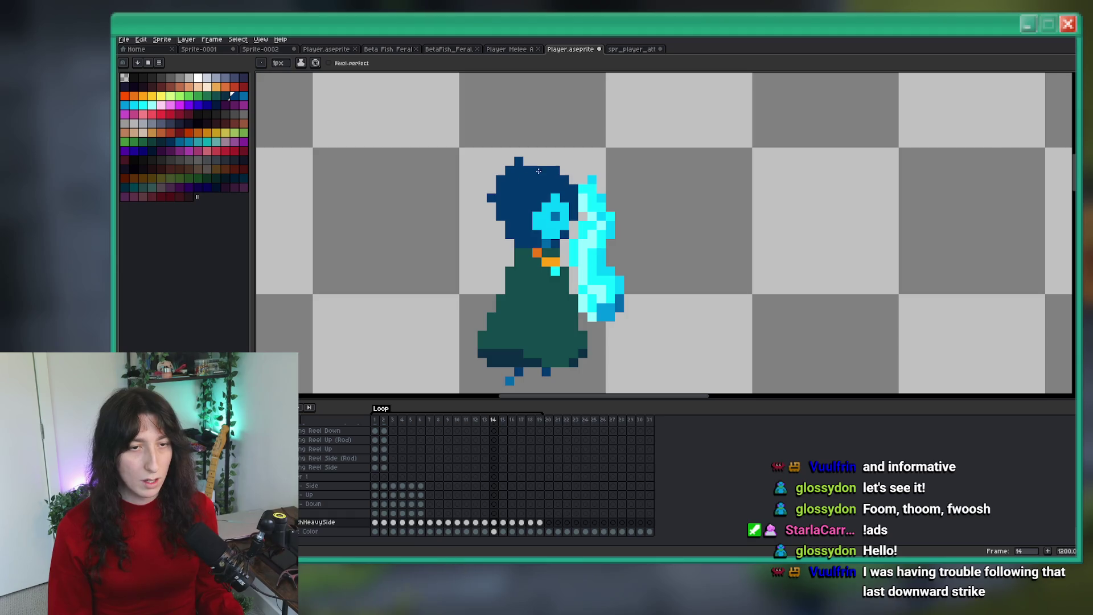
key(ctrl+z)
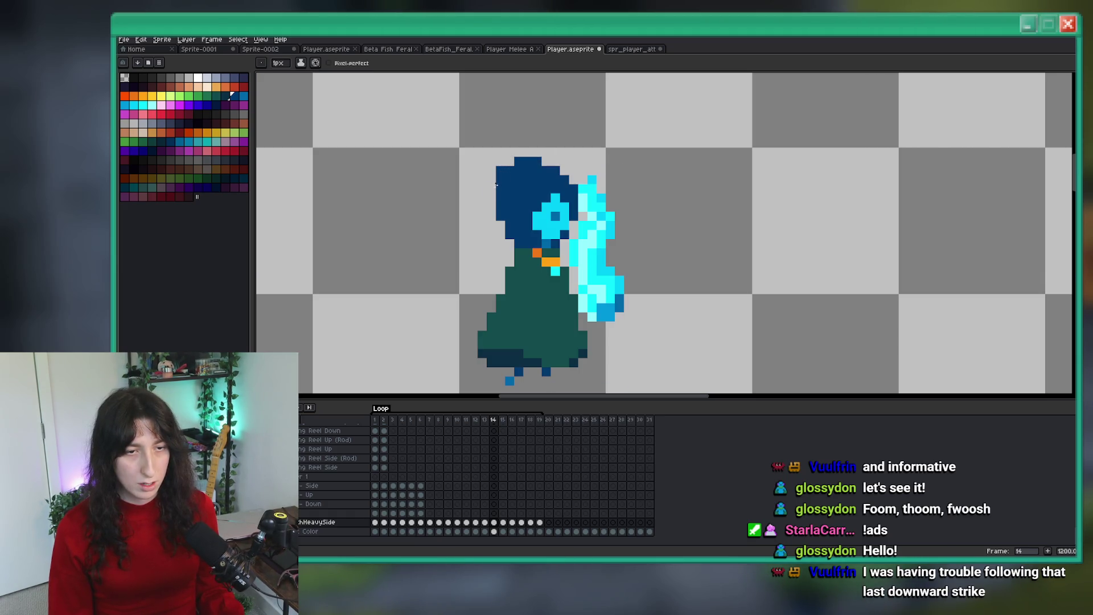
Step: Recheck frame 14 against frame 13 and save the sprite file
scroll(501, 163, down, 5)
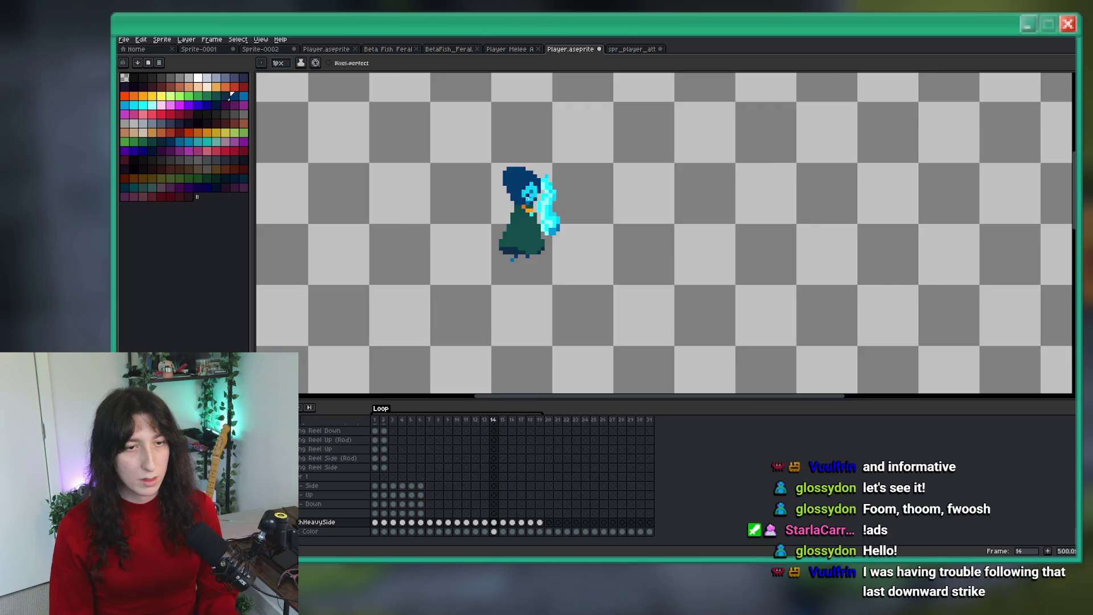
key(Left)
key(Right)
scroll(511, 183, up, 6)
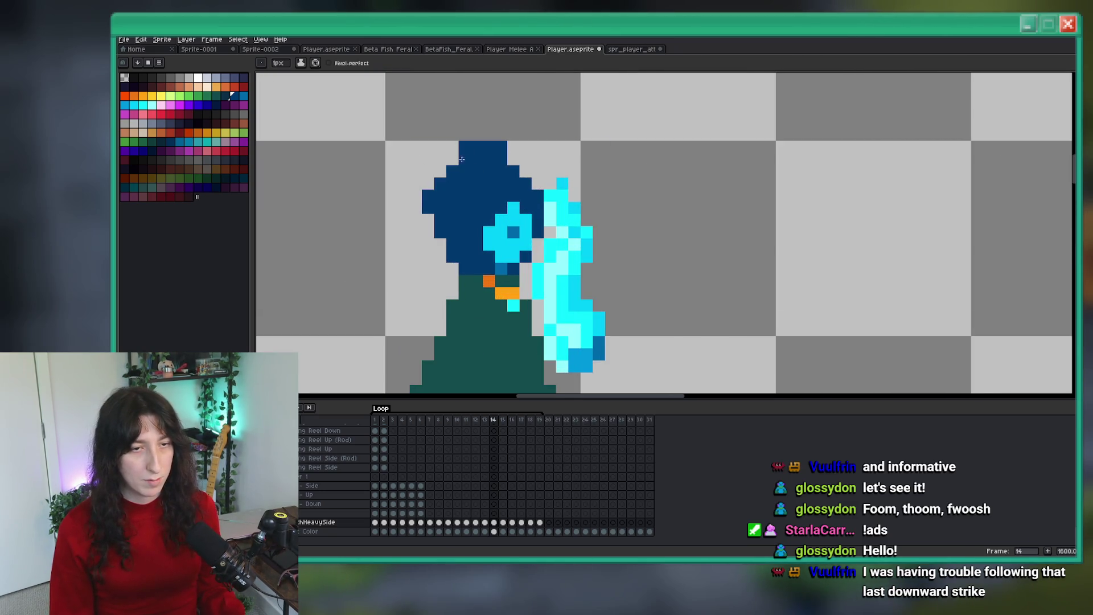
scroll(446, 178, down, 8)
scroll(512, 187, up, 4)
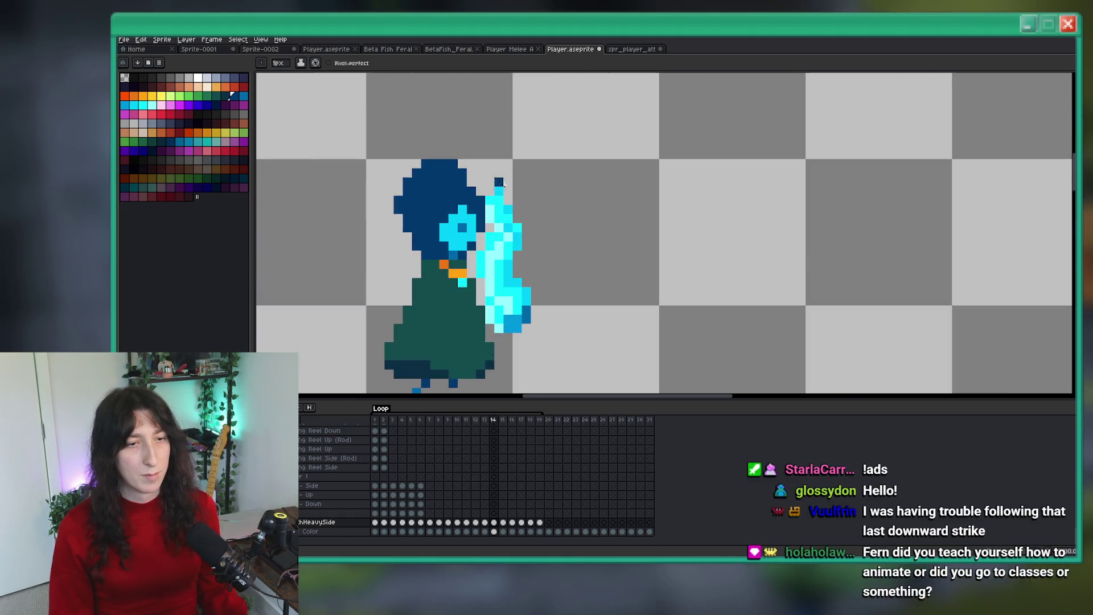
scroll(560, 195, down, 1)
scroll(559, 195, down, 2)
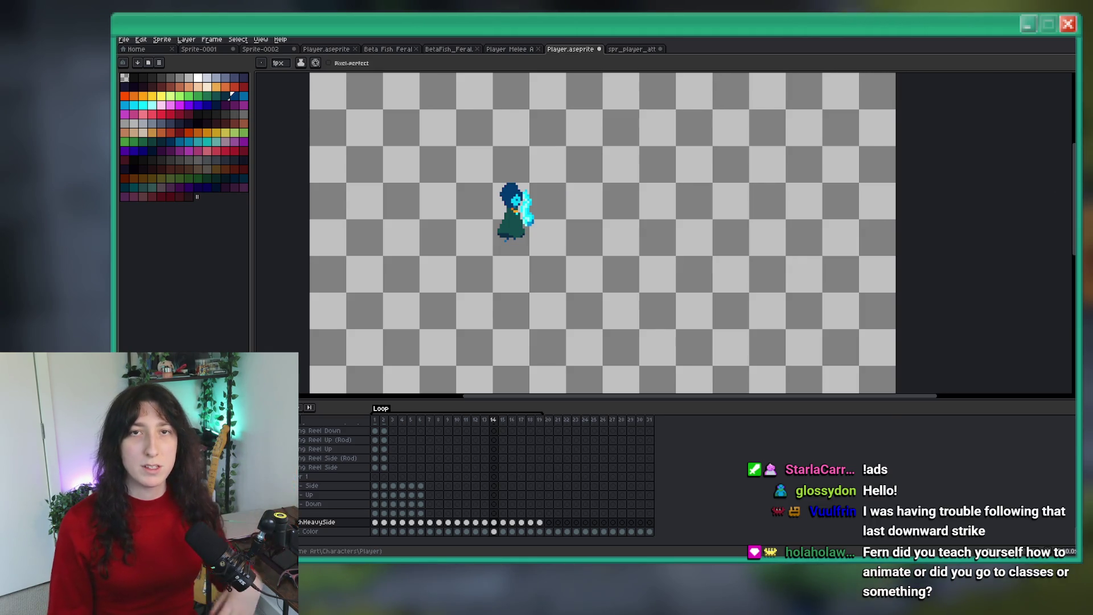
key(ctrl+s)
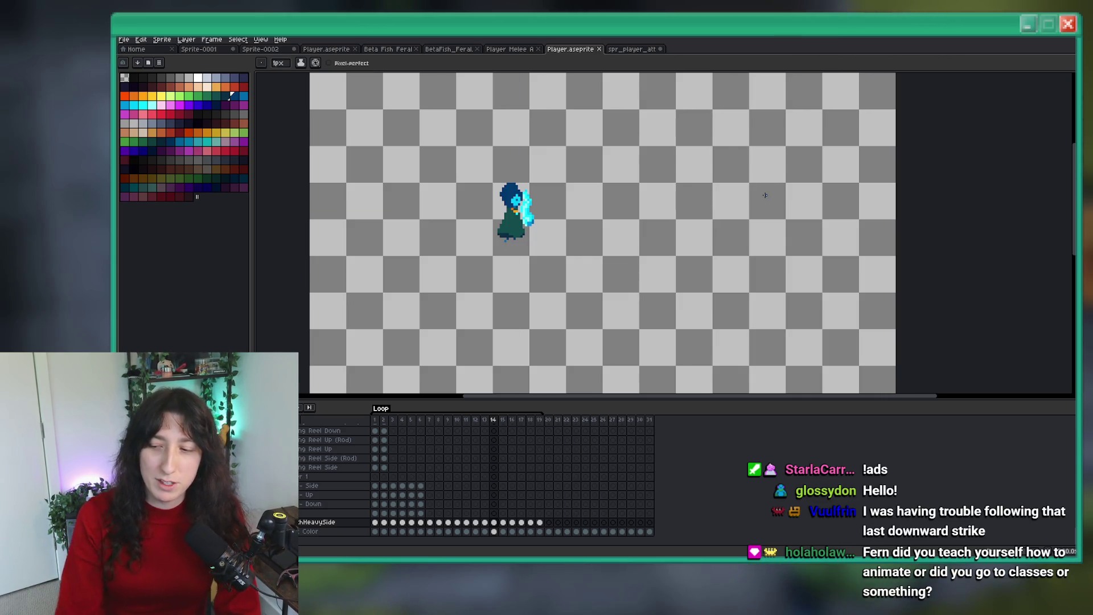
Step: Erase the lower part of the glowing sword on frame 14 and shrink the brush
drag(493, 136, 502, 134)
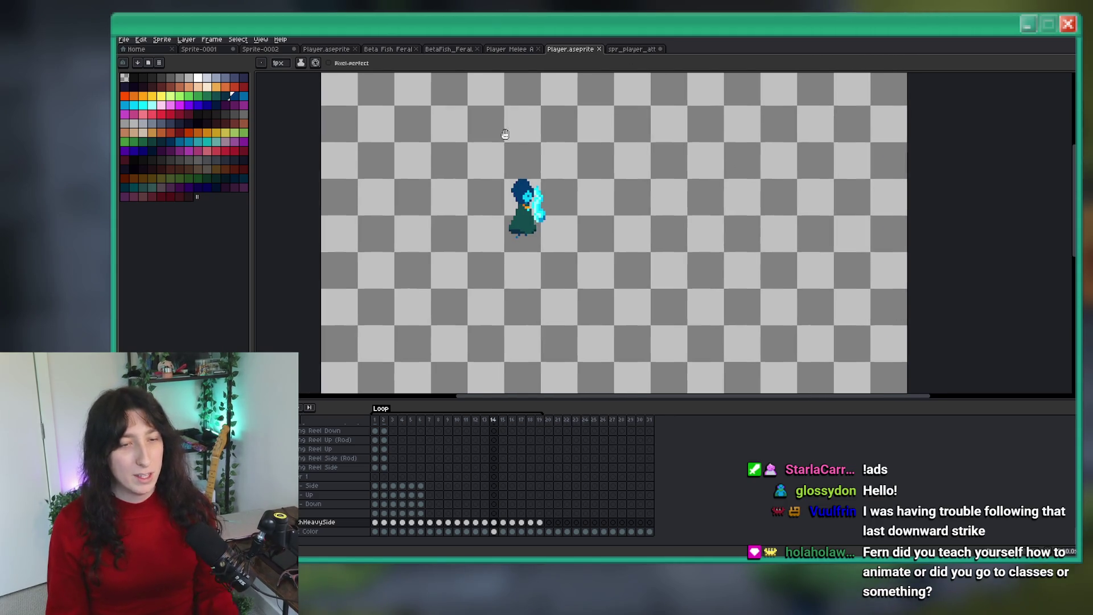
scroll(510, 161, up, 5)
mouse_move(589, 320)
mouse_down()
mouse_move(574, 285)
mouse_move(613, 277)
mouse_move(581, 210)
mouse_up()
key(minus)
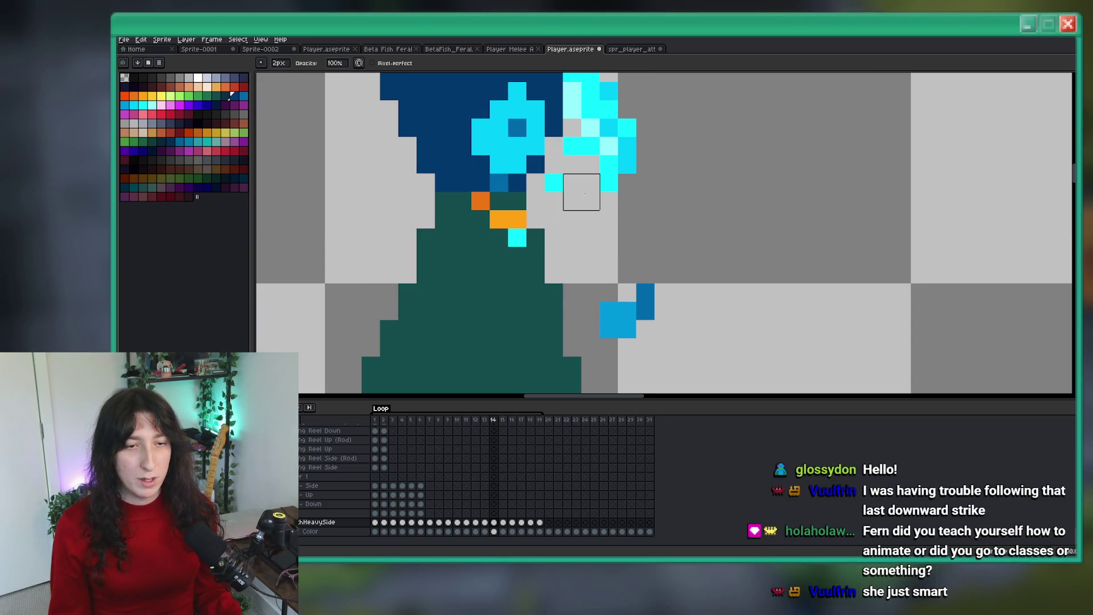
Step: Shrink the brush to one pixel to clear the last sword pixels on frame 14
scroll(580, 204, up, 2)
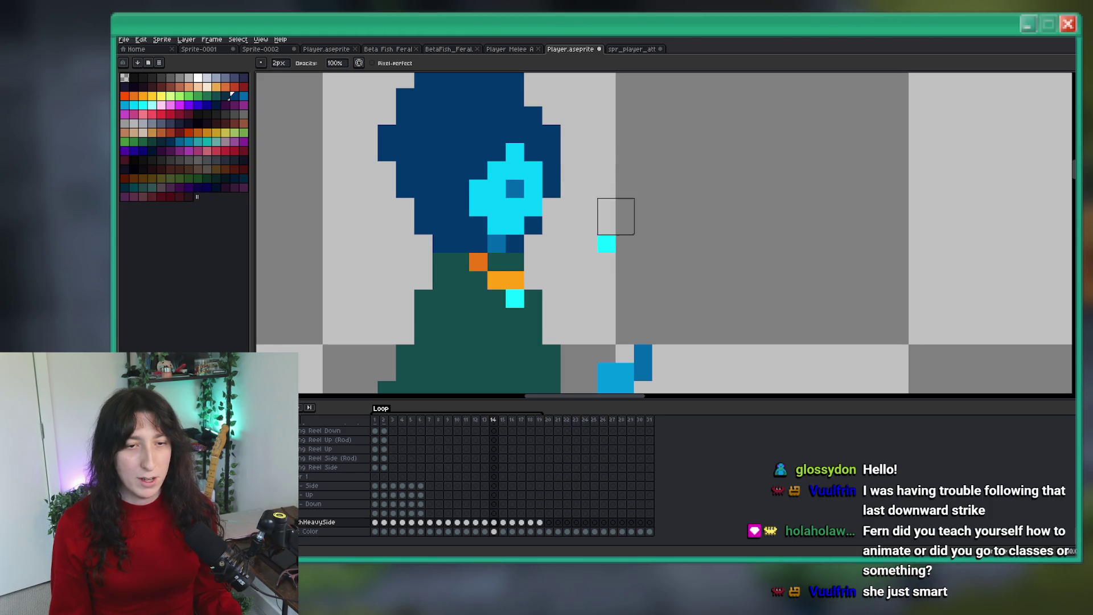
scroll(615, 216, down, 3)
key(minus)
scroll(647, 224, up, 1)
key(i)
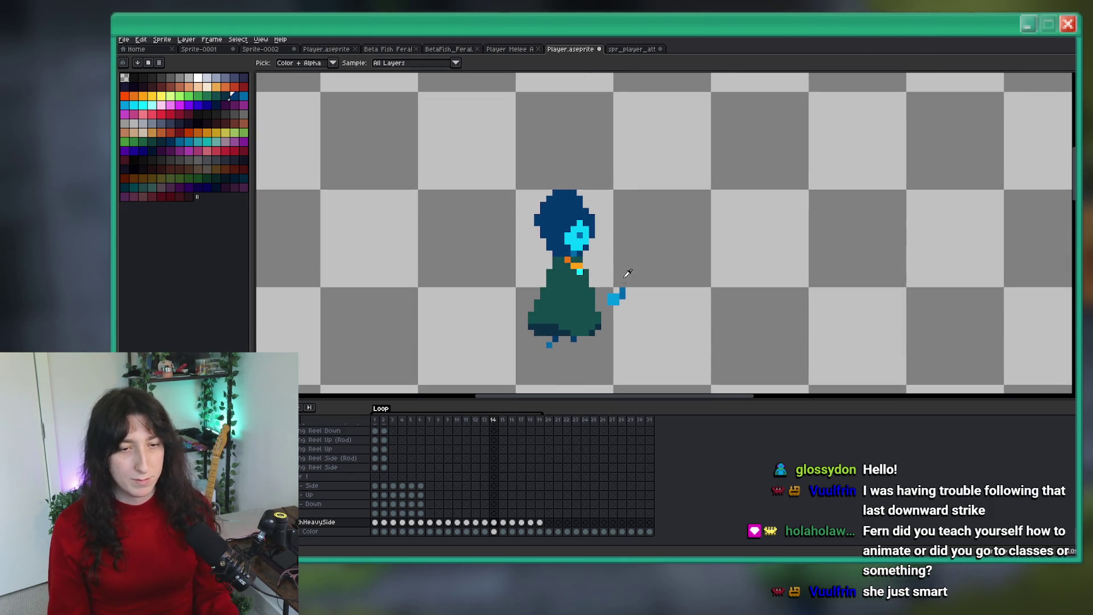
key(b)
scroll(619, 297, down, 2)
Step: Flip between frames 13, 14 and 15 to compare the erased sword
key(Left)
key(Right)
key(Left)
key(Right)
scroll(617, 301, up, 2)
key(m)
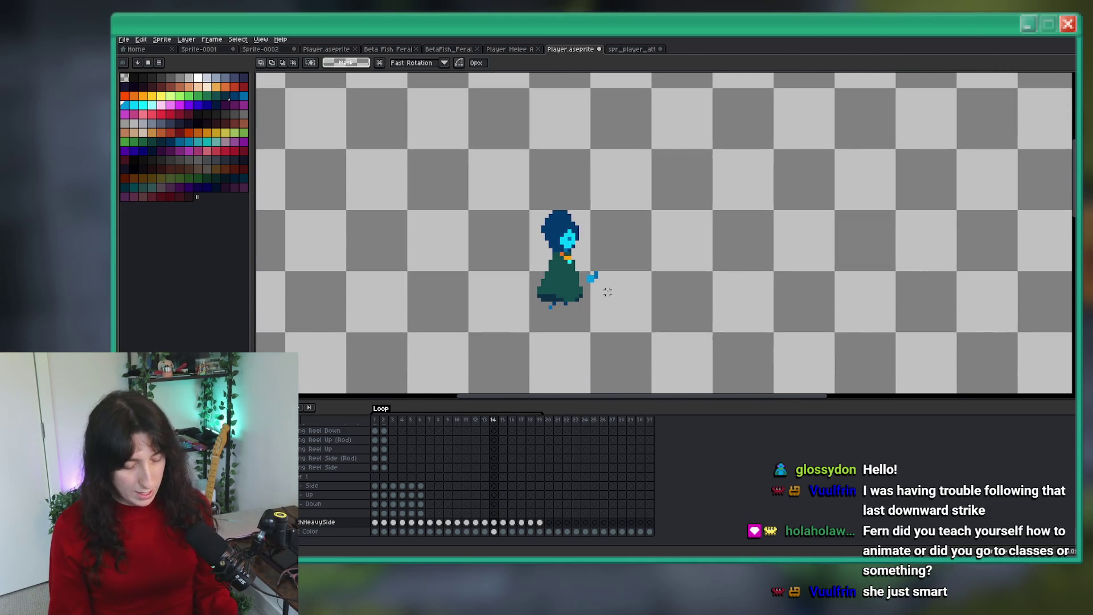
key(Right)
key(Up)
Step: Compare frames 14 and 15 once more and recentre the whole canvas
key(Left)
key(Left)
key(Right)
key(Right)
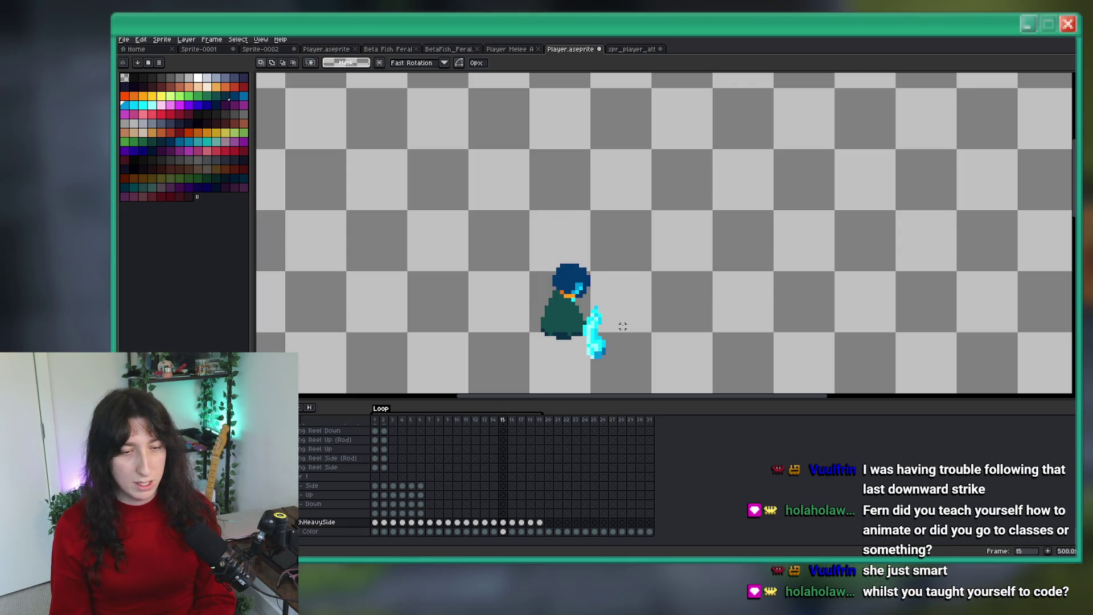
key(Left)
key(Right)
key(Left)
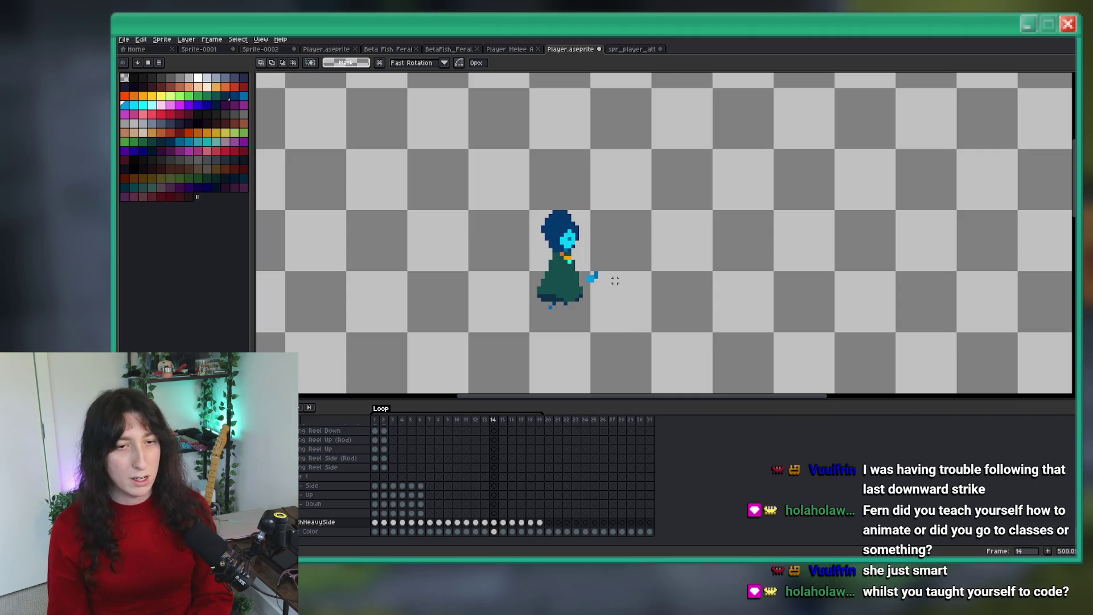
scroll(644, 183, down, 3)
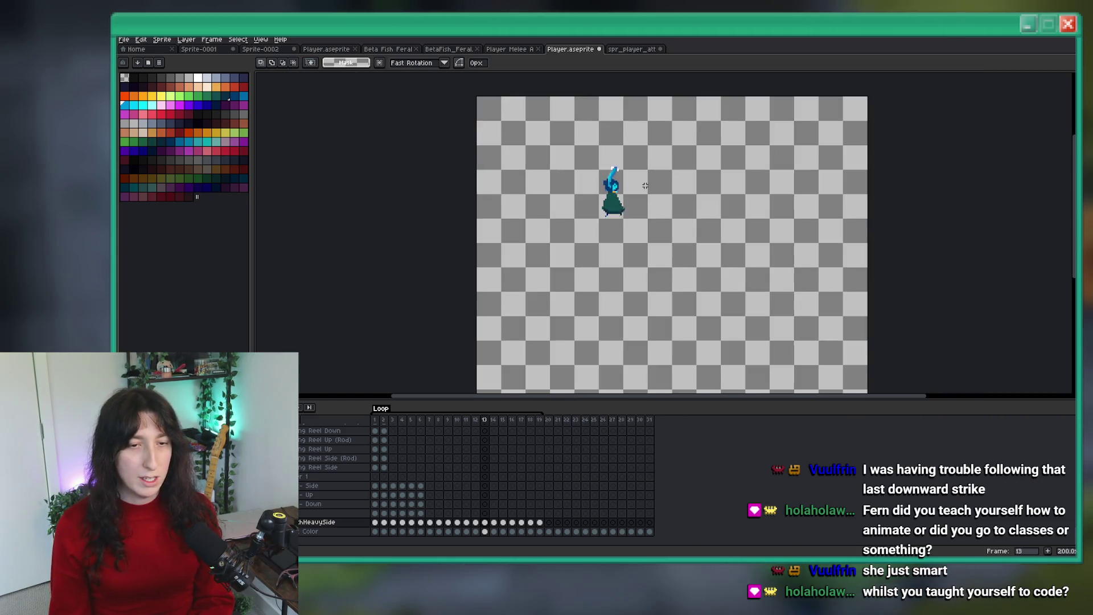
drag(625, 198, 567, 211)
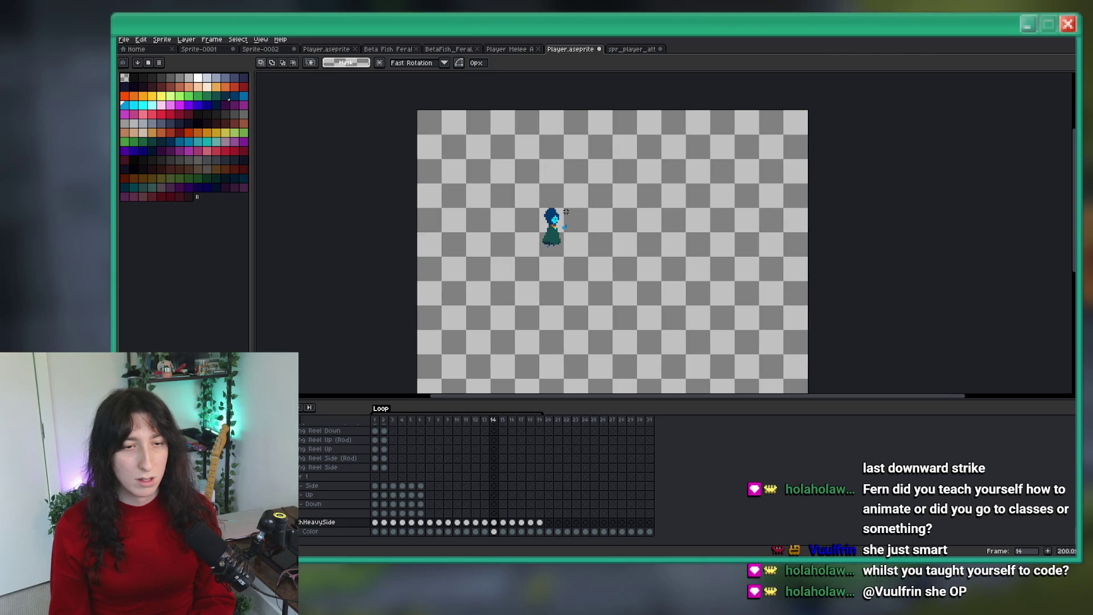
scroll(560, 228, up, 3)
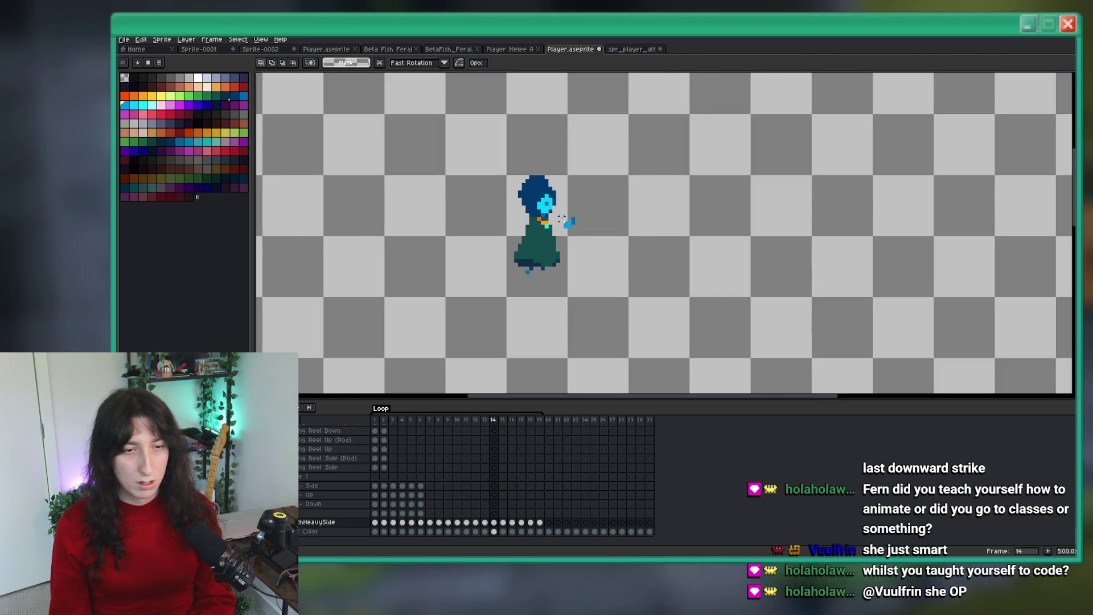
scroll(565, 157, up, 1)
drag(559, 153, 515, 249)
drag(566, 149, 488, 240)
click(643, 259)
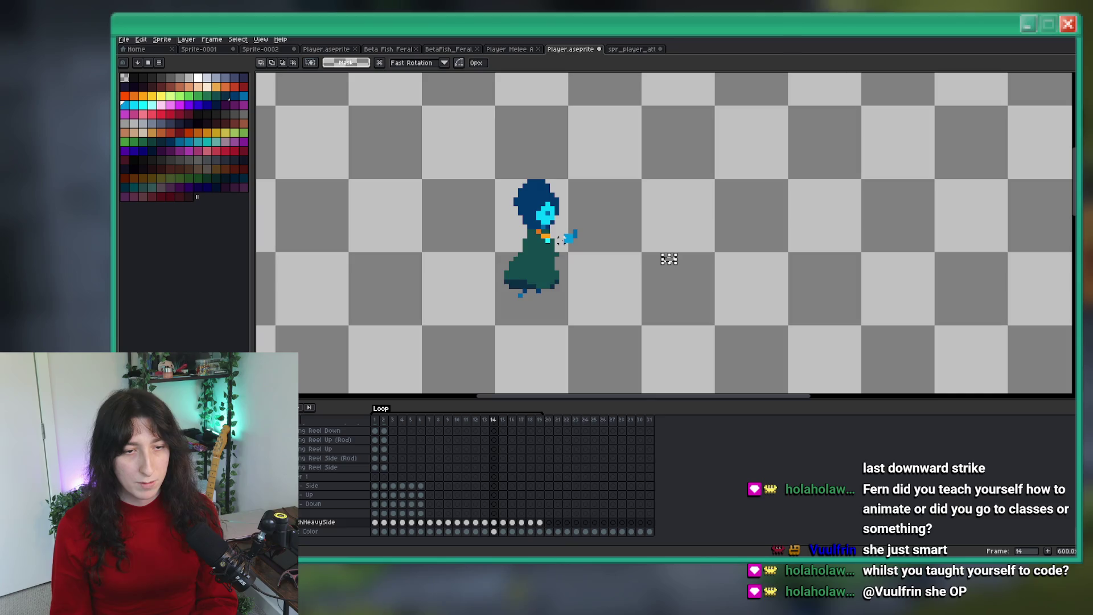
key(ctrl+d)
key(Left)
scroll(625, 151, down, 3)
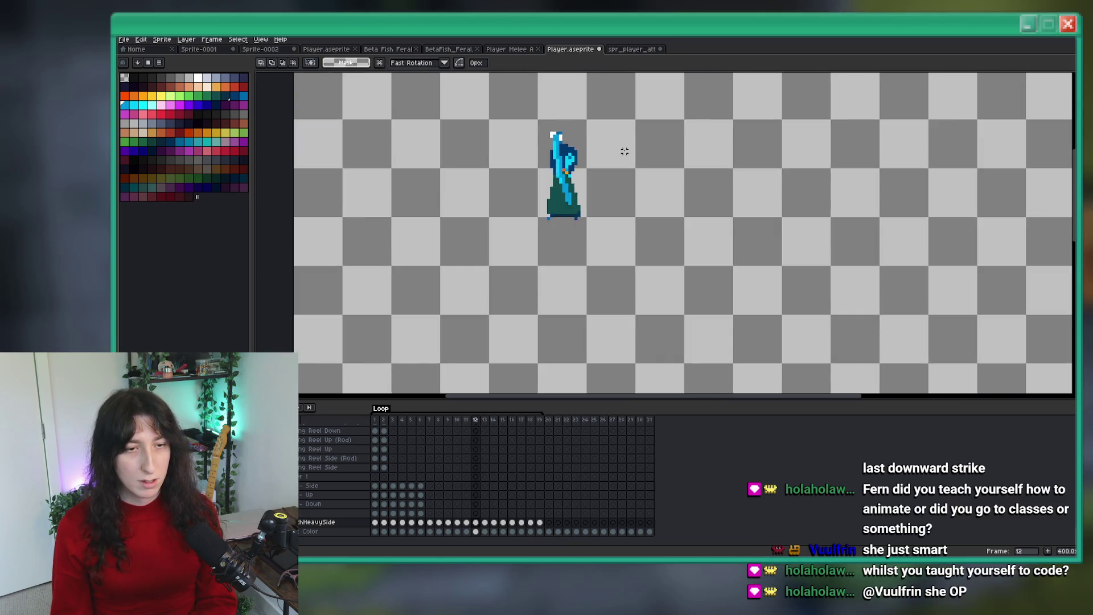
scroll(624, 151, up, 2)
key(Right)
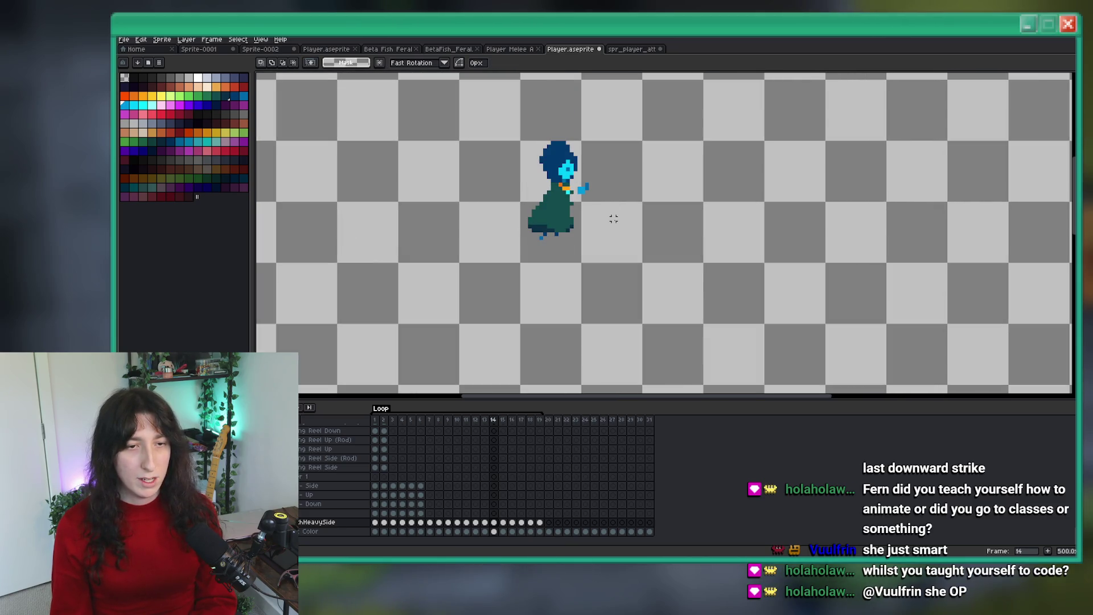
key(Return)
key(Return)
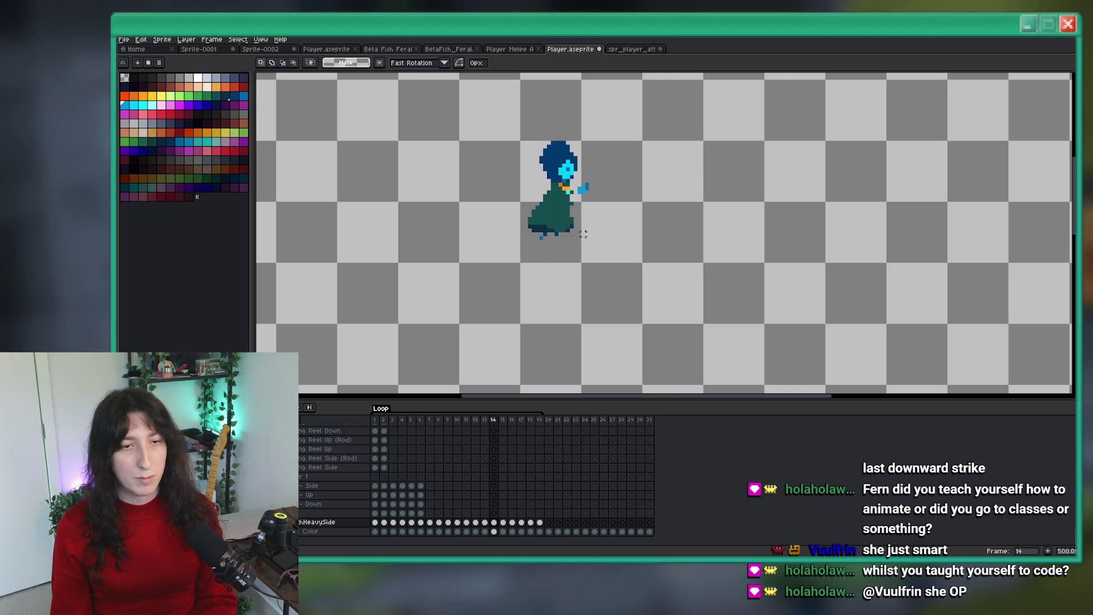
key(Return)
key(Return)
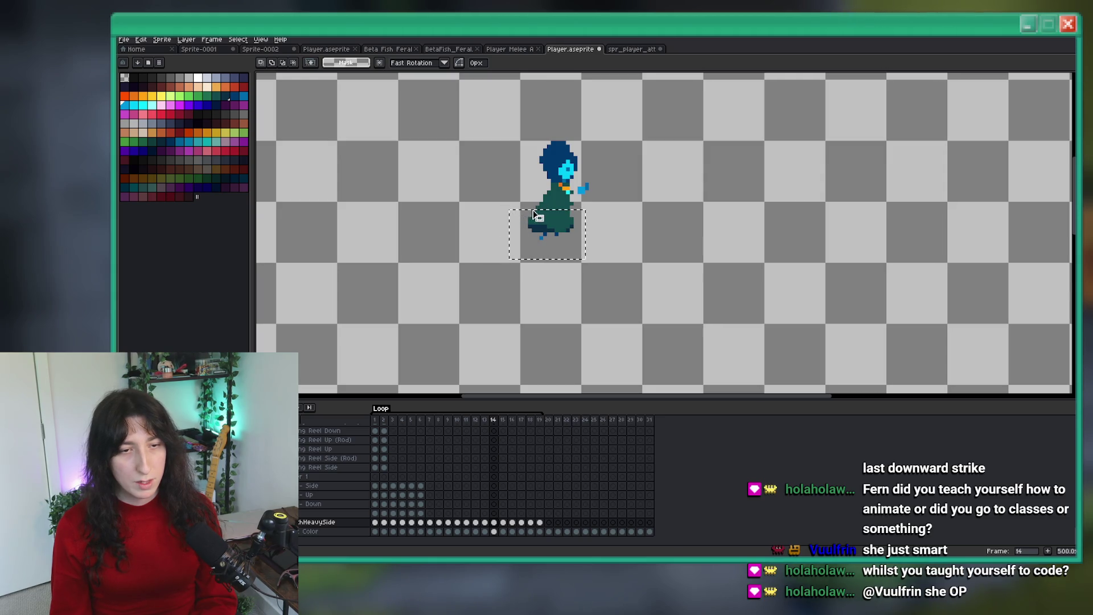
drag(554, 240, 560, 234)
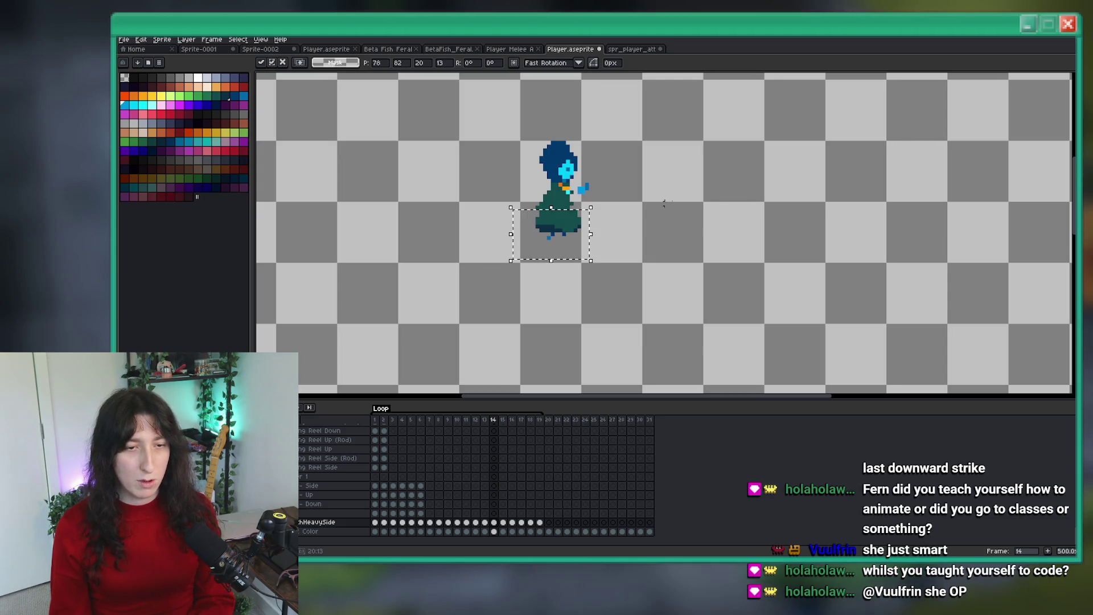
key(Return)
key(Return)
key(Return)
scroll(535, 217, up, 5)
key(b)
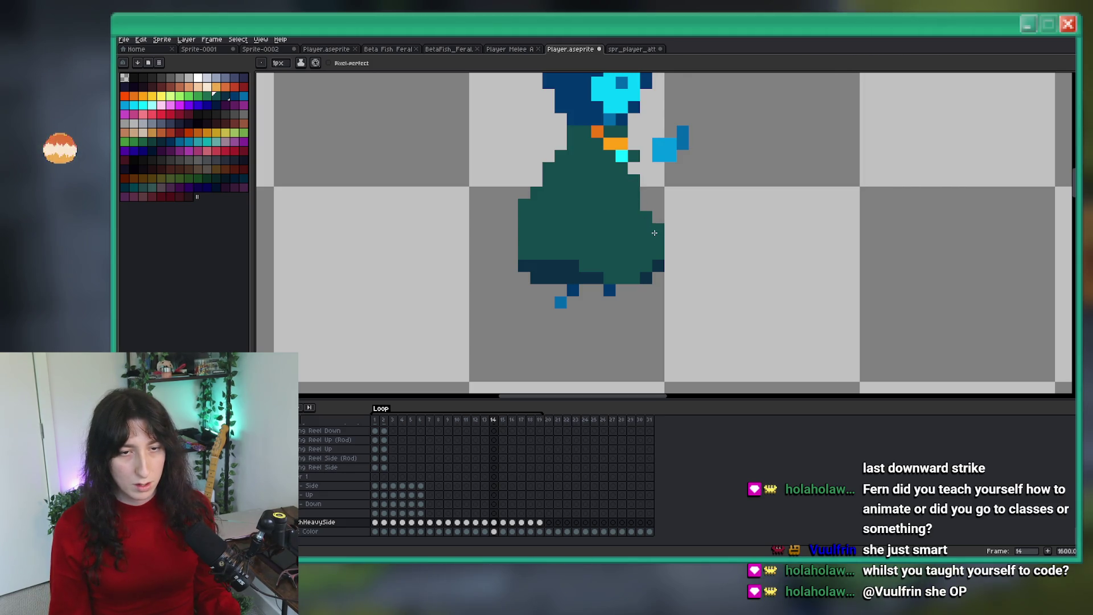
scroll(653, 231, down, 5)
scroll(632, 185, up, 4)
key(i)
scroll(626, 171, up, 3)
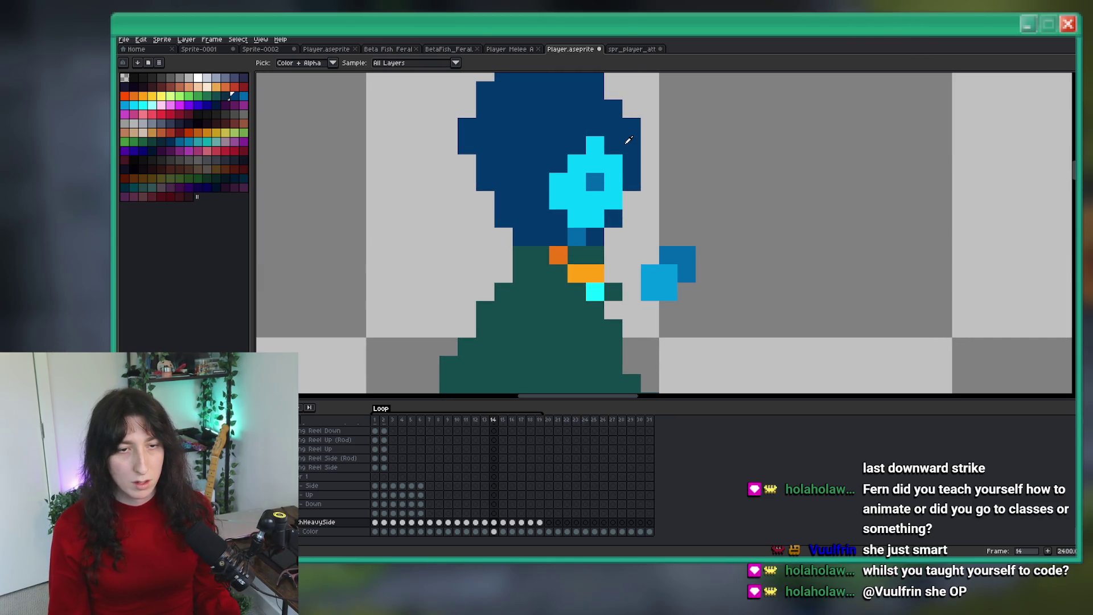
scroll(629, 140, down, 2)
scroll(610, 235, up, 2)
key(b)
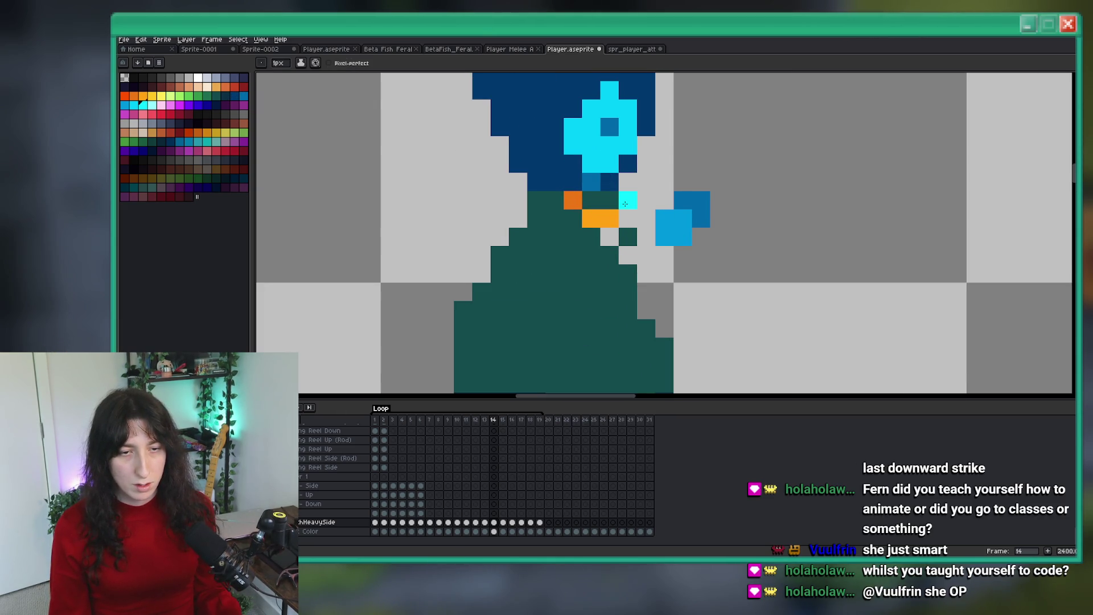
alt+click(597, 215)
click(605, 216)
alt+click(585, 227)
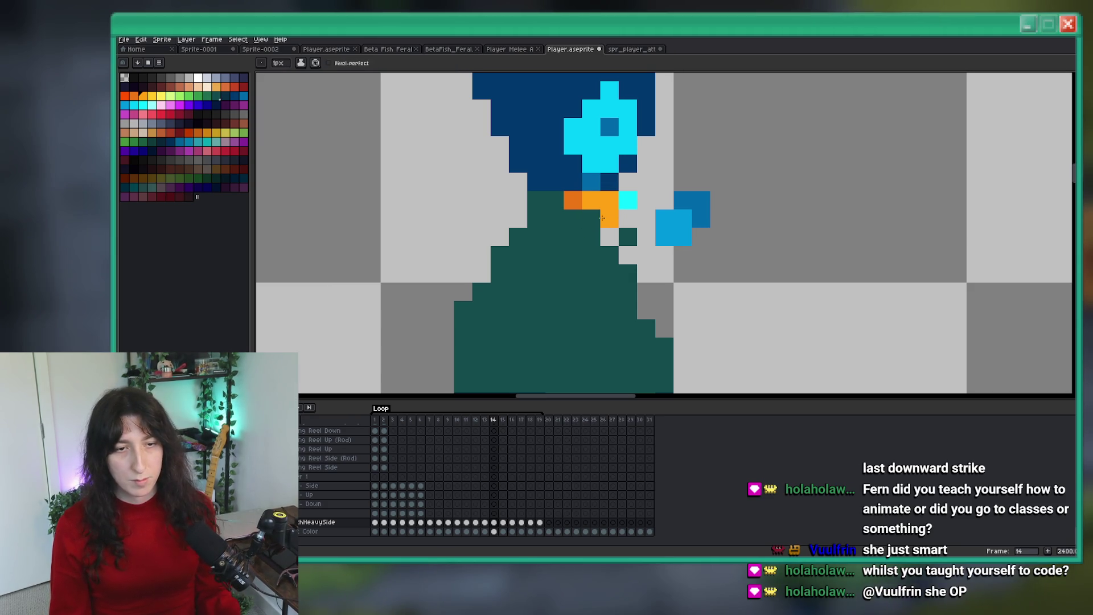
scroll(601, 218, down, 5)
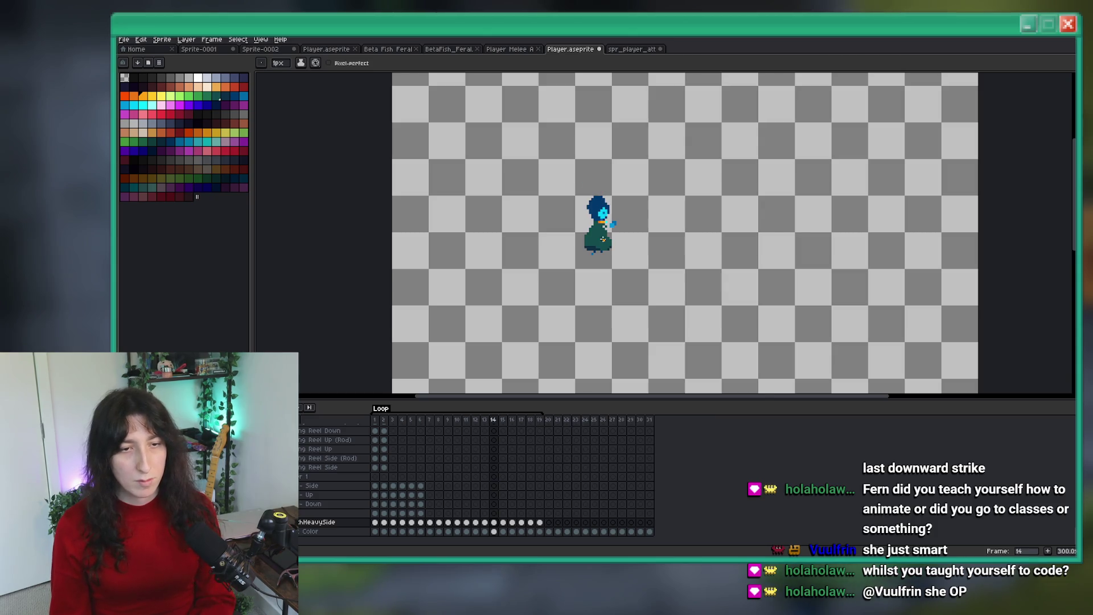
scroll(601, 228, up, 5)
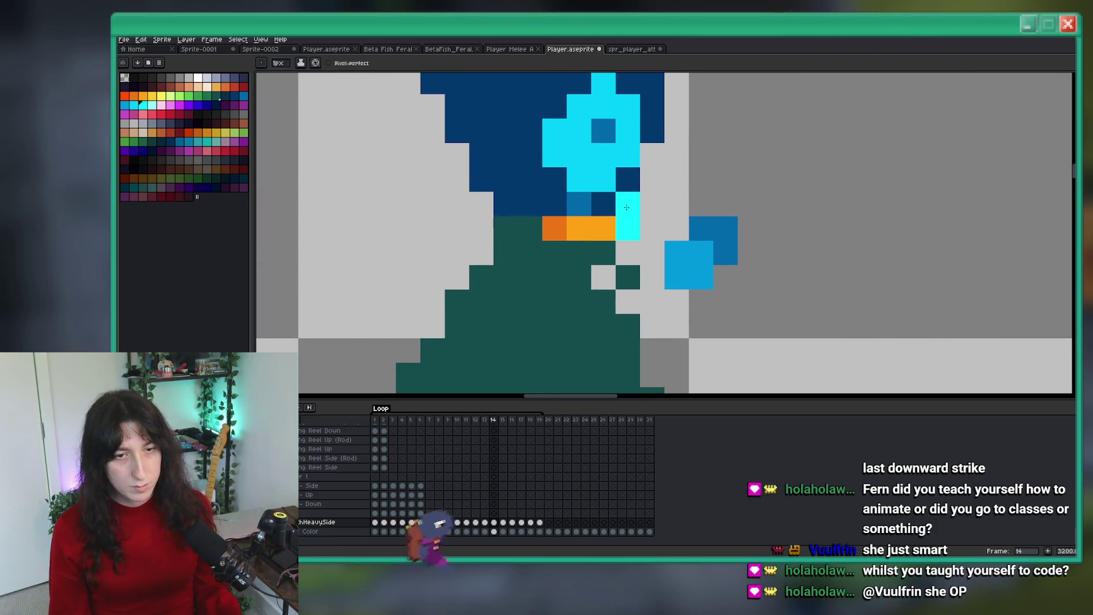
scroll(641, 235, down, 5)
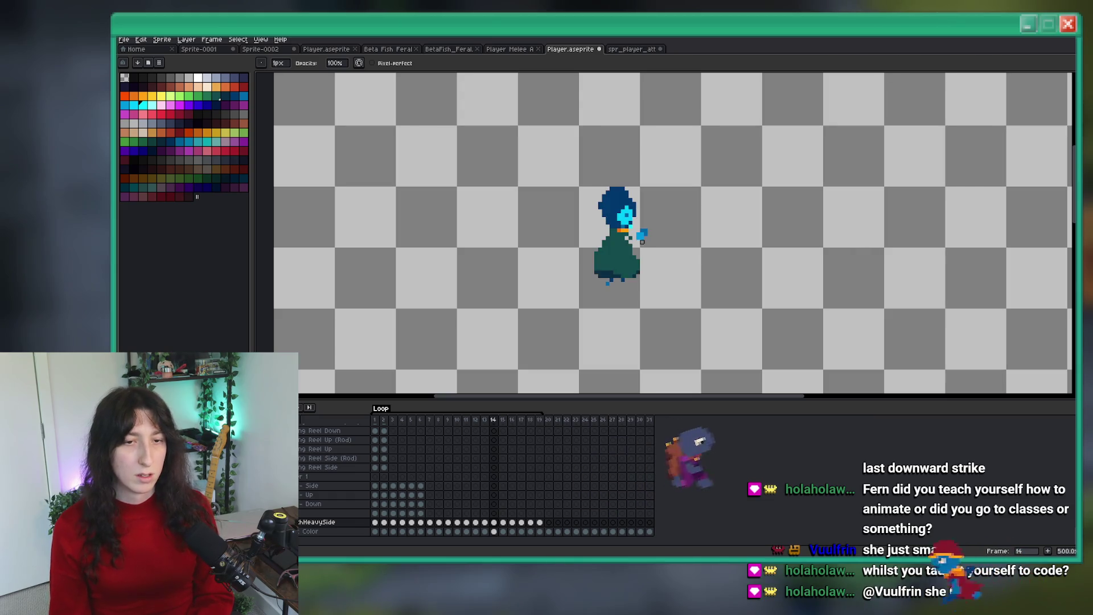
scroll(632, 224, up, 2)
scroll(630, 220, up, 2)
scroll(629, 220, down, 2)
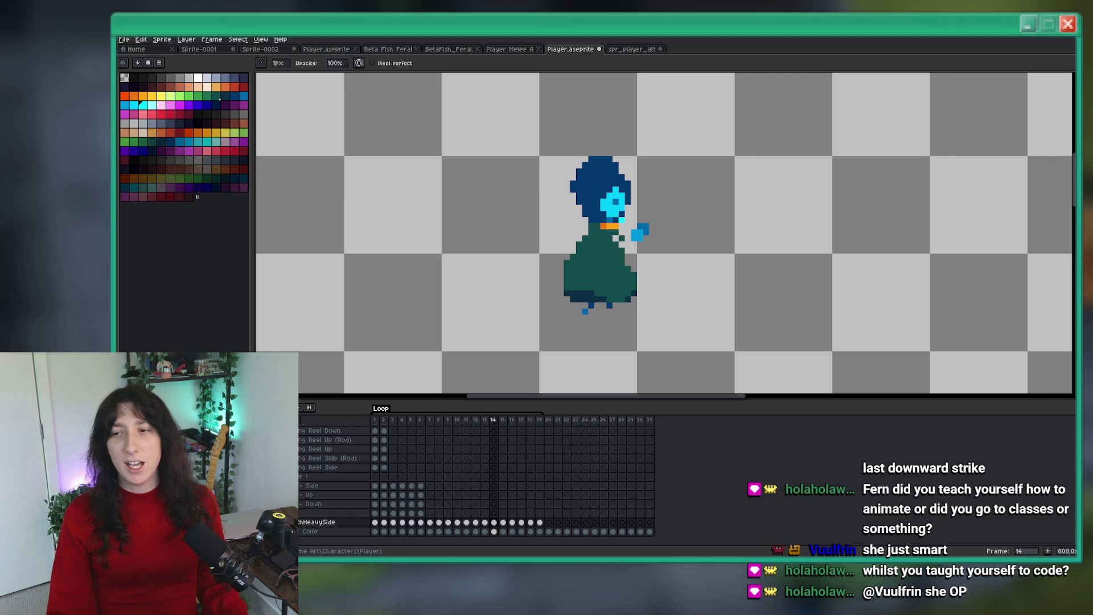
click(849, 214)
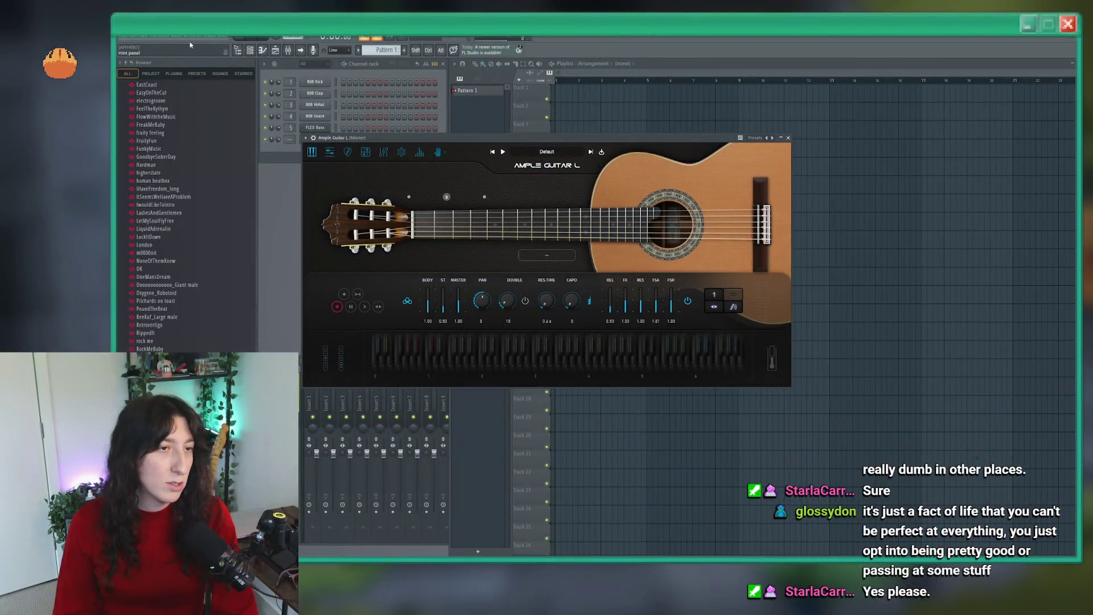
Step: Open the audio device settings from the Options menu and close them
click(190, 35)
click(205, 60)
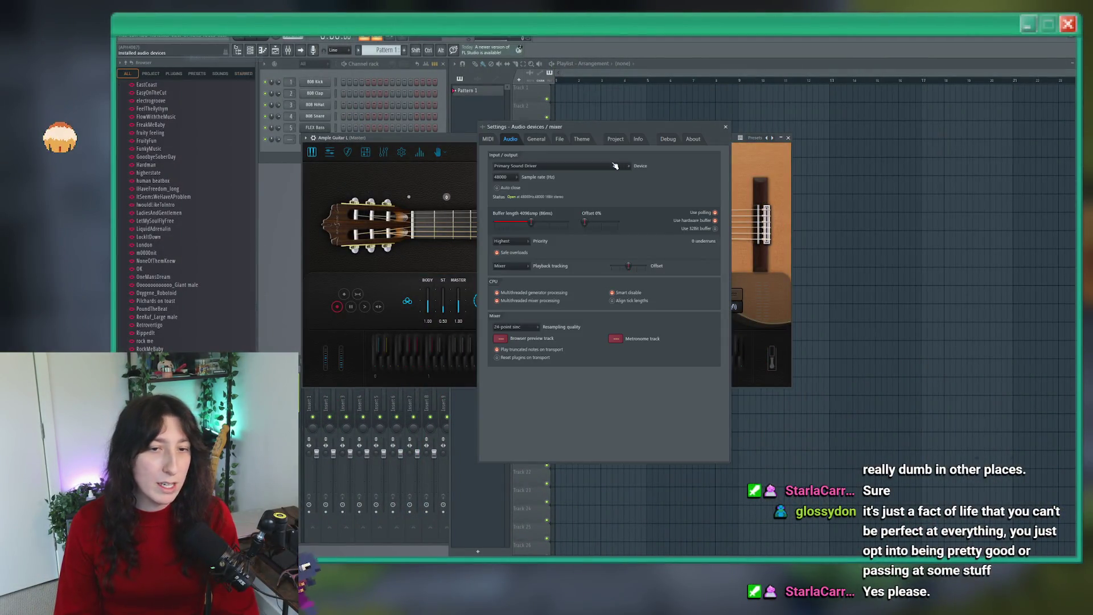
click(724, 126)
Step: Move the guitar plugin window aside and open Ample Guitar L's piano roll
drag(512, 137, 600, 264)
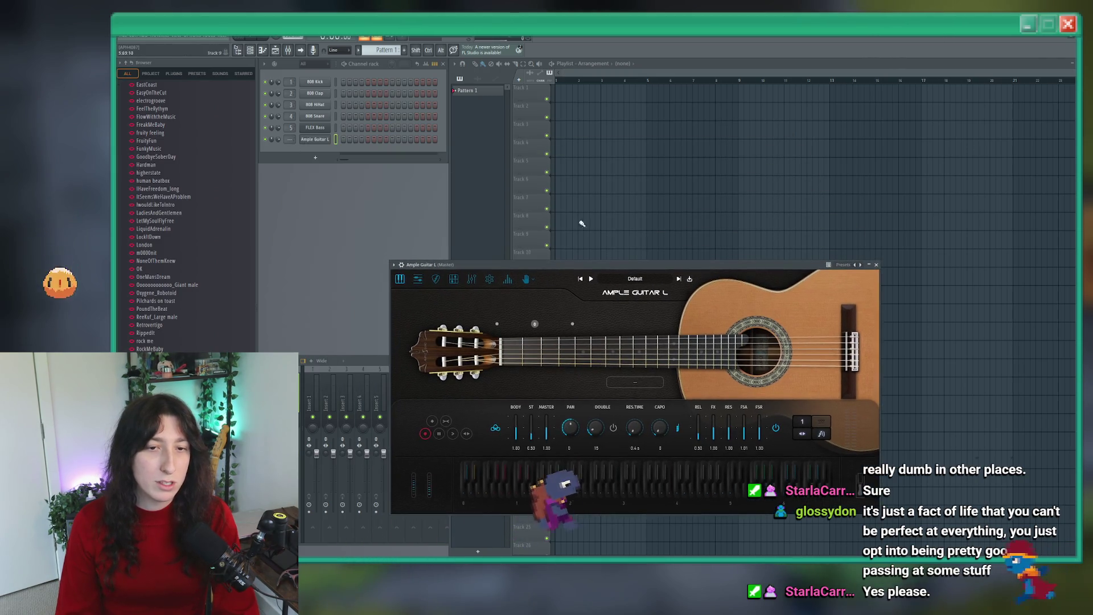
right_click(329, 139)
click(342, 139)
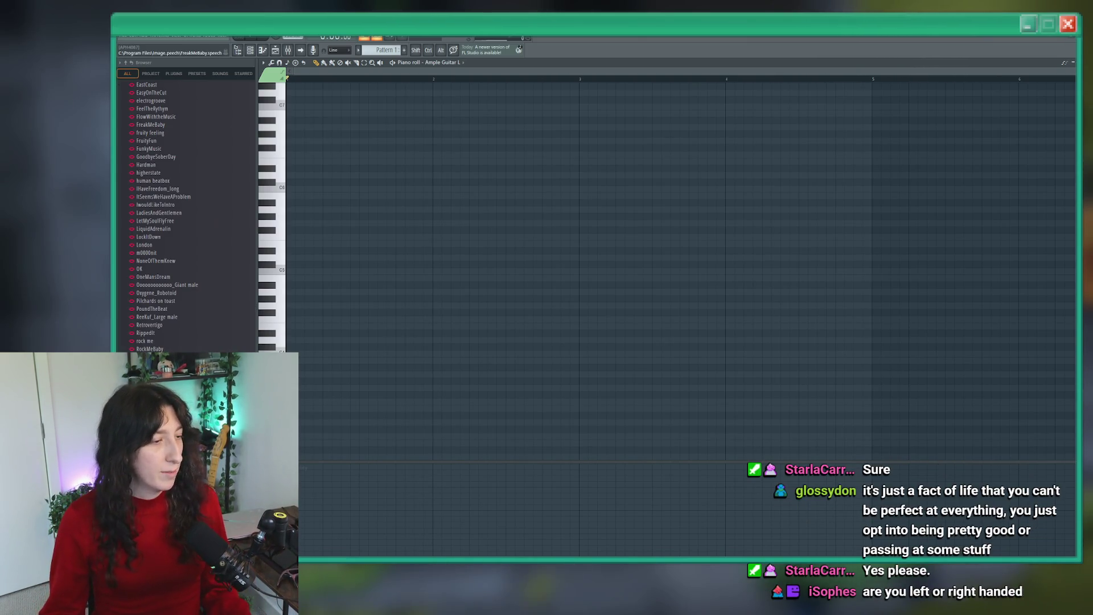
Step: Place the first three melody notes, adjusting their pitches to around B3 and C4
scroll(292, 297, down, 2)
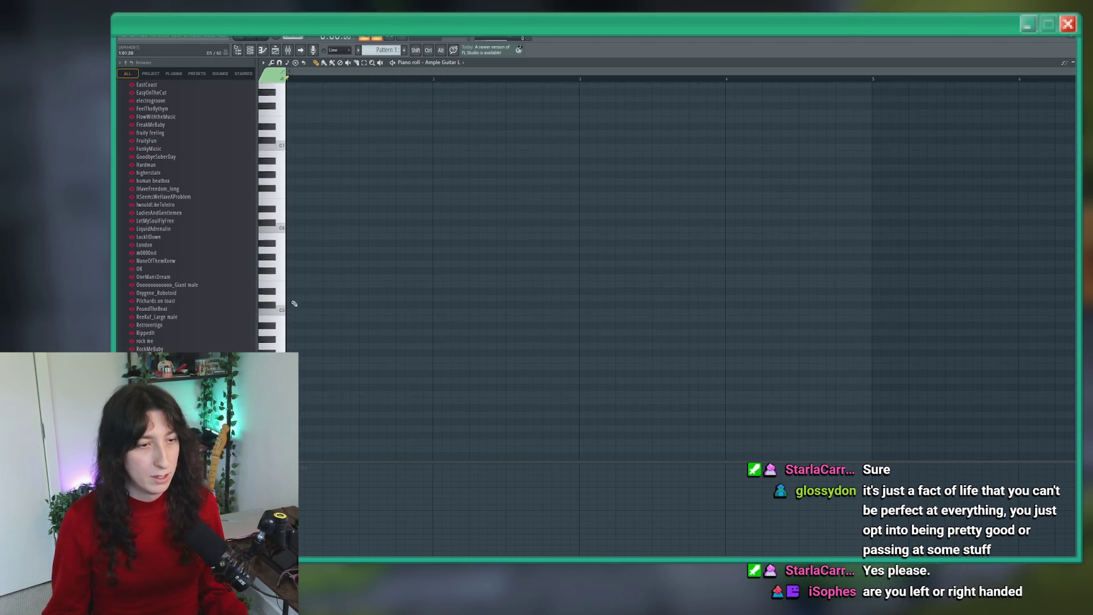
ctrl+scroll(290, 309, up, 2)
click(289, 311)
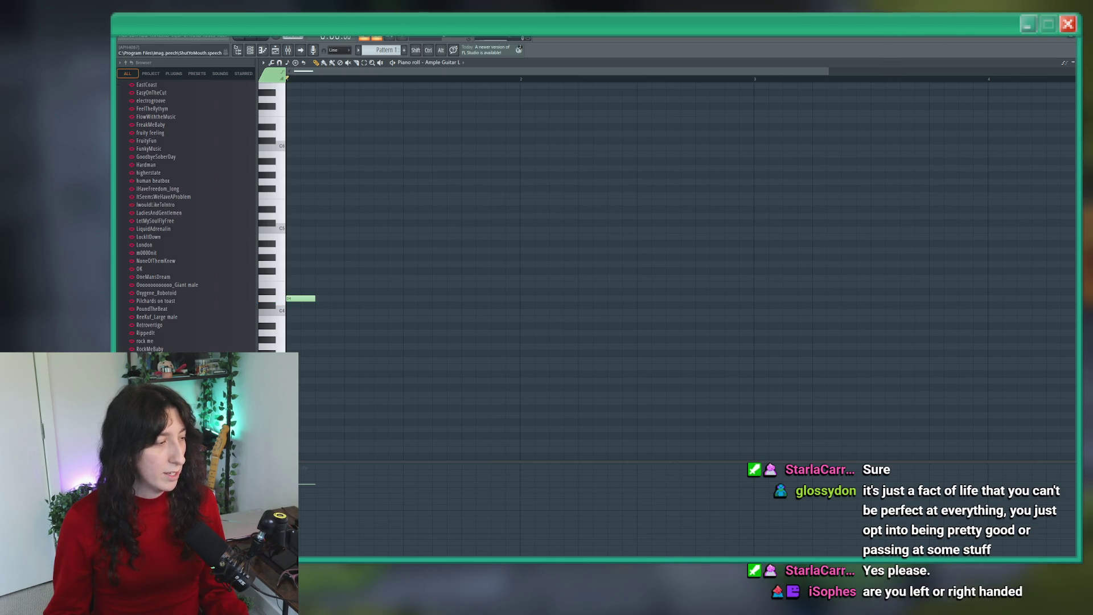
click(296, 326)
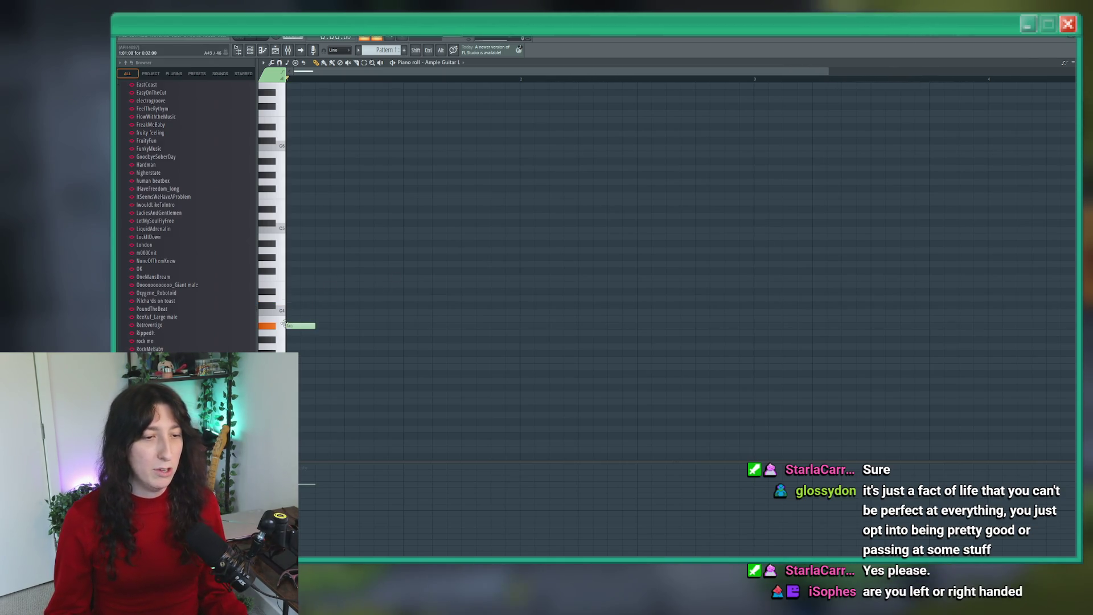
ctrl+scroll(286, 337, up, 1)
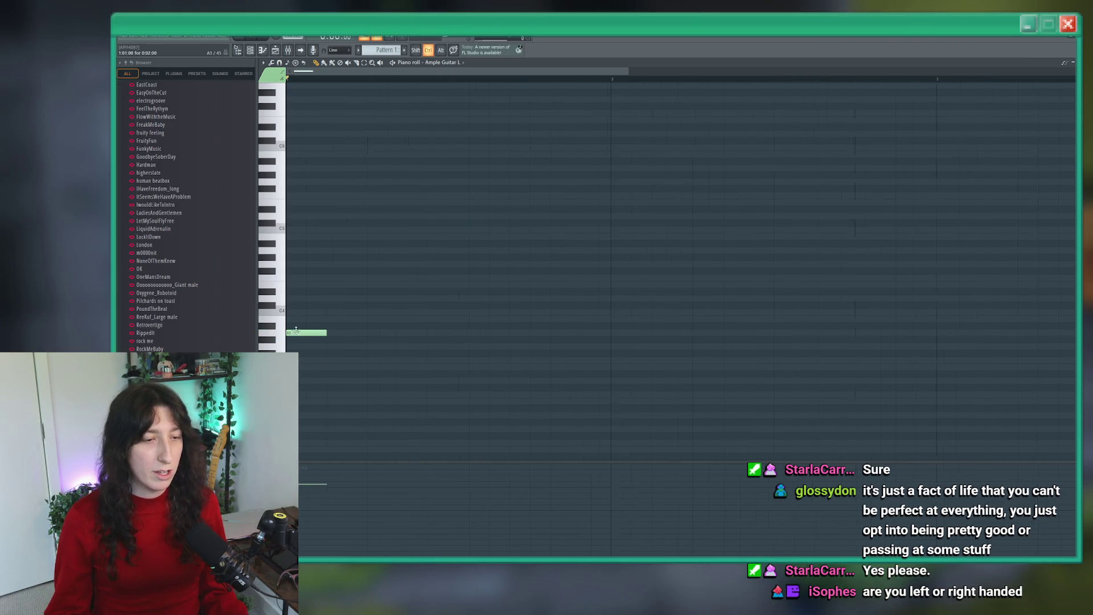
click(333, 313)
drag(340, 315, 329, 321)
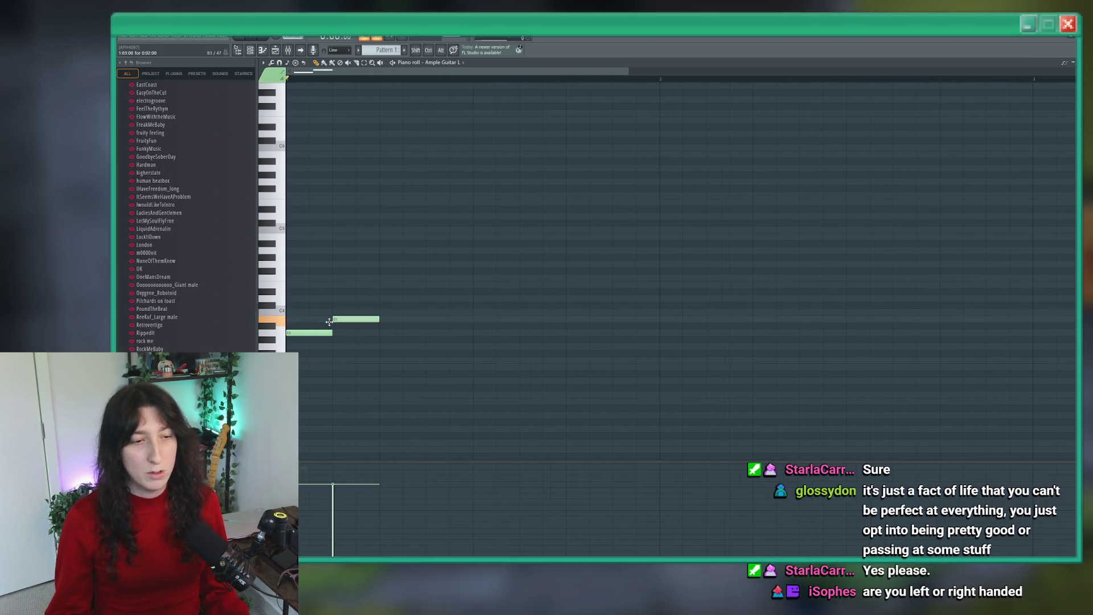
click(382, 312)
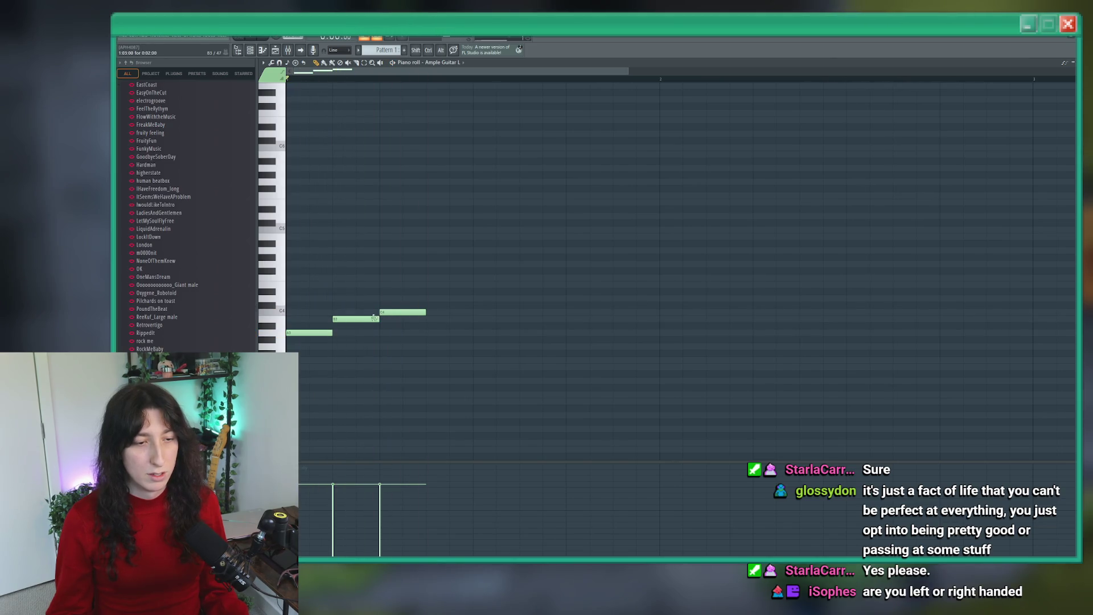
mouse_move(305, 329)
mouse_down()
mouse_move(305, 316)
mouse_move(304, 330)
mouse_up()
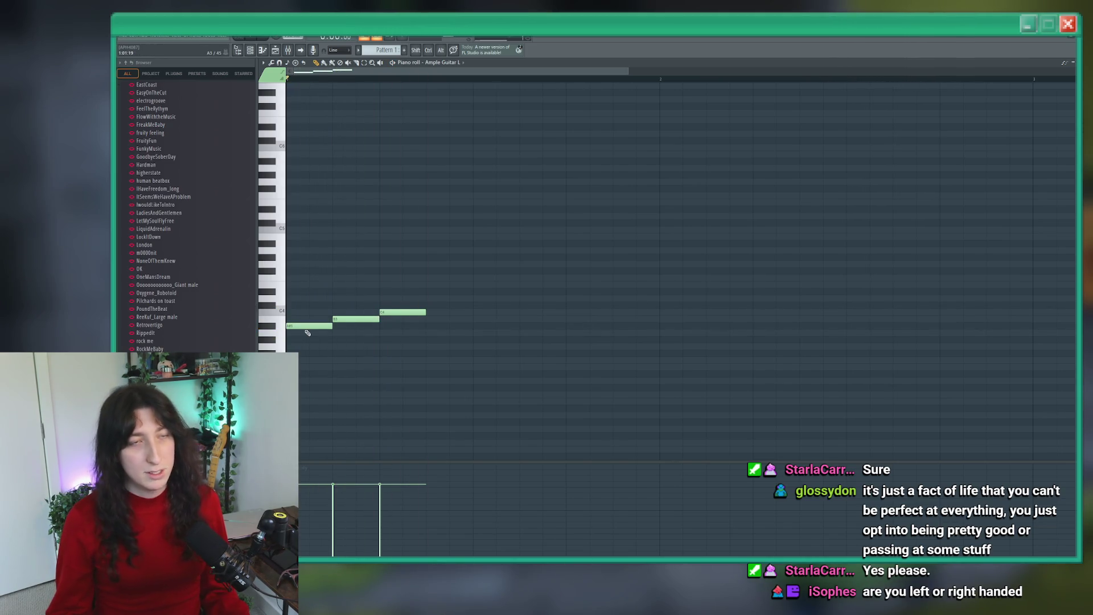
Step: Box-select the three opening notes and move them up about seven semitones
right_click(306, 327)
click(306, 333)
mouse_move(423, 356)
mouse_down()
mouse_move(345, 293)
mouse_move(296, 296)
mouse_up()
drag(302, 332, 301, 277)
click(301, 278)
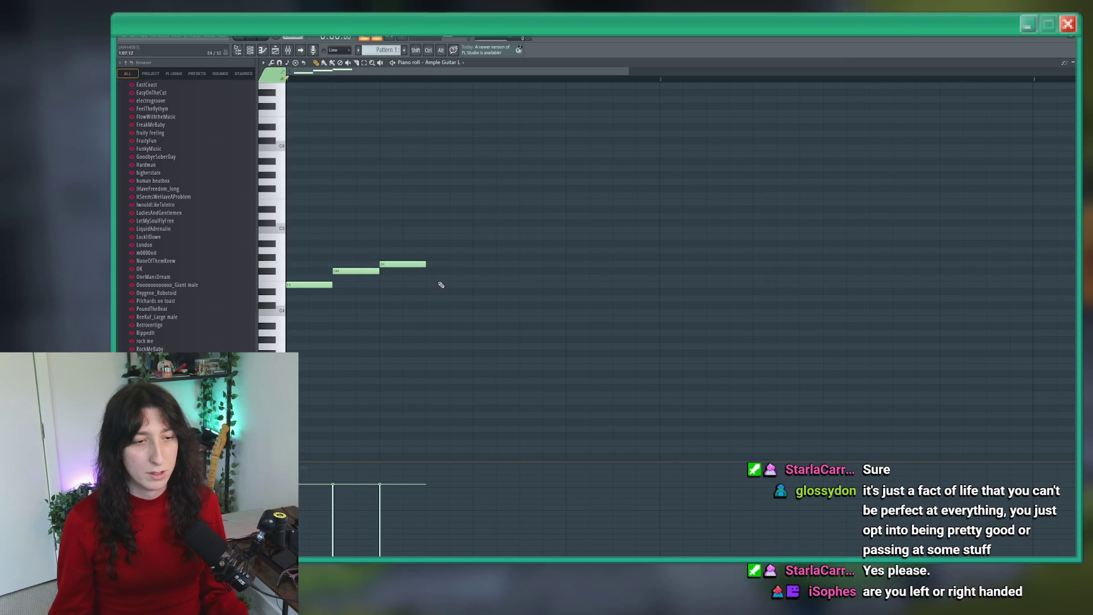
Step: Add F#4, E4 and D#4 notes to complete the six-note melody and play it
click(479, 272)
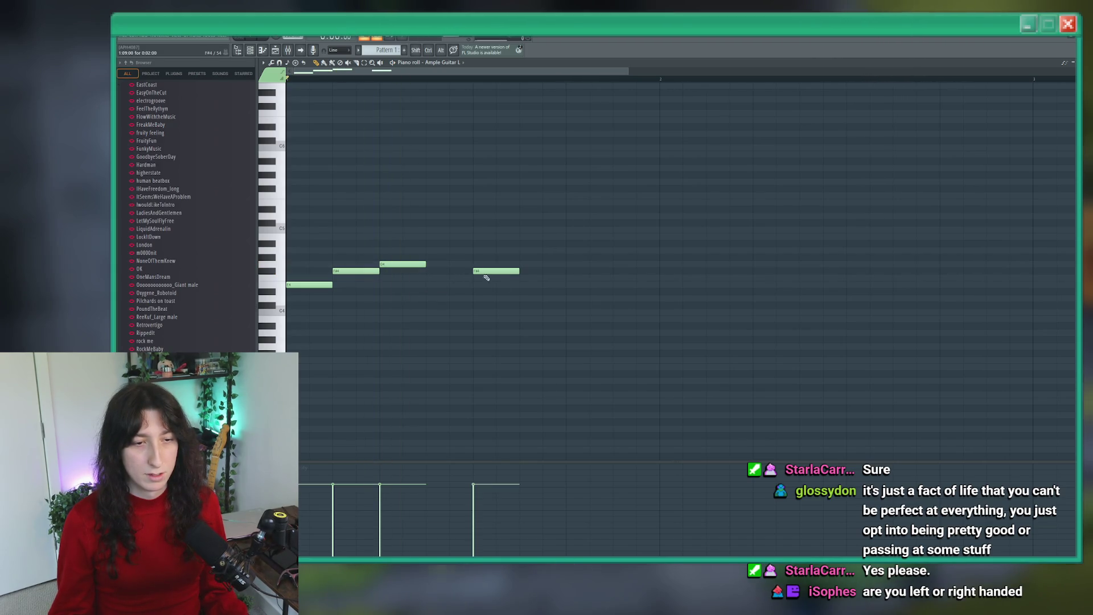
click(522, 285)
click(569, 291)
key(space)
key(space)
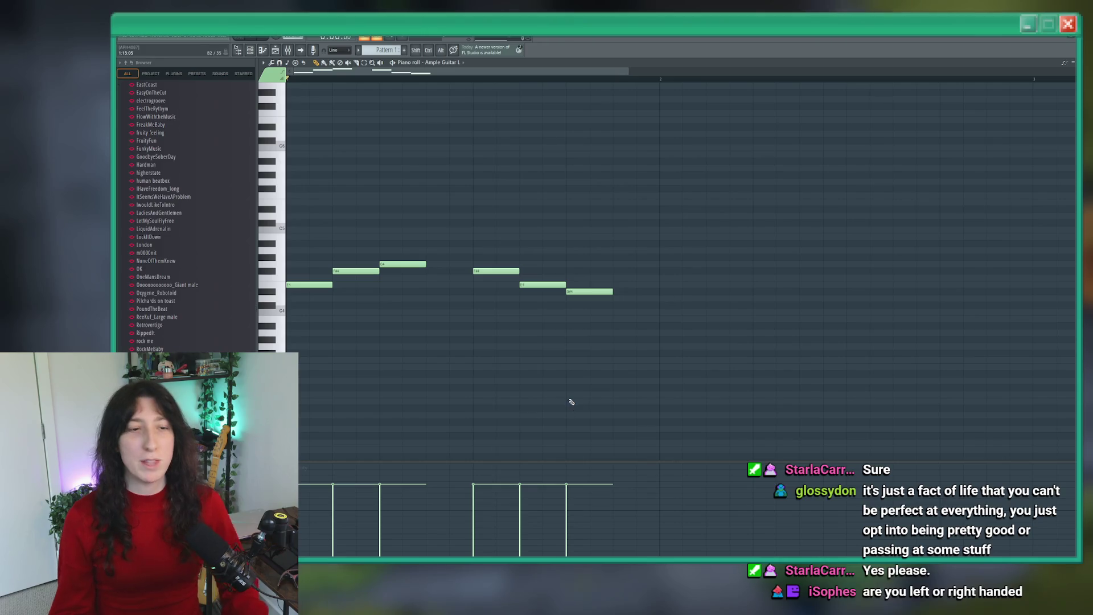
key(space)
key(space)
Step: Add three lower notes, including F#3 and E3, under the melody's opening and audition
scroll(349, 319, down, 1)
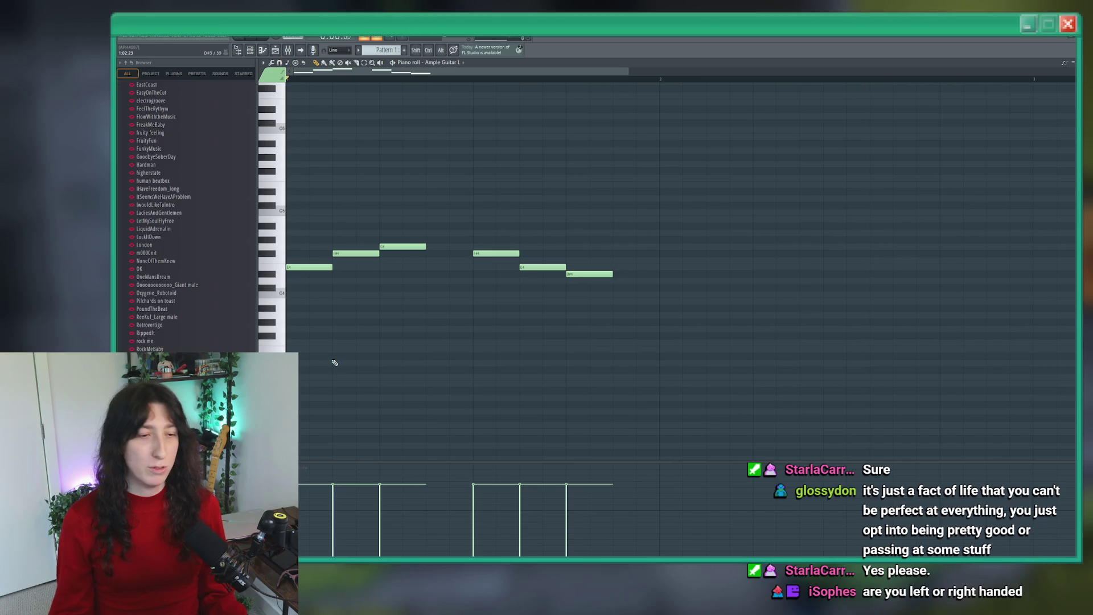
mouse_move(310, 380)
mouse_down()
mouse_move(290, 343)
mouse_move(308, 324)
mouse_up()
click(337, 335)
click(384, 349)
key(space)
Step: Shift all notes up an octave and back down, replay, then close the piano roll
key(space)
key(ctrl+Up)
key(space)
key(space)
key(ctrl+Down)
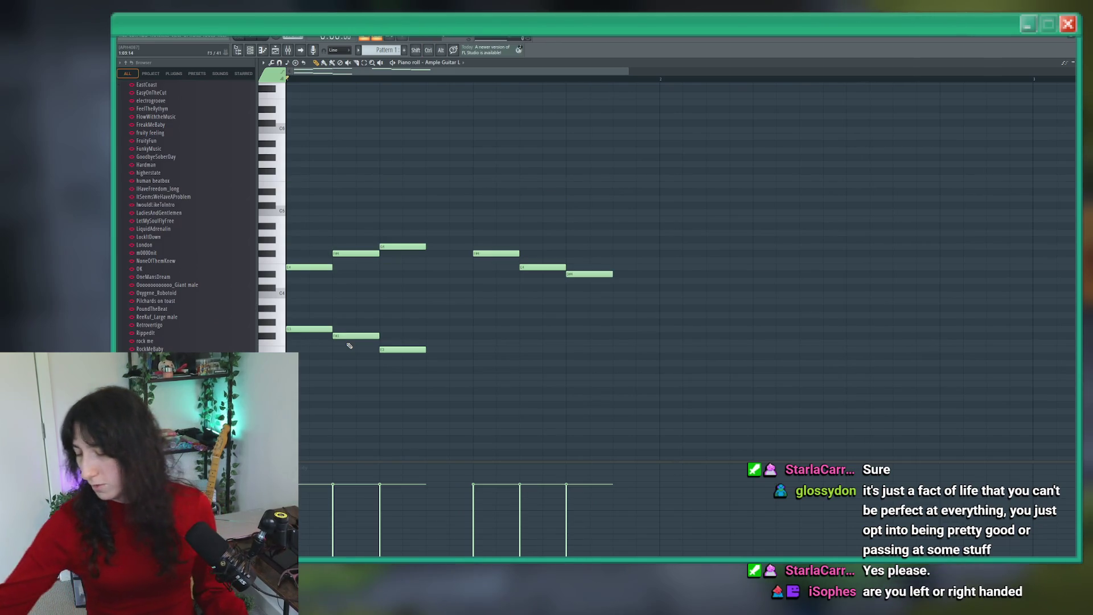
key(space)
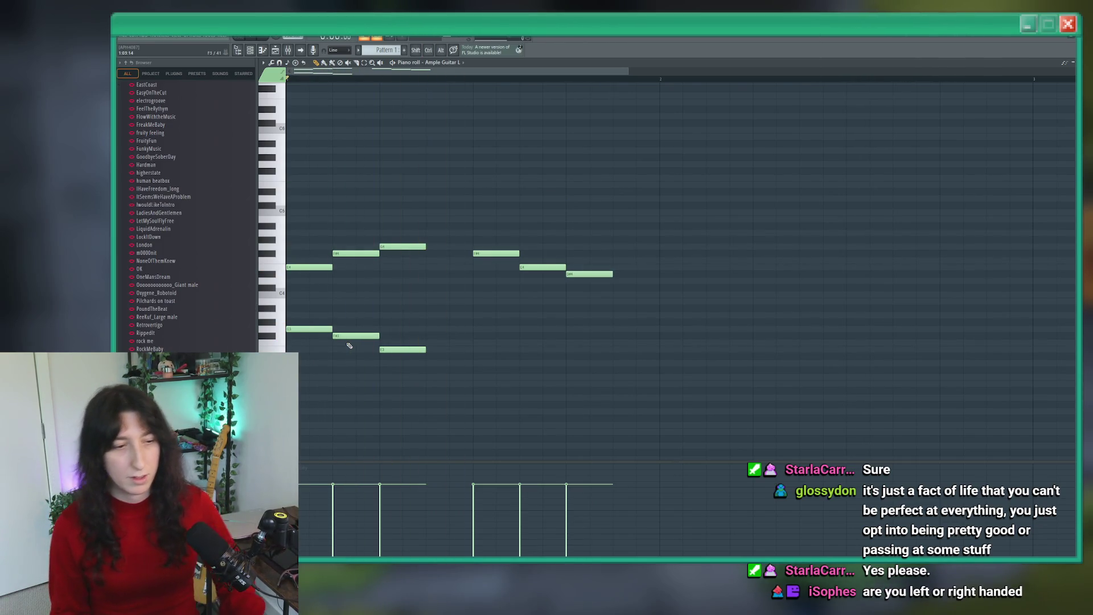
key(F7)
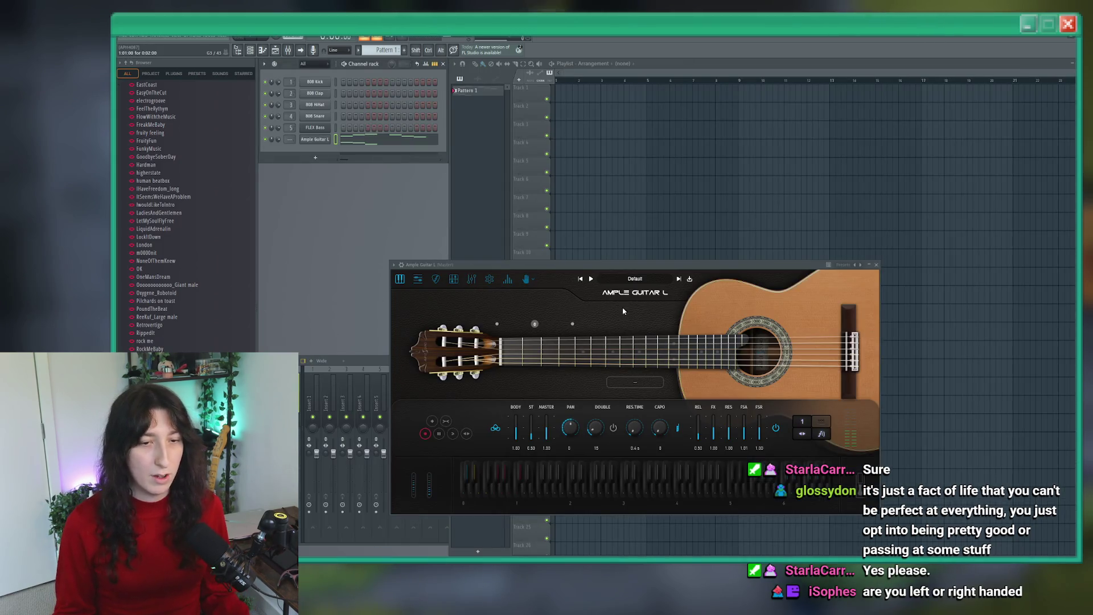
Step: Turn Auto Legato off on Ample Guitar and choose a different playing mode
click(804, 435)
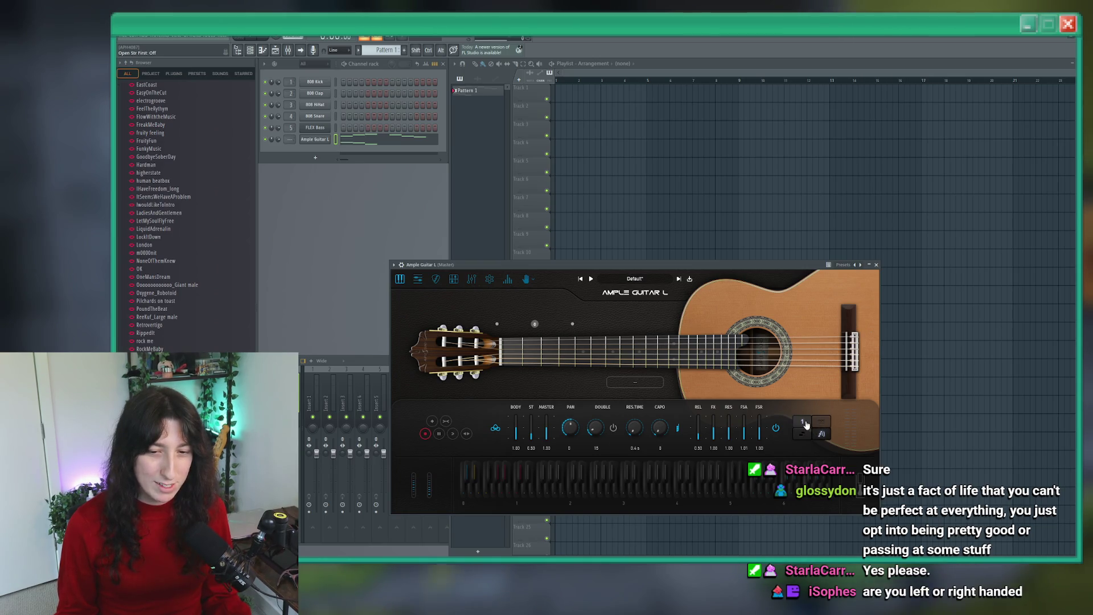
click(823, 422)
click(813, 443)
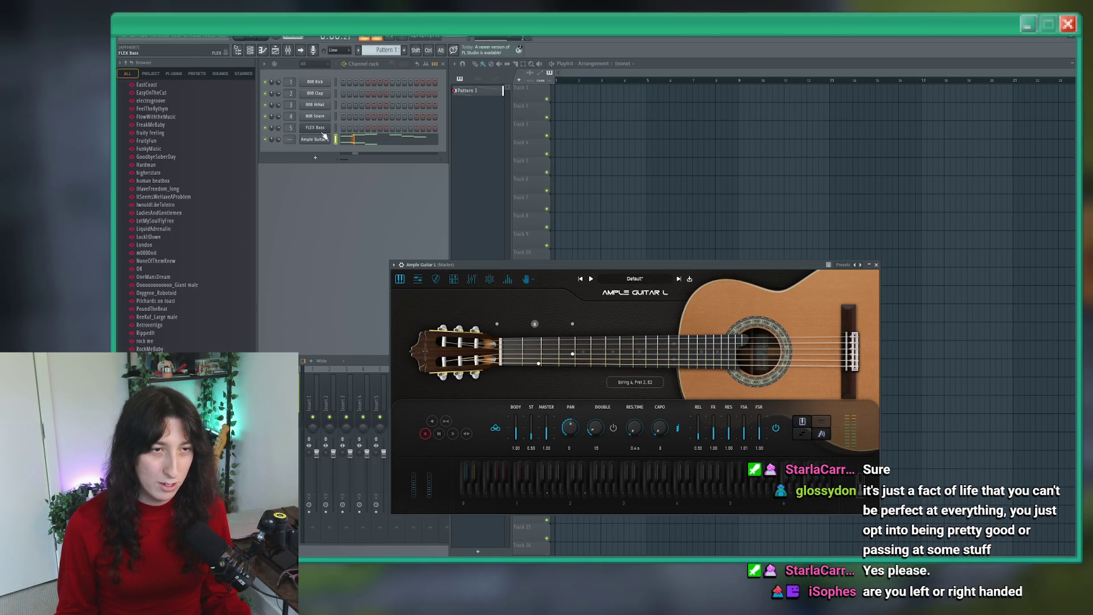
Step: Reopen the Ample Guitar L piano roll and play the pattern with the new mode
right_click(315, 139)
click(352, 141)
key(space)
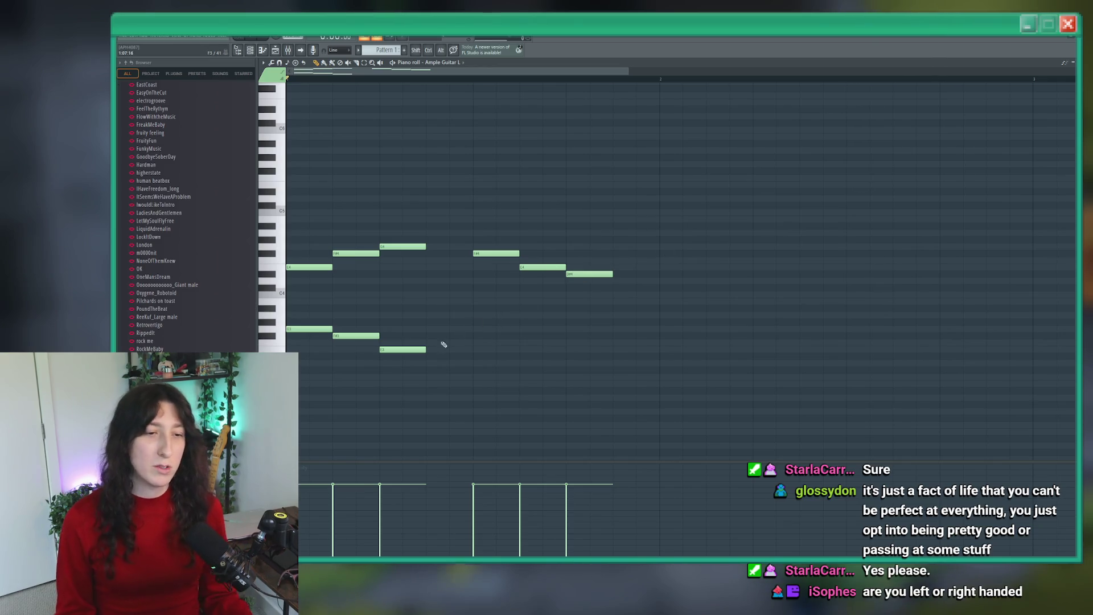
Step: Delete the three lower notes E3, F#3 and G3
right_click(402, 348)
right_click(358, 336)
right_click(307, 329)
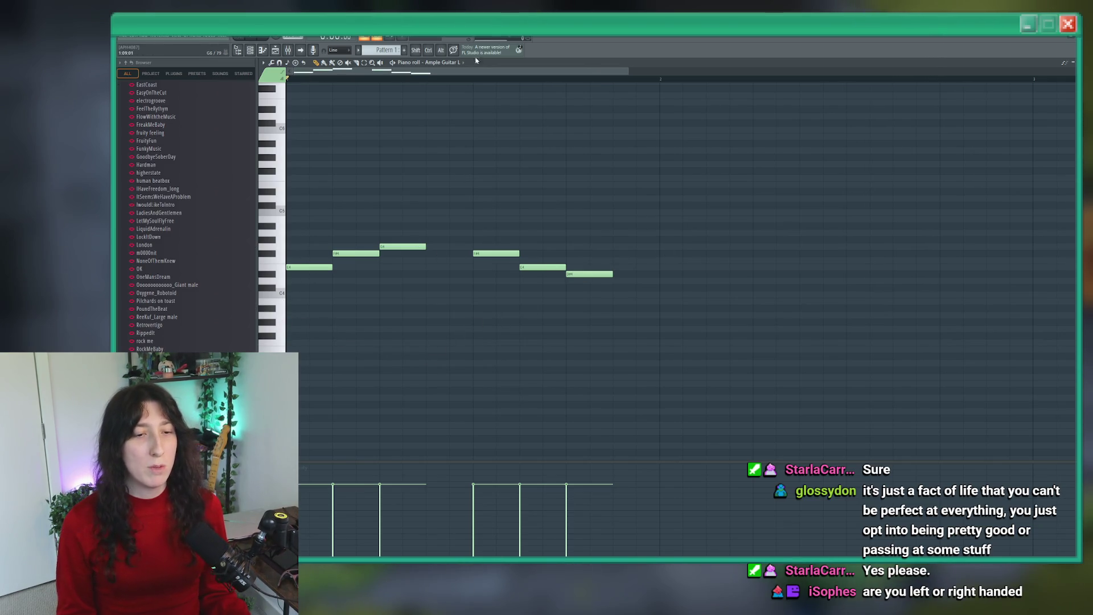
Step: Replace the old F#4, E4 and D#4 notes with a higher run through A4, G4 and F#4
click(477, 226)
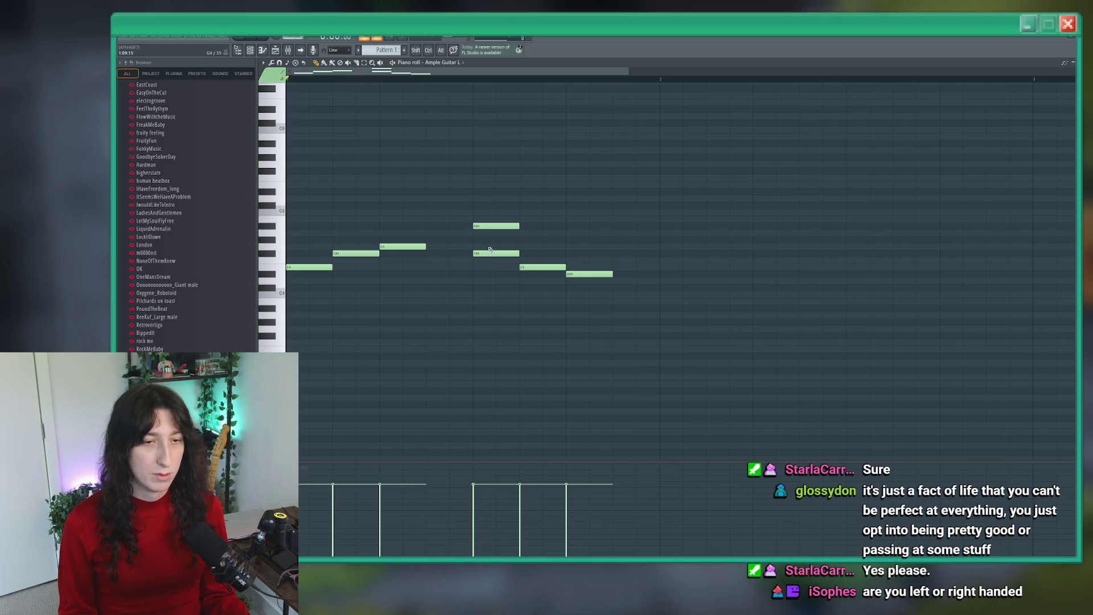
drag(493, 226, 496, 219)
click(527, 233)
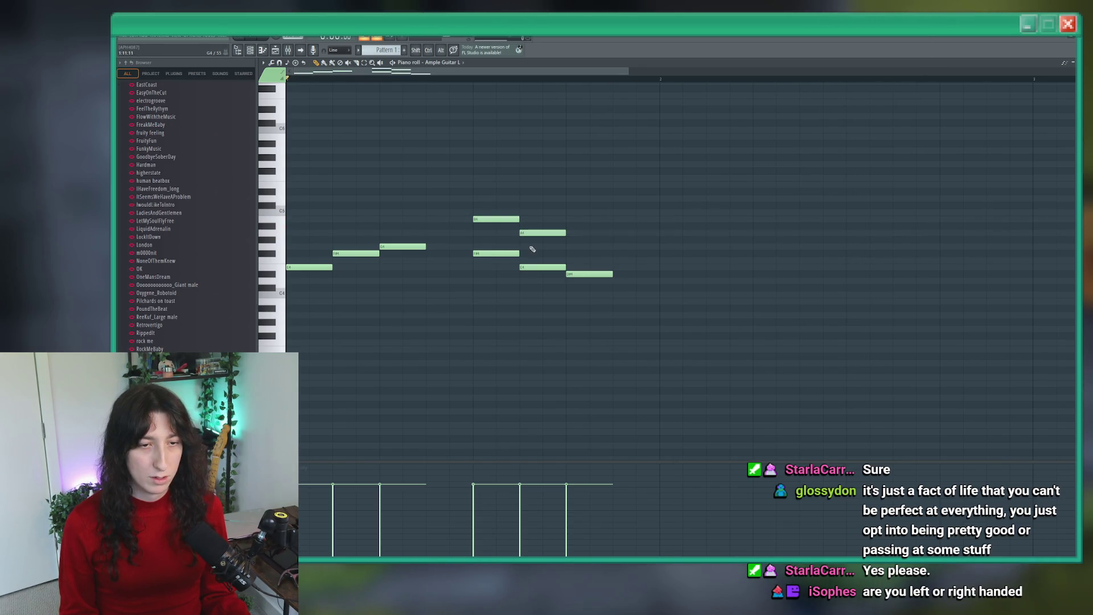
click(569, 247)
click(618, 254)
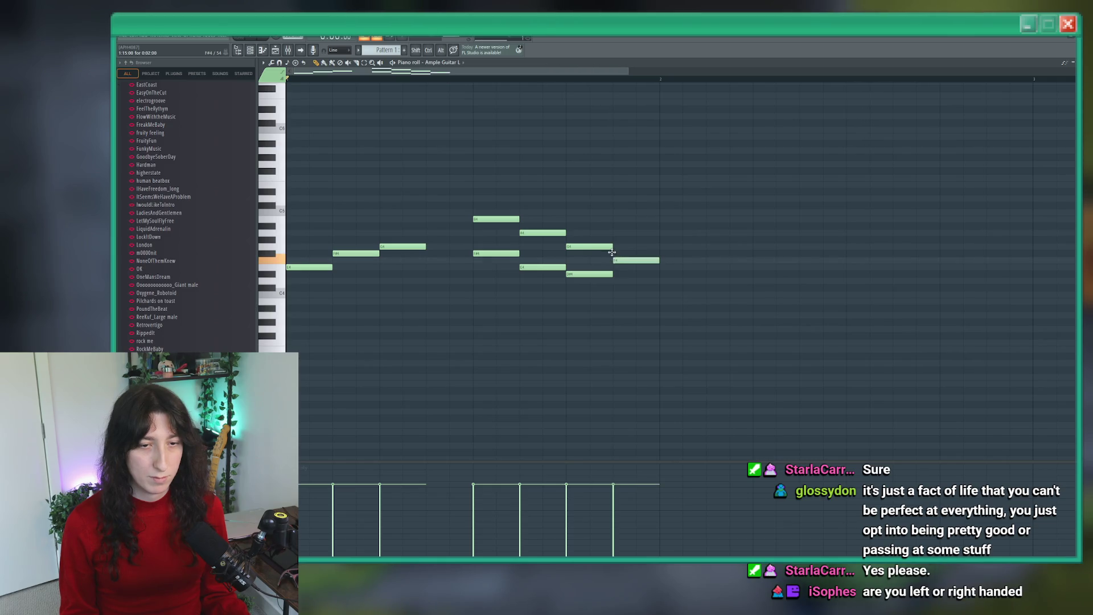
right_click(589, 274)
right_click(543, 267)
right_click(496, 253)
Step: Audition the revised melody and delete its last note
key(space)
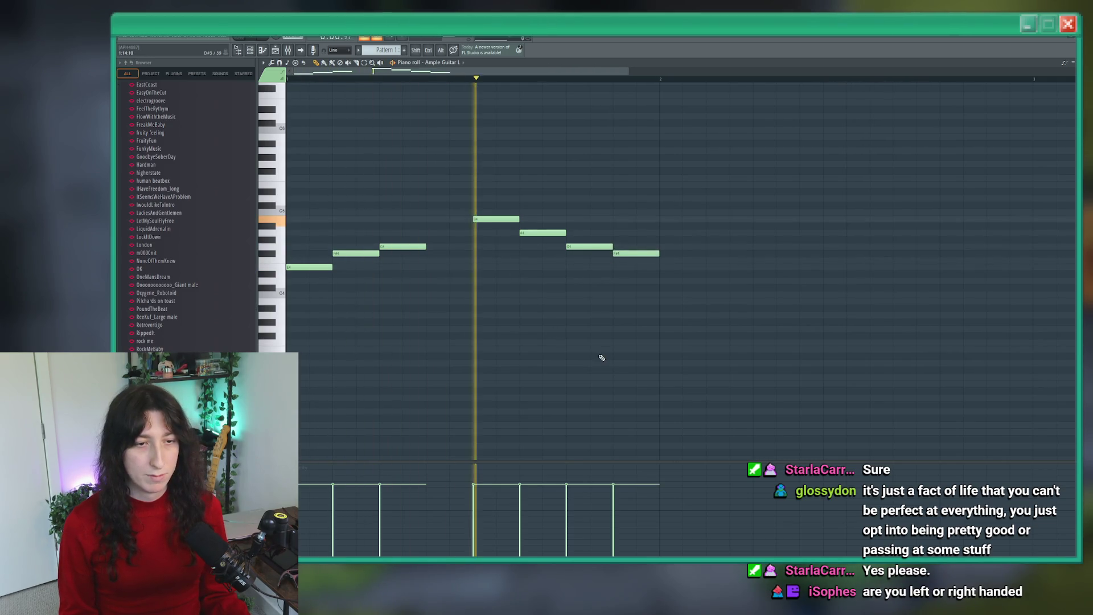
key(space)
scroll(580, 332, up, 2)
scroll(580, 332, right, 2)
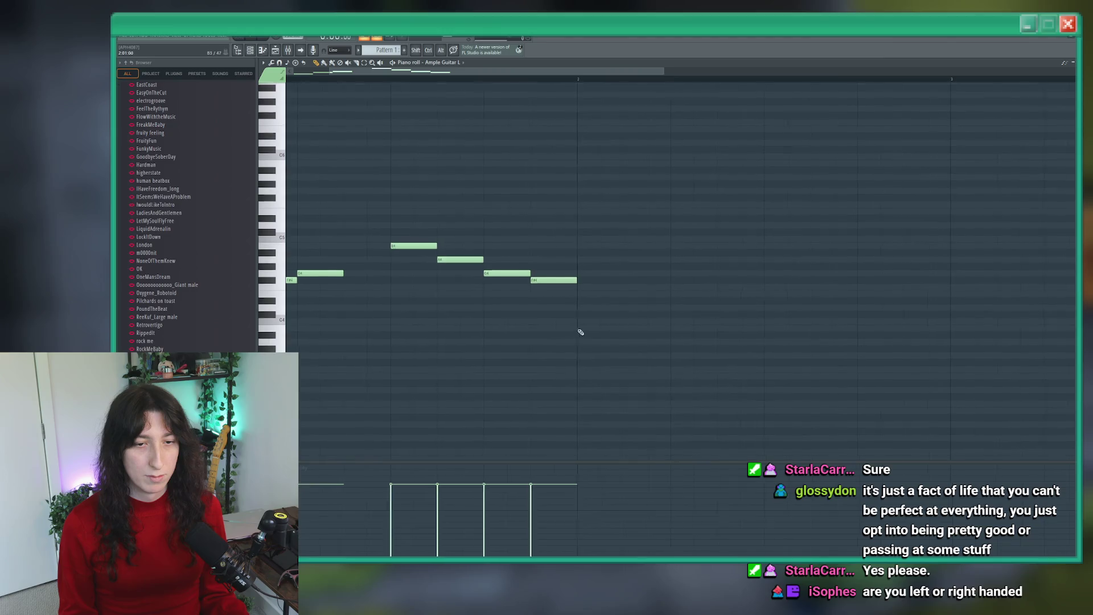
right_click(554, 280)
scroll(567, 299, down, 2)
scroll(566, 299, left, 2)
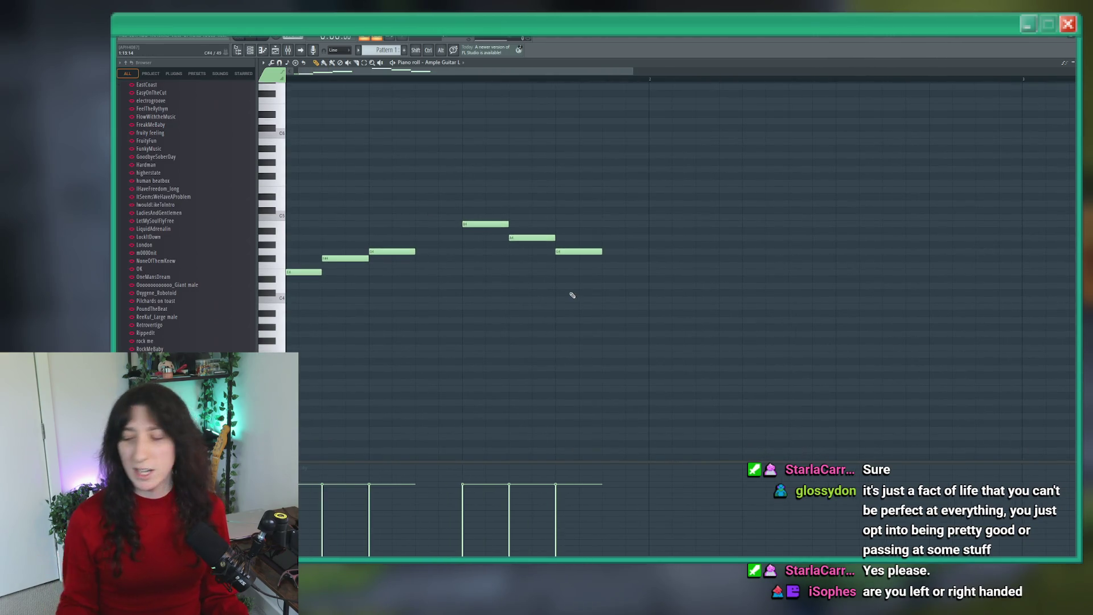
key(space)
key(space)
Step: Add the closing notes, ending with falling G4, F#4 and E4, and play the finished melody
click(651, 238)
click(699, 251)
scroll(706, 262, right, 3)
click(714, 242)
click(763, 249)
click(811, 263)
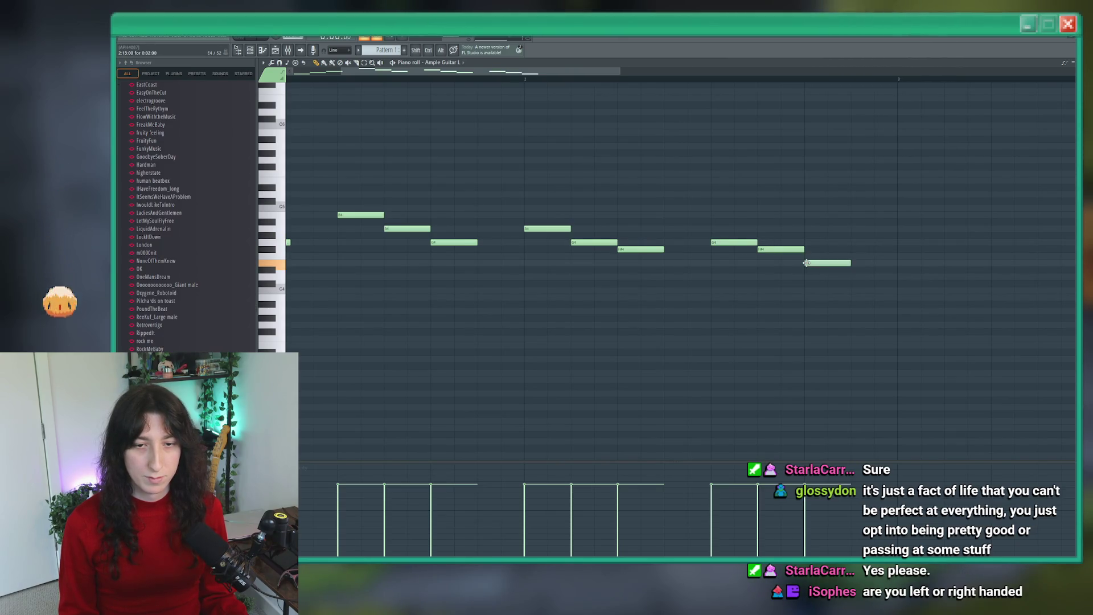
scroll(567, 279, down, 2)
key(space)
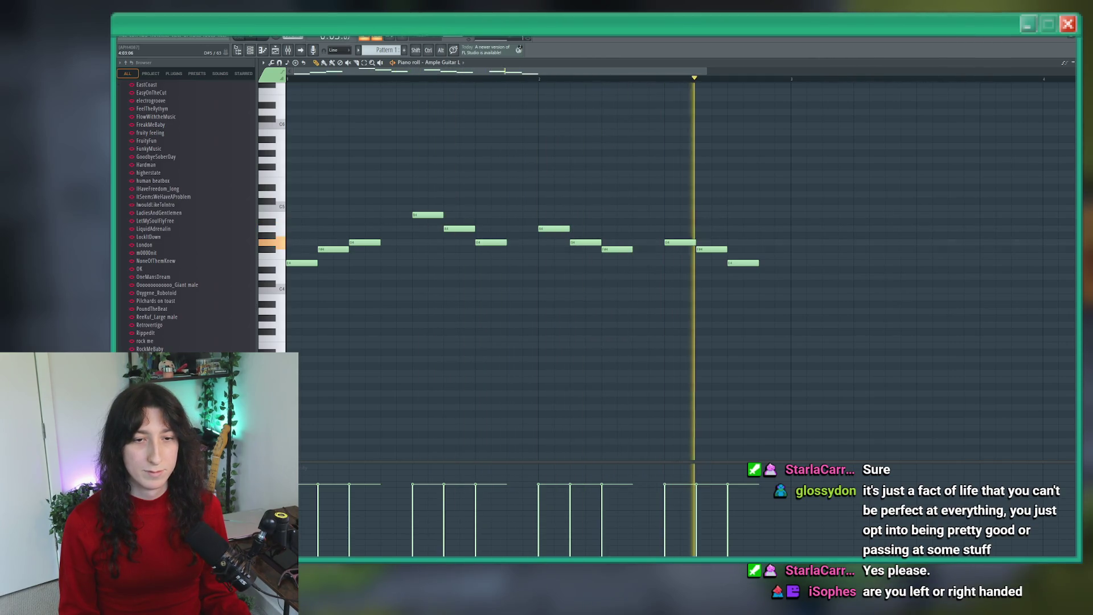
key(space)
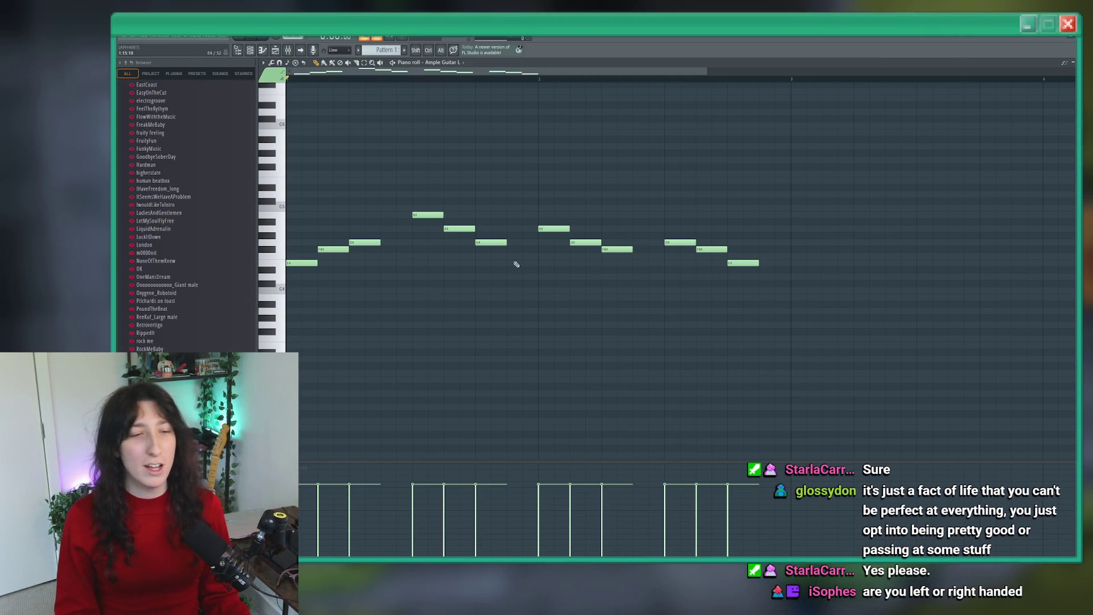
scroll(516, 264, down, 1)
click(290, 316)
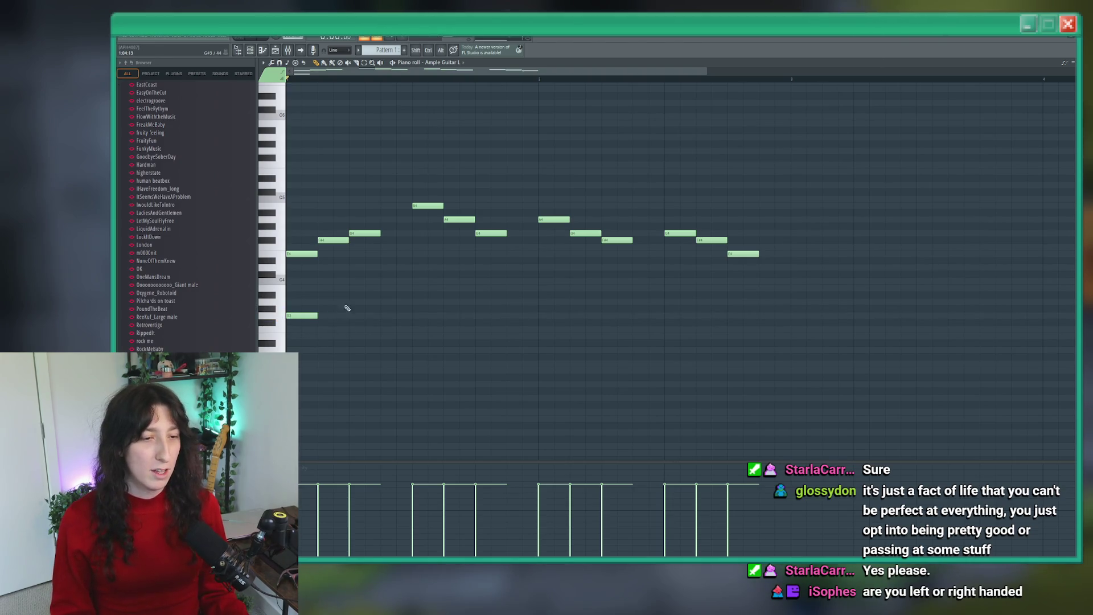
key(space)
key(space)
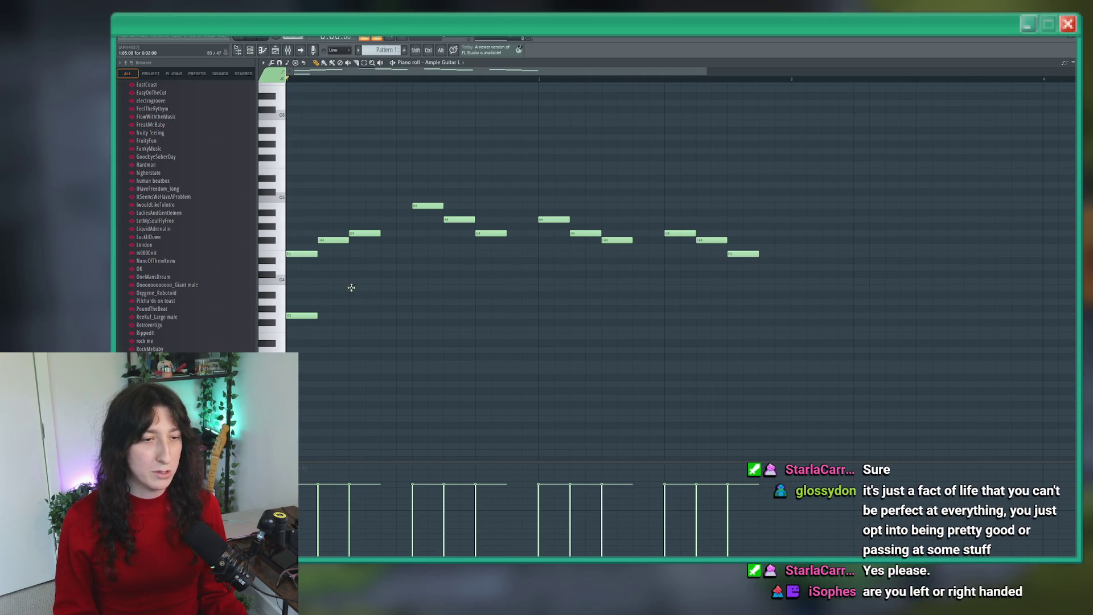
key(space)
key(space)
click(413, 301)
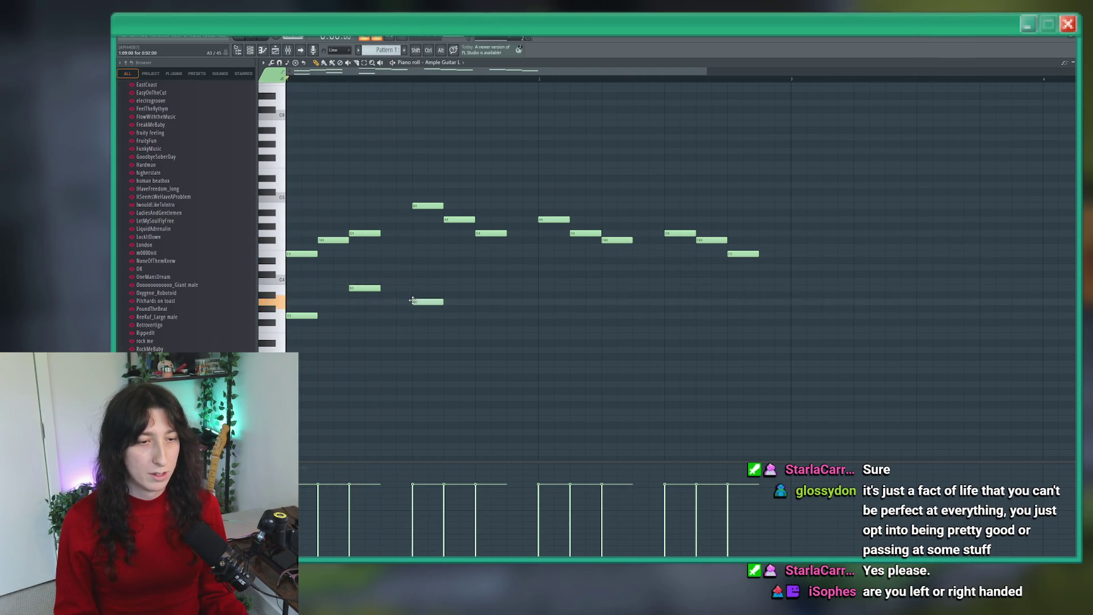
key(space)
key(space)
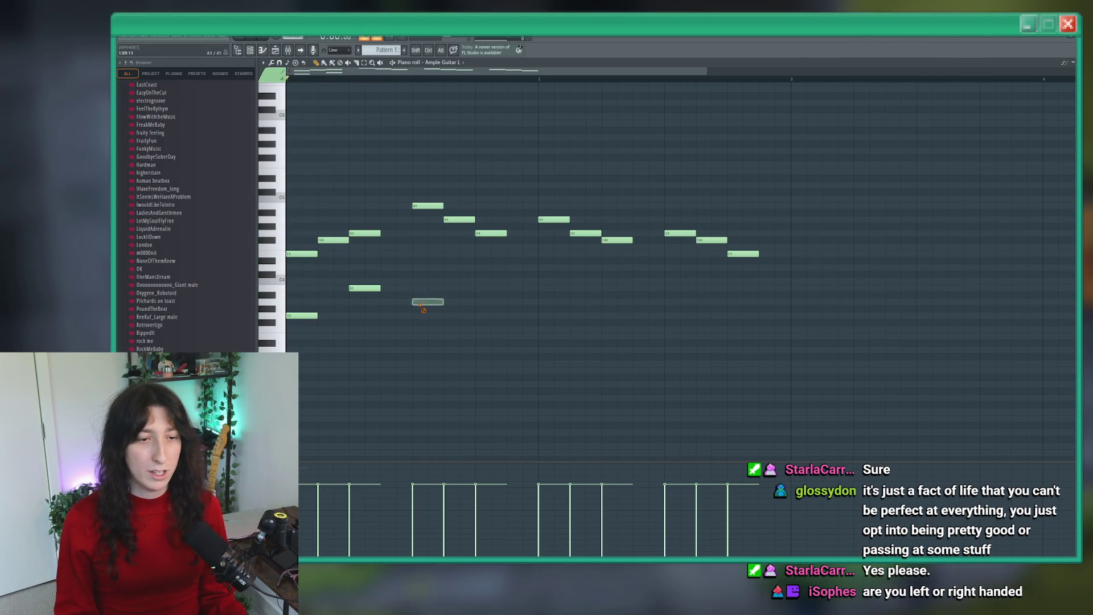
right_click(417, 308)
key(space)
key(space)
drag(356, 289, 356, 302)
key(space)
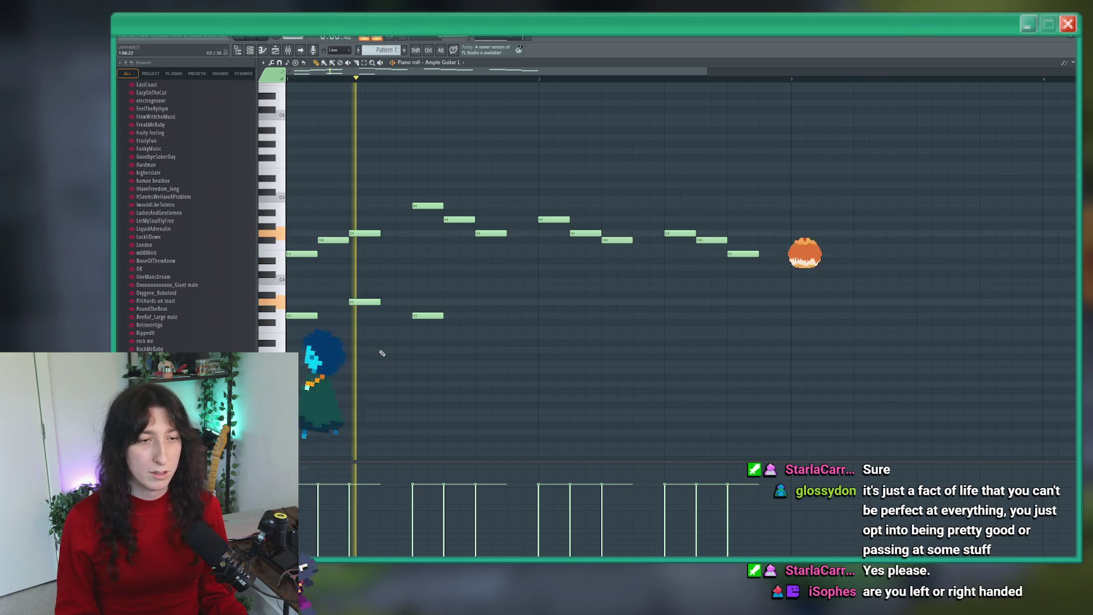
key(space)
click(462, 323)
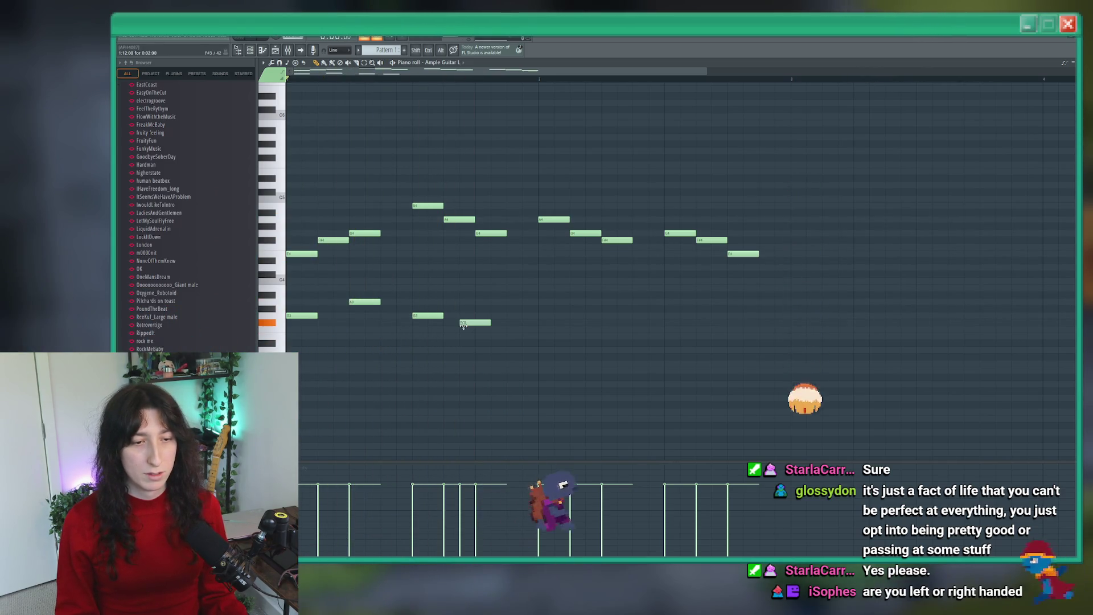
drag(463, 324, 478, 324)
key(space)
click(573, 343)
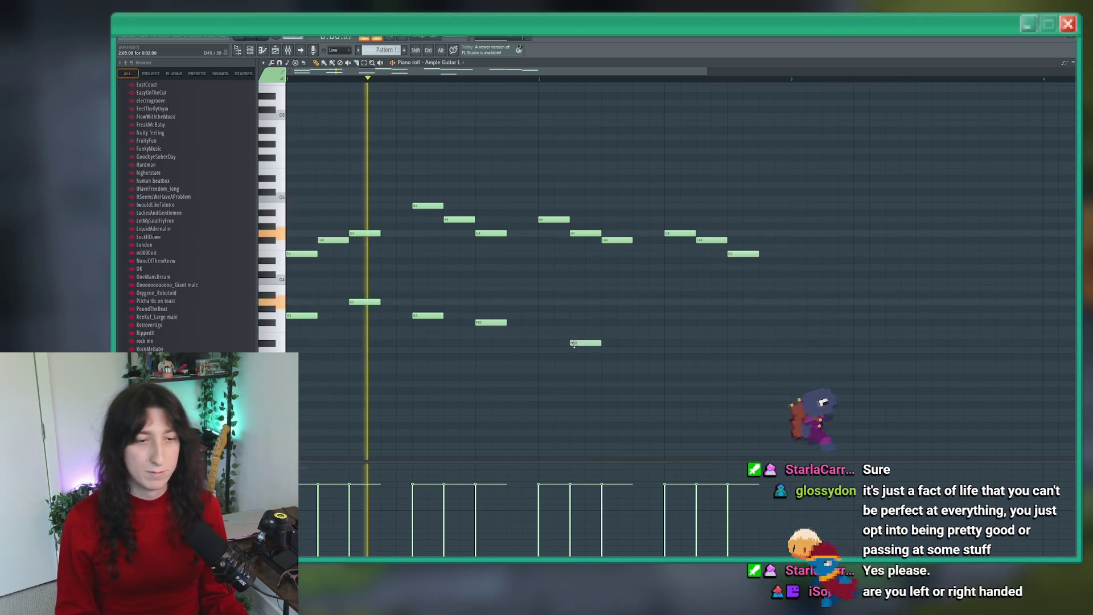
right_click(572, 343)
key(space)
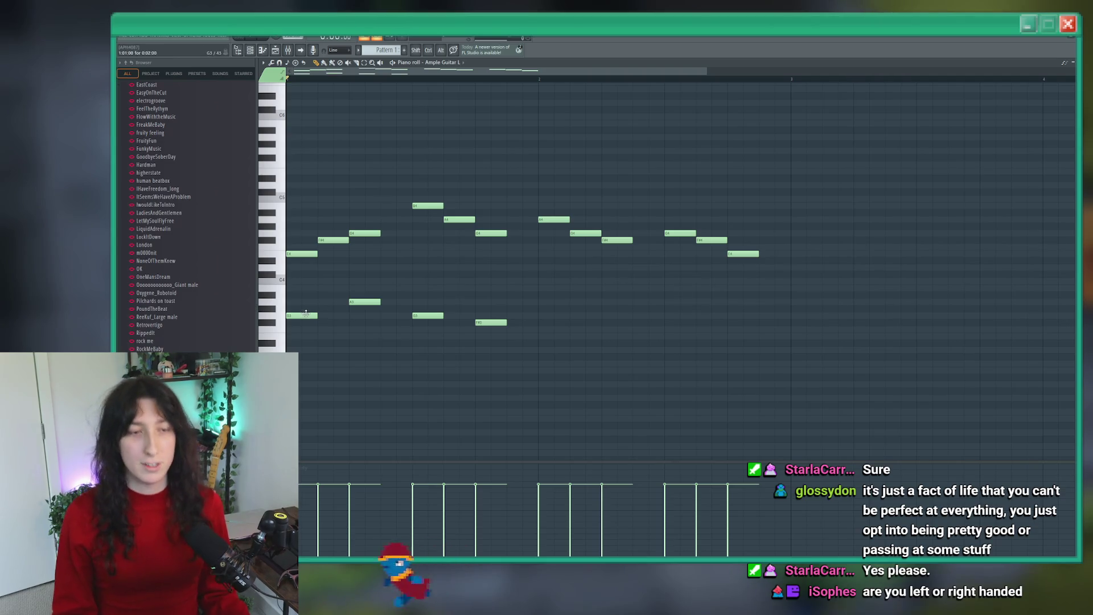
drag(350, 303, 336, 303)
key(space)
key(space)
key(space)
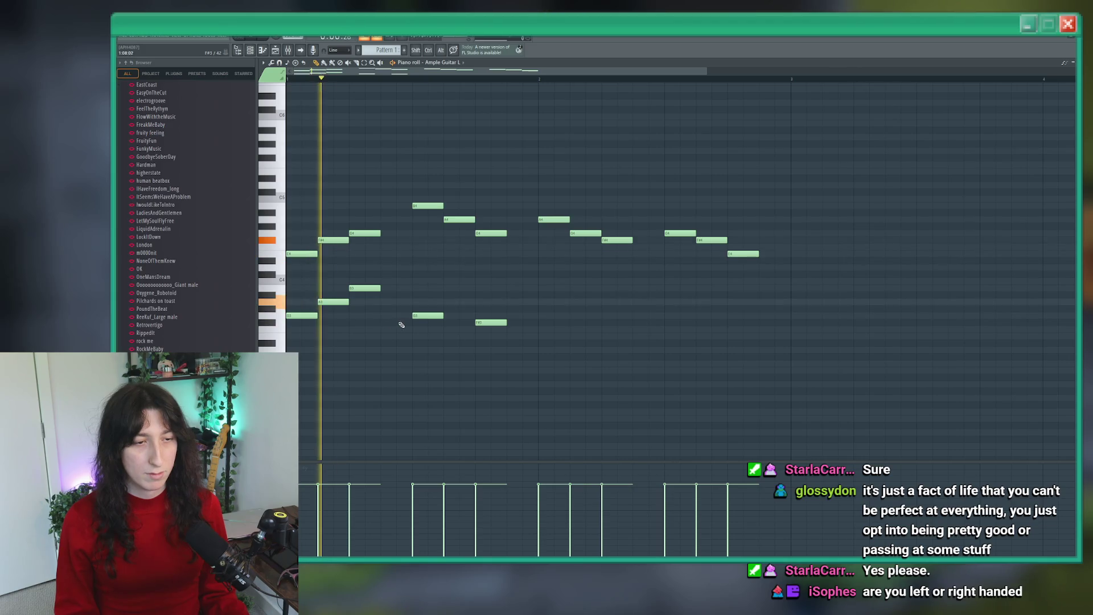
key(space)
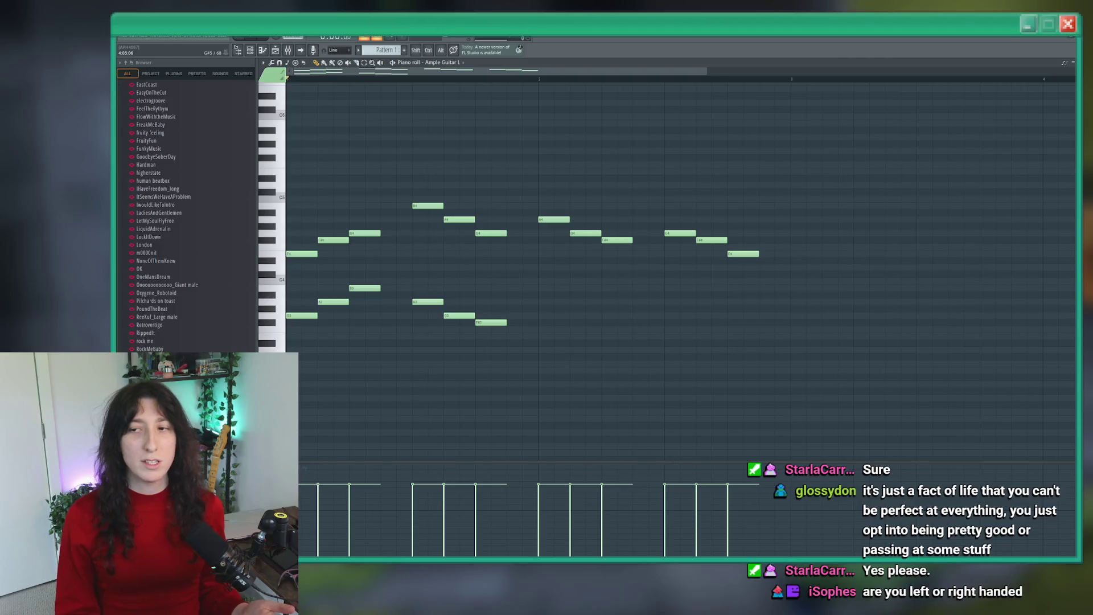
right_click(492, 320)
key(ctrl+Down)
scroll(415, 342, down, 1)
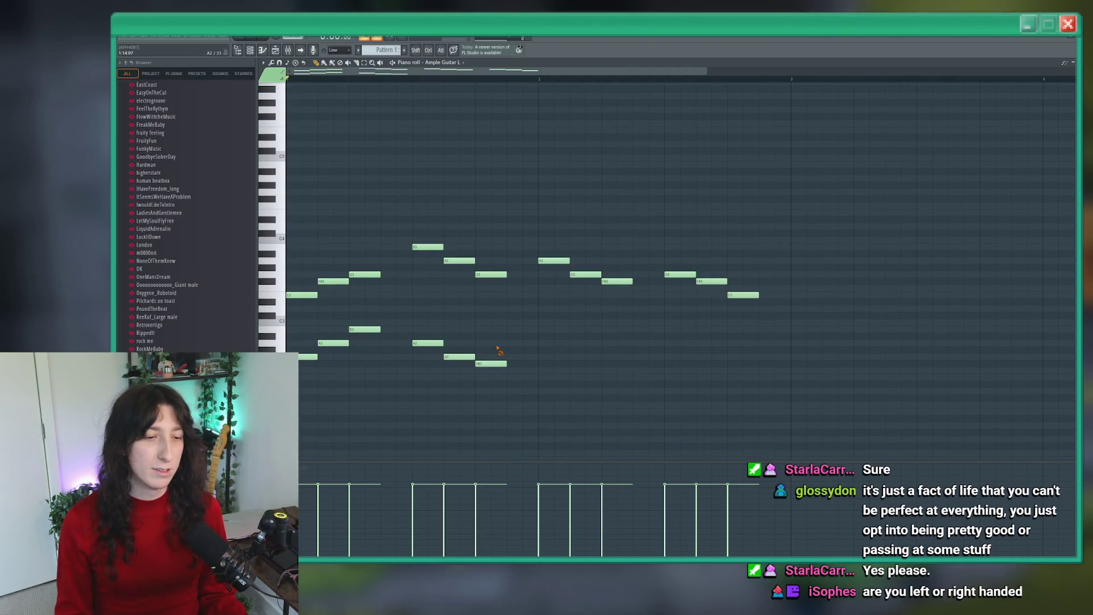
right_click(365, 332)
key(space)
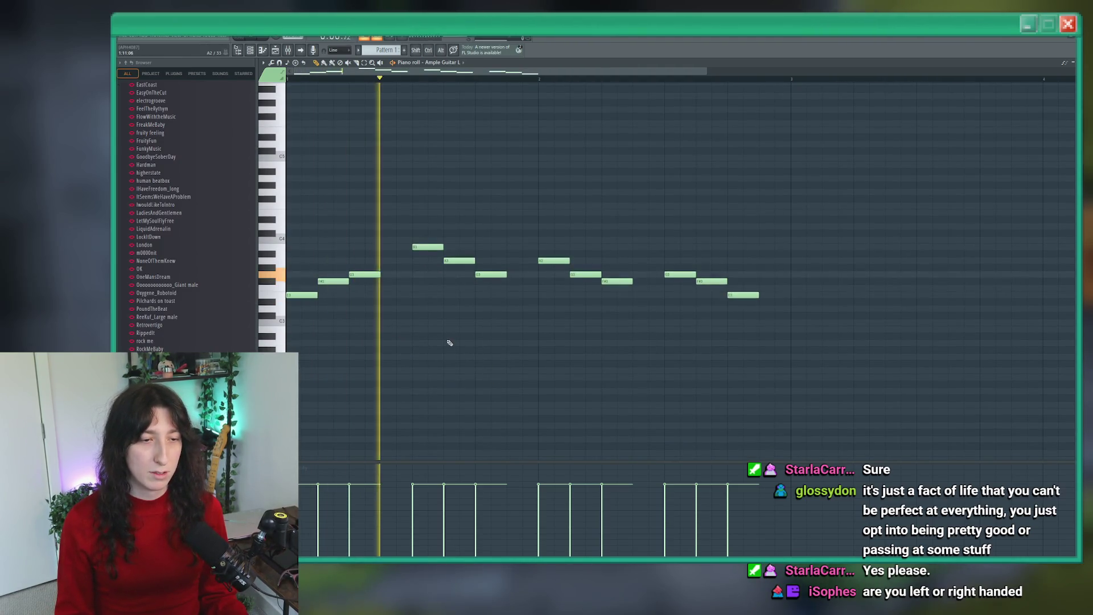
scroll(345, 208, up, 1)
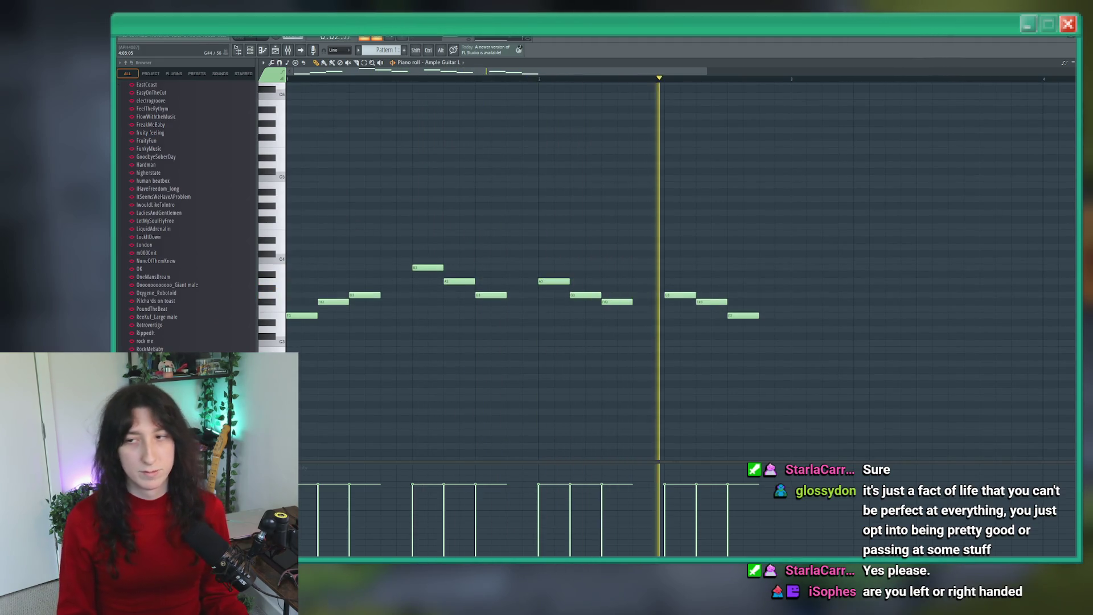
key(space)
scroll(398, 234, up, 1)
click(288, 240)
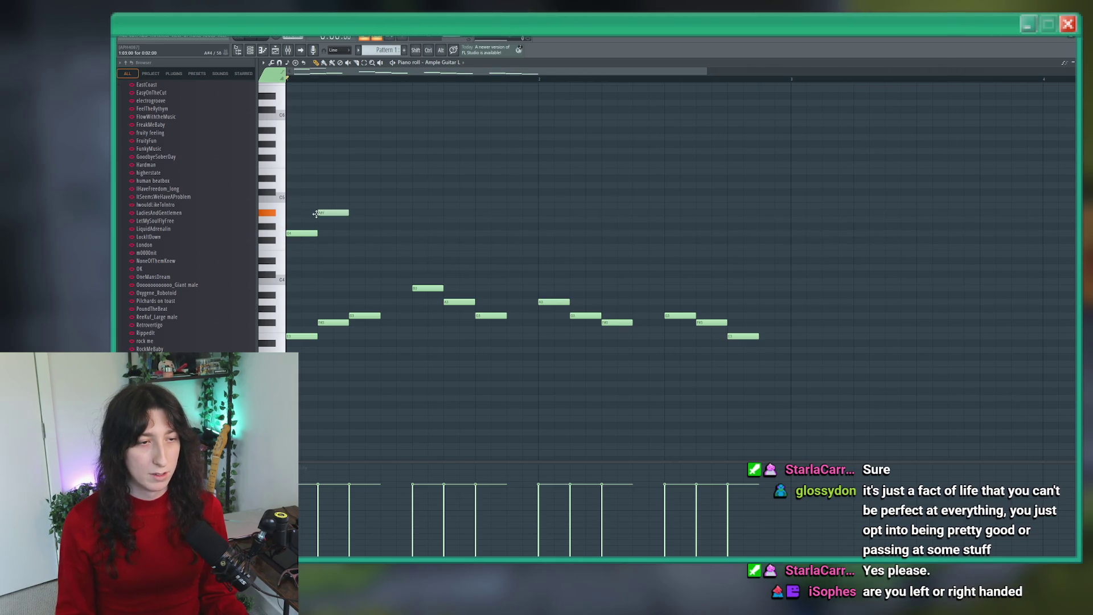
Step: Add the second upper-line note, lower it a step, and delete the third upper note
click(329, 206)
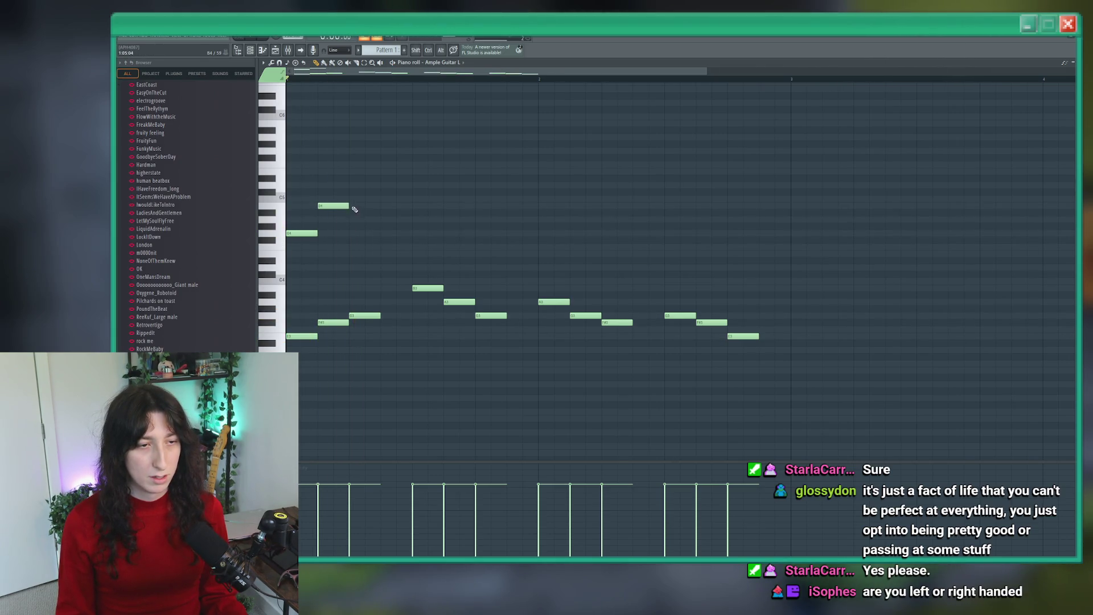
key(space)
key(space)
drag(352, 186, 354, 199)
key(space)
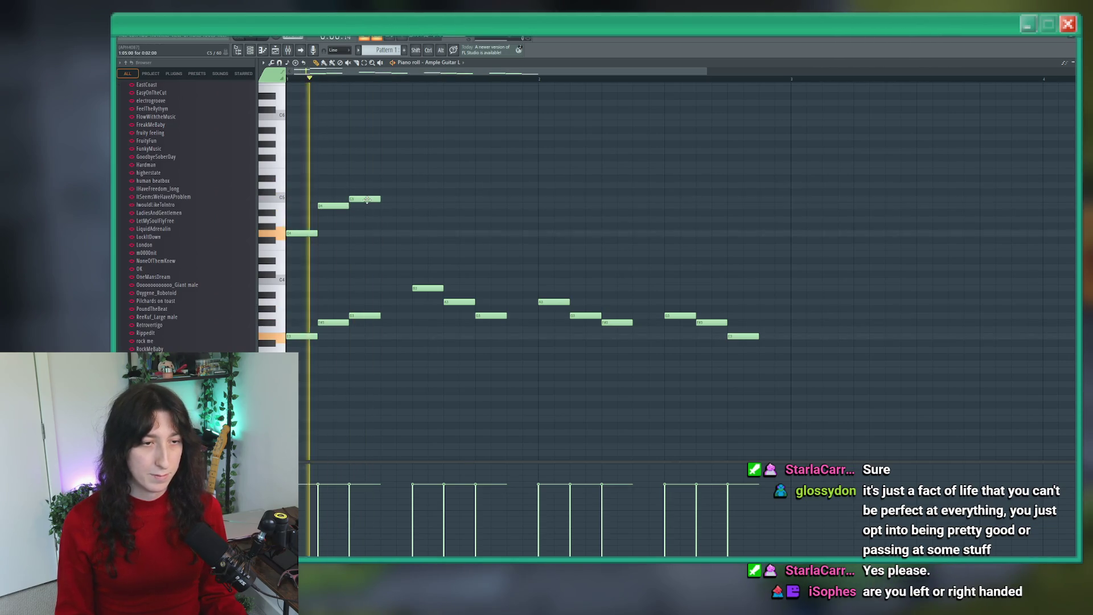
key(space)
key(space)
key(space)
right_click(365, 194)
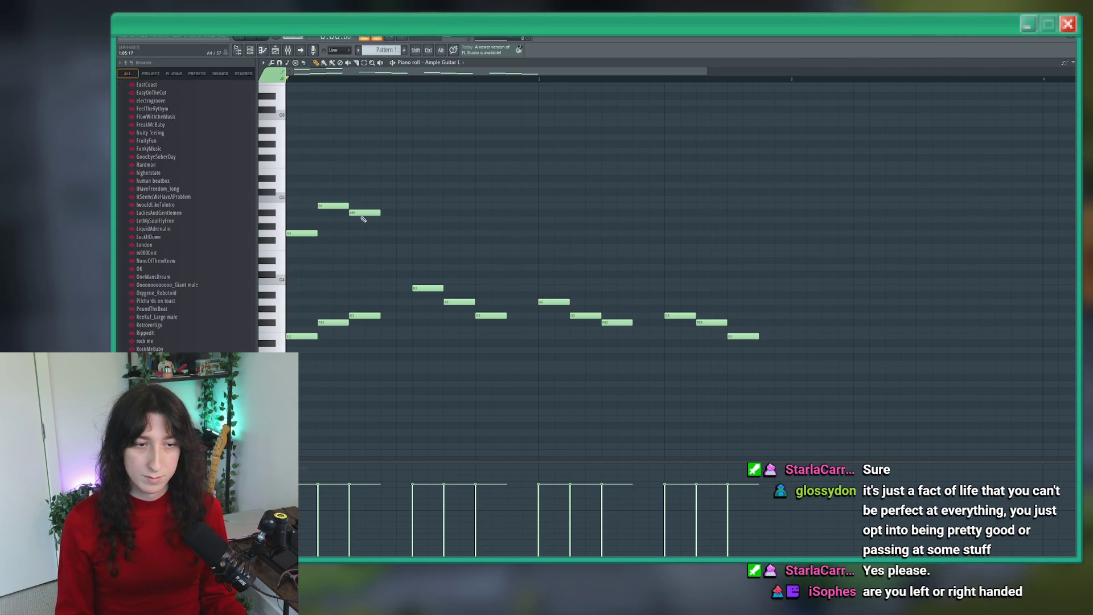
key(space)
key(space)
key(space)
key(space)
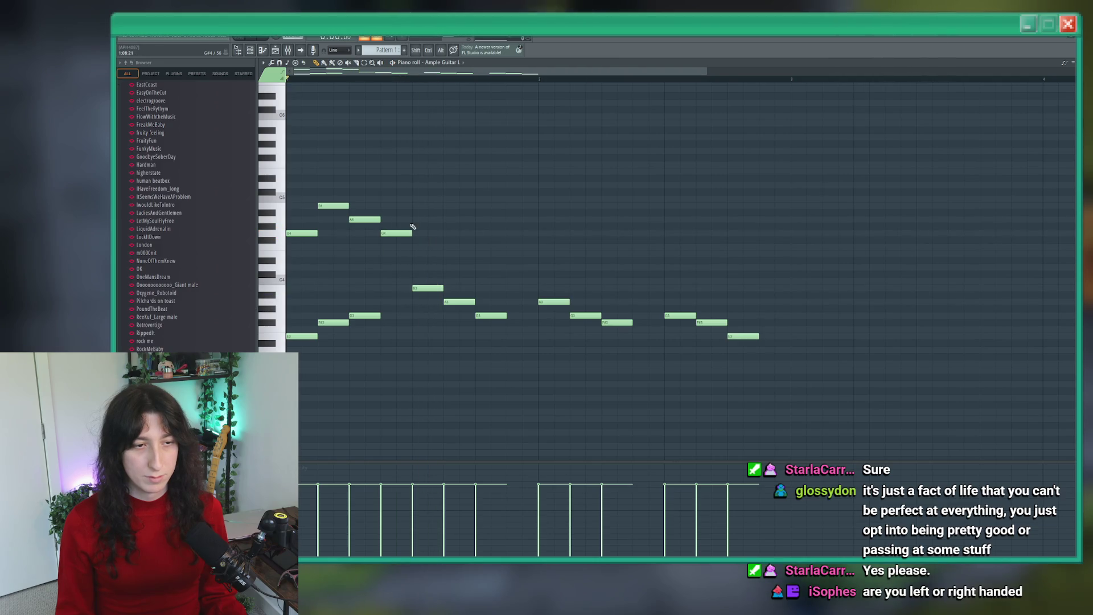
Step: Delete the fourth upper note, move another later and lower, and add an A4
right_click(409, 232)
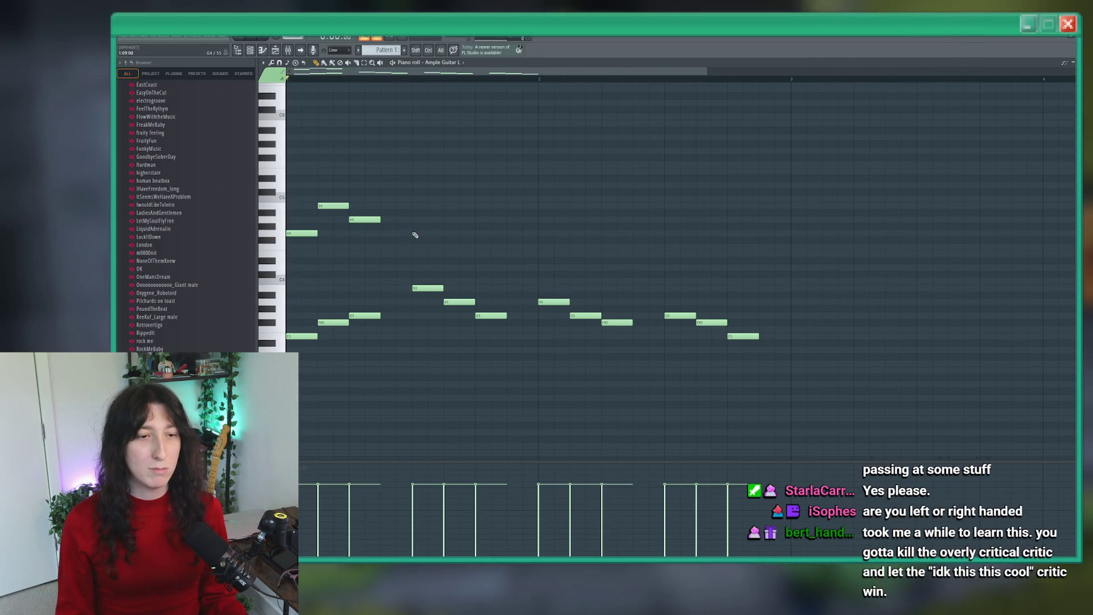
key(space)
key(space)
mouse_move(499, 220)
mouse_down()
mouse_move(531, 226)
mouse_move(505, 230)
mouse_up()
click(501, 220)
key(space)
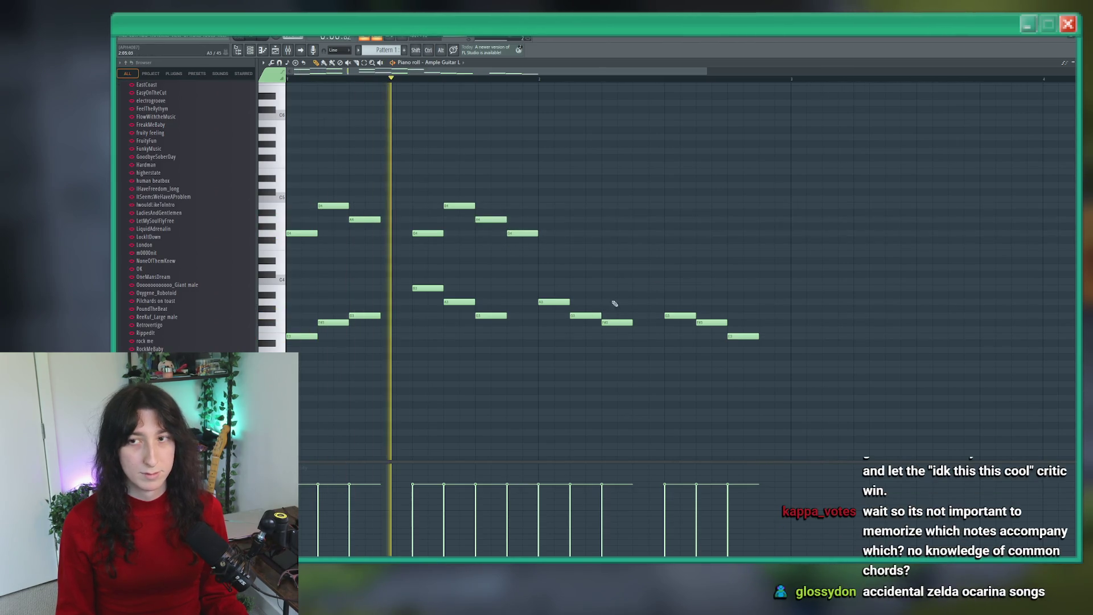
key(space)
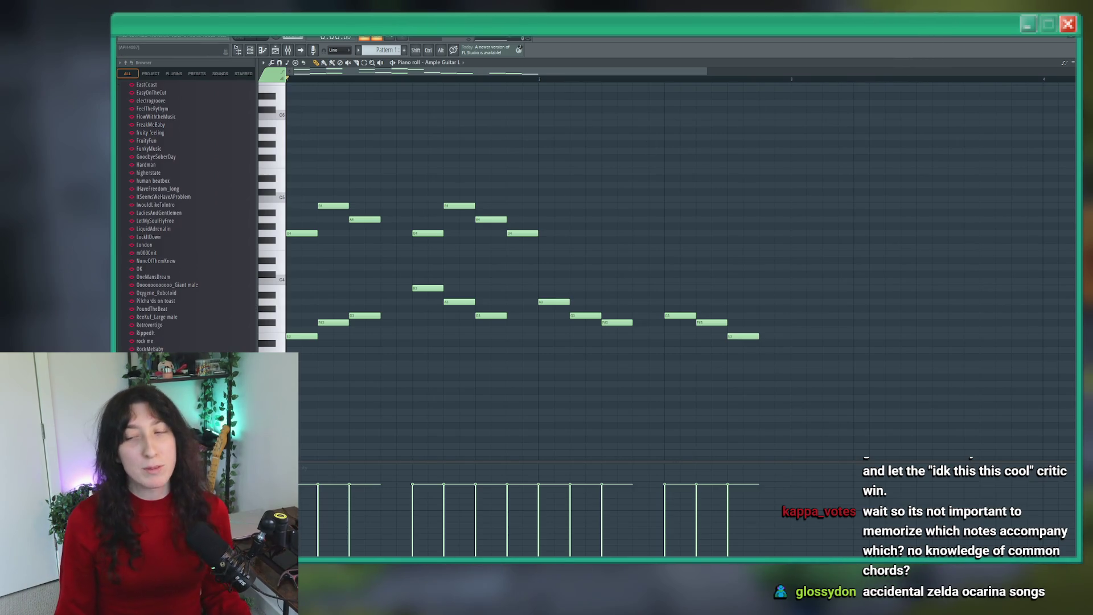
key(ctrl+a)
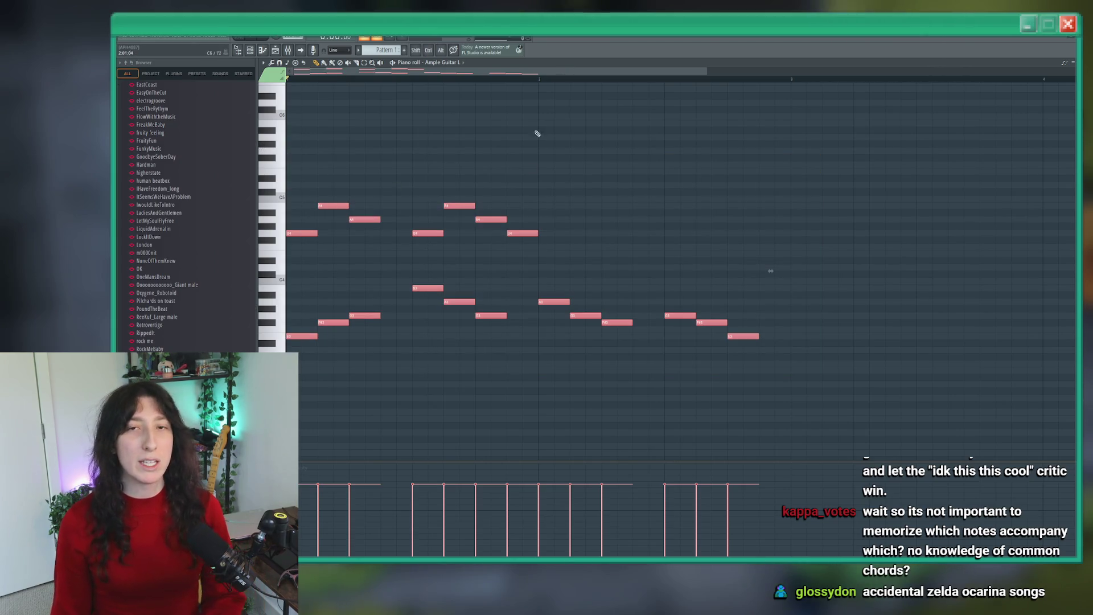
Step: Clear all notes and place a single long note at C4
key(Delete)
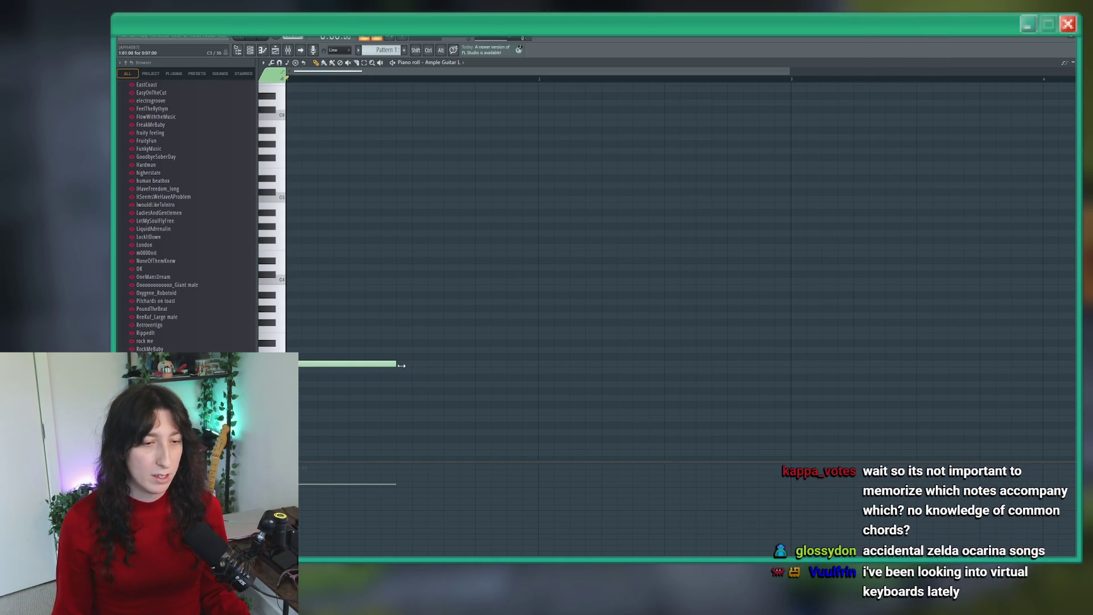
drag(402, 365, 395, 275)
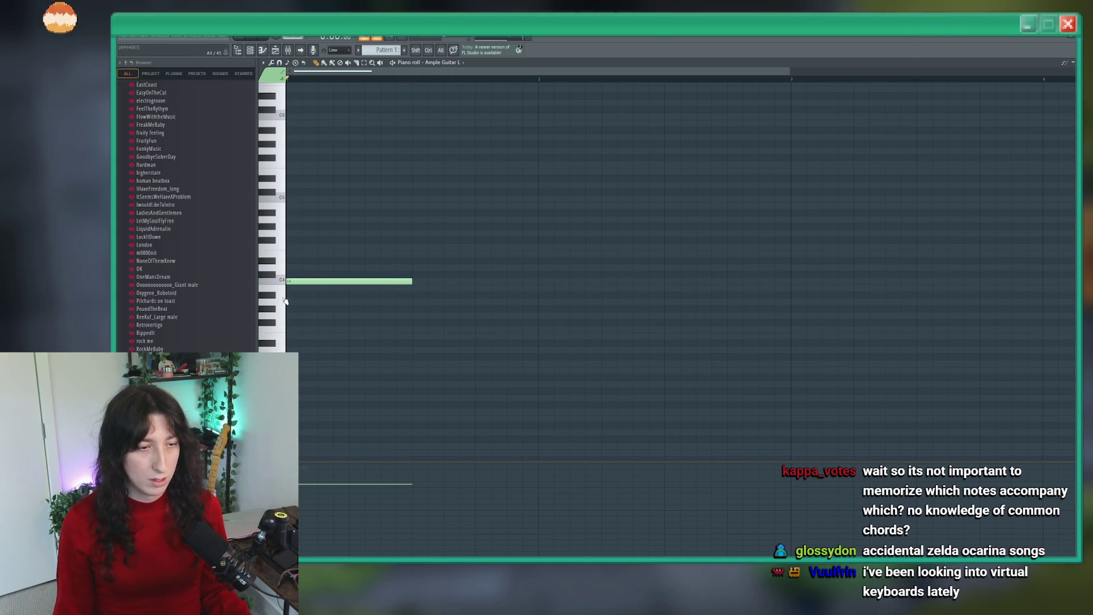
click(342, 356)
right_click(310, 356)
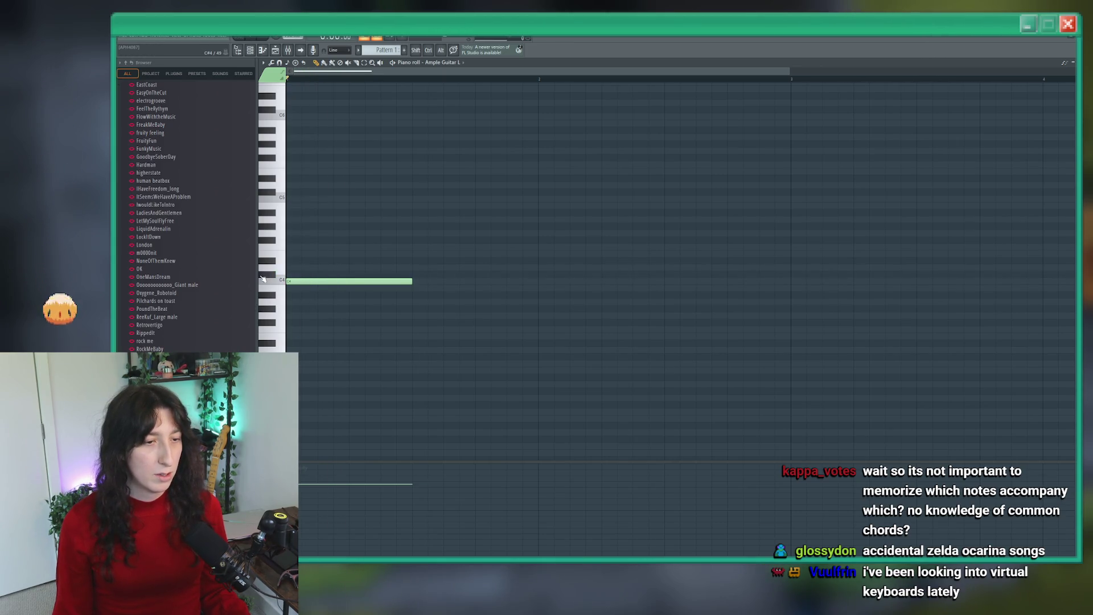
Step: Stack more chord notes above C4, including E4 and B4, then select the whole chord
click(288, 260)
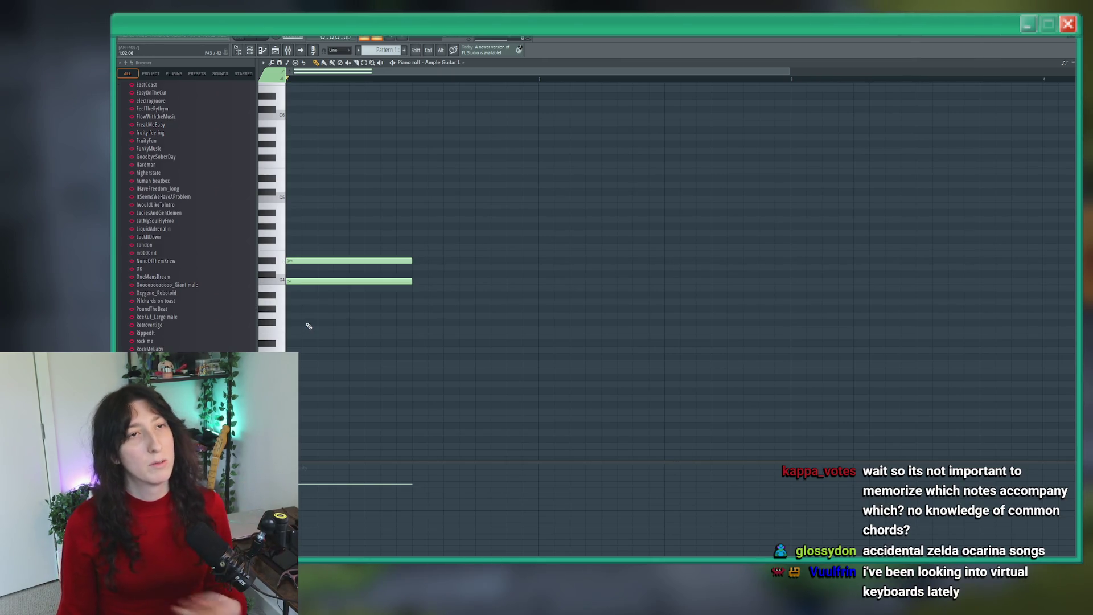
mouse_move(296, 260)
mouse_down()
mouse_move(276, 198)
mouse_move(281, 238)
mouse_up()
mouse_move(288, 200)
mouse_down()
mouse_move(293, 220)
mouse_move(273, 207)
mouse_move(275, 172)
mouse_up()
click(472, 211)
key(ctrl+z)
key(ctrl+a)
Step: Stretch the chord to last a full bar and audition it
mouse_move(413, 178)
mouse_down()
mouse_move(558, 175)
mouse_move(539, 177)
mouse_up()
key(space)
scroll(692, 313, up, 2)
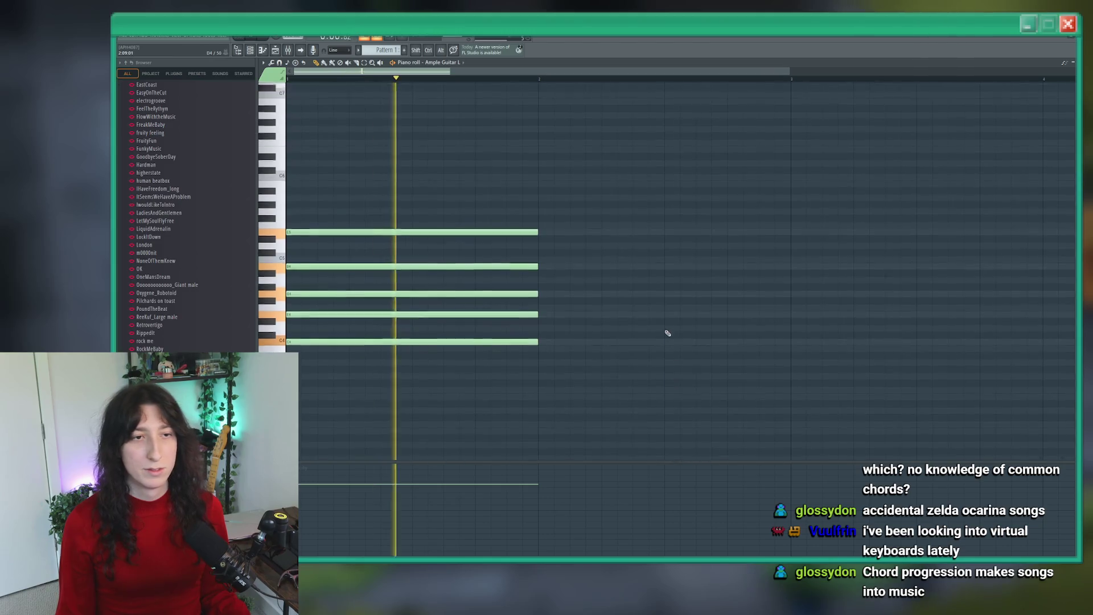
scroll(668, 332, up, 2)
key(space)
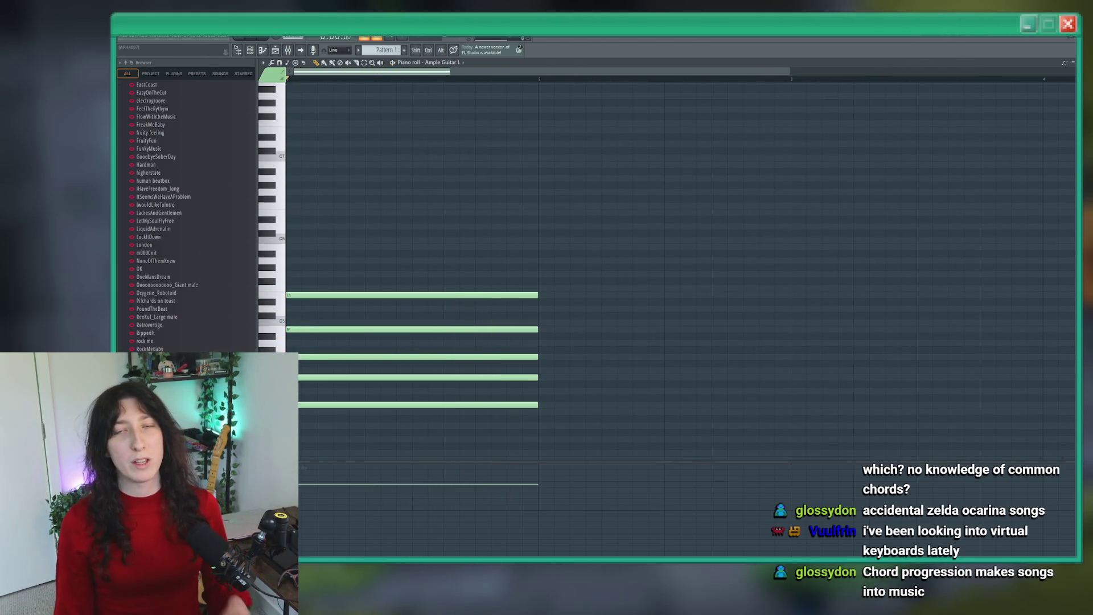
scroll(658, 183, up, 1)
key(space)
scroll(512, 227, down, 2)
scroll(491, 205, up, 2)
key(space)
Step: Add short C6 and D6 melody notes above the chord, removing a stray note
click(341, 260)
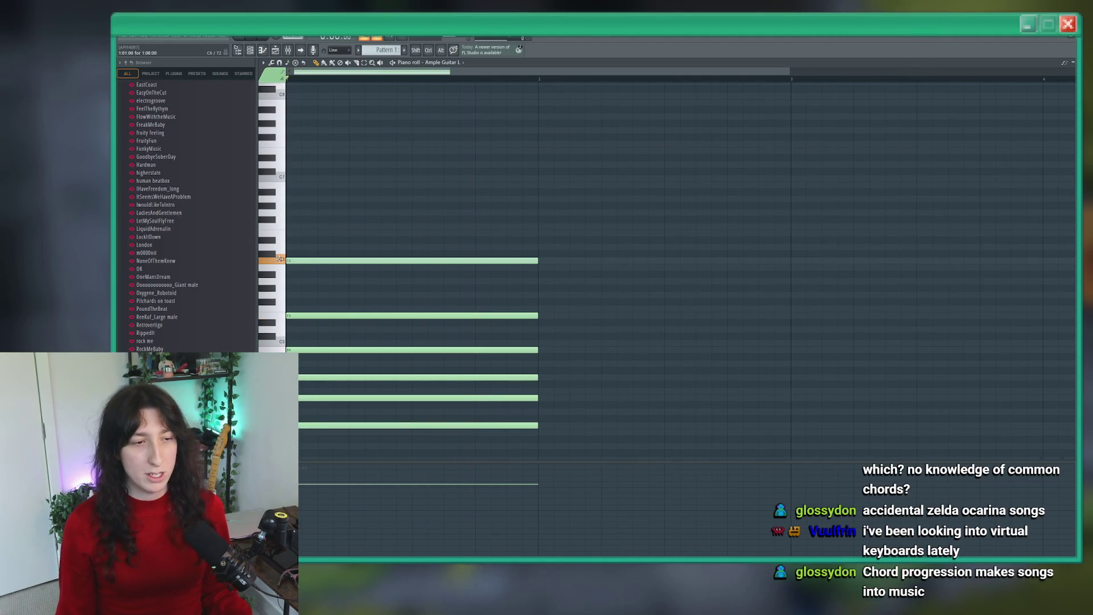
mouse_move(540, 261)
mouse_down()
mouse_move(373, 269)
mouse_move(402, 260)
mouse_up()
key(space)
click(433, 233)
key(space)
click(507, 217)
right_click(507, 217)
drag(414, 234, 415, 242)
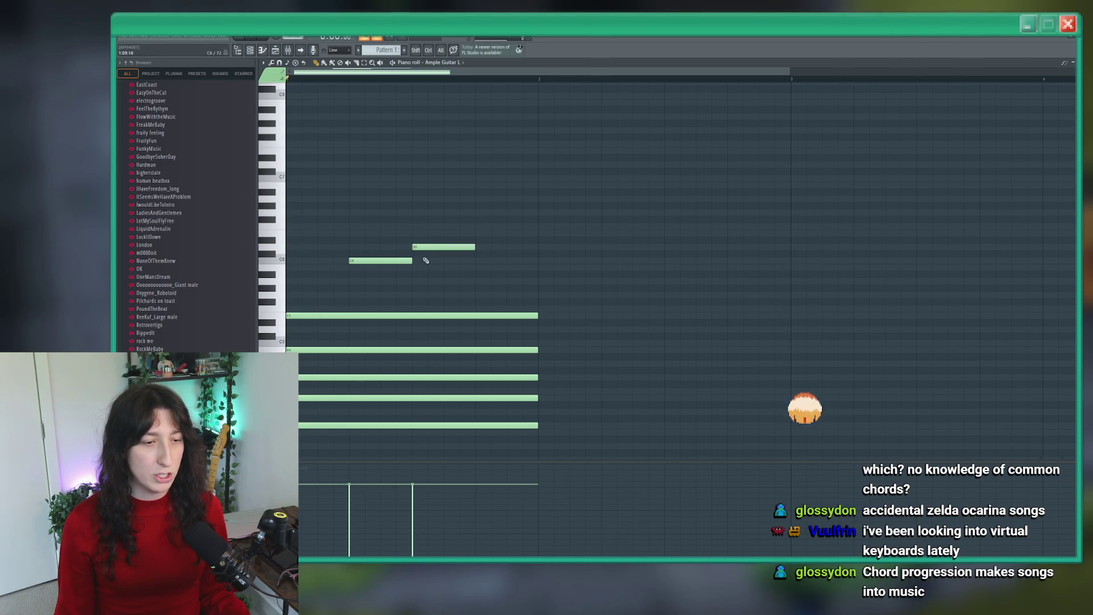
Step: Lower the first melody note a semitone, add a C6 on beat two, and shift the lower note later
mouse_move(391, 262)
mouse_down()
mouse_move(432, 251)
mouse_move(441, 290)
mouse_up()
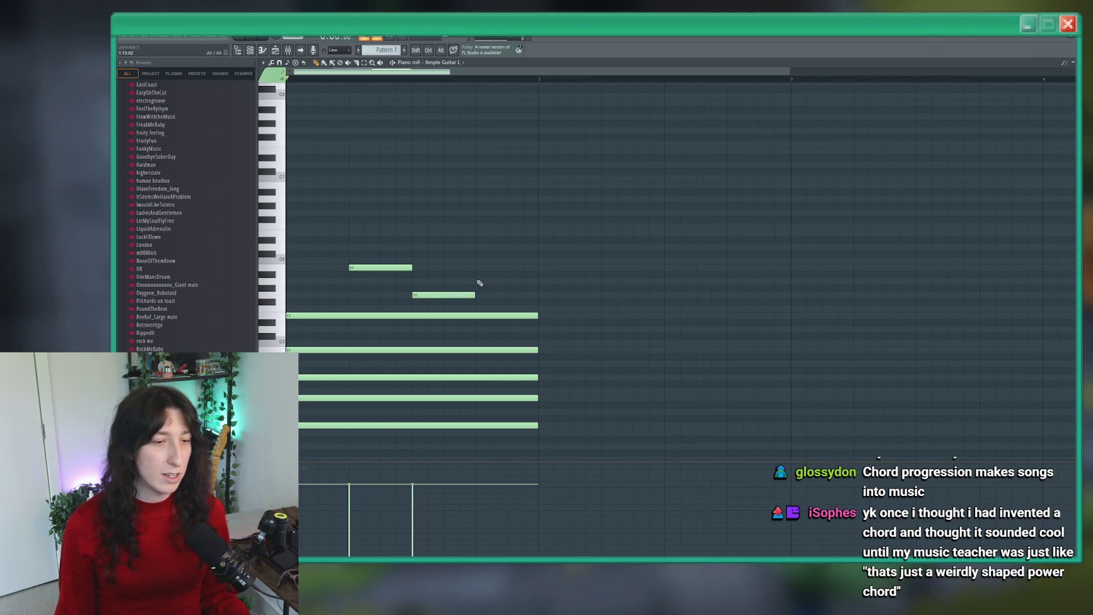
click(413, 260)
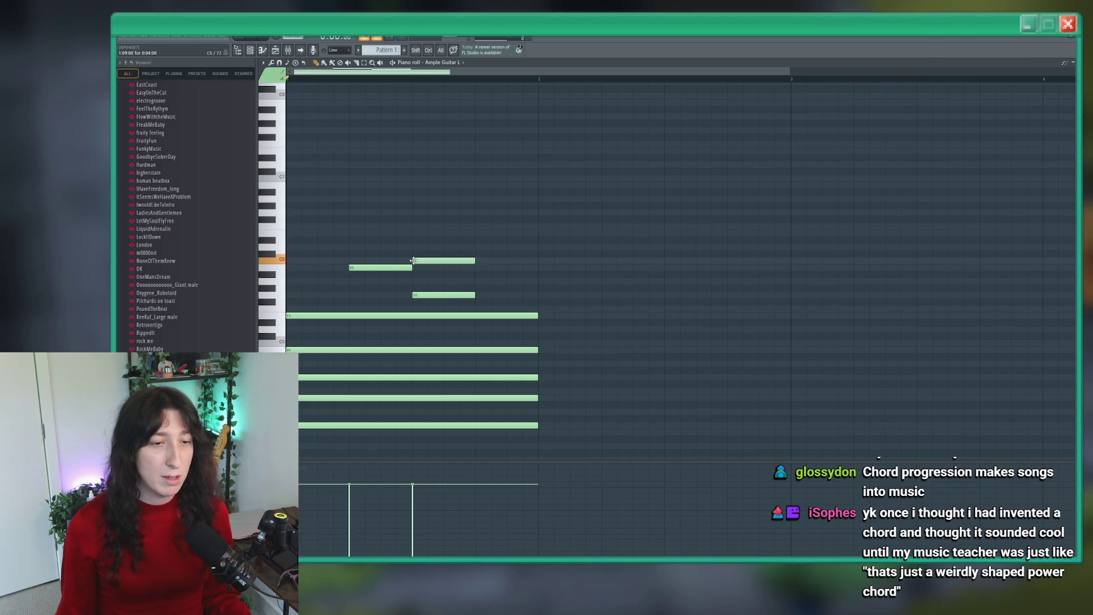
drag(446, 293, 500, 291)
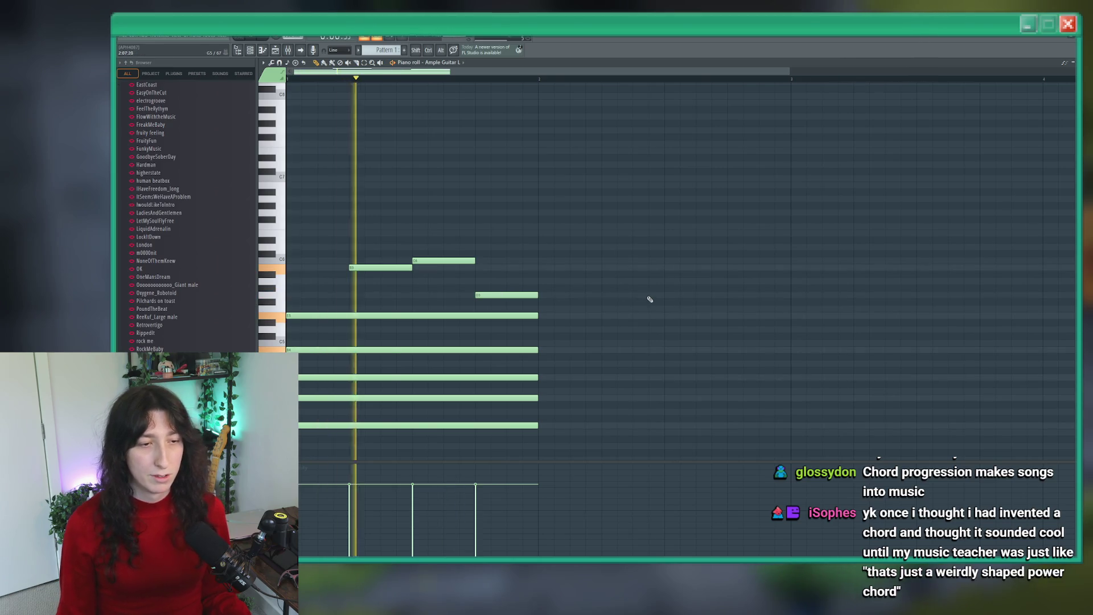
scroll(534, 294, down, 3)
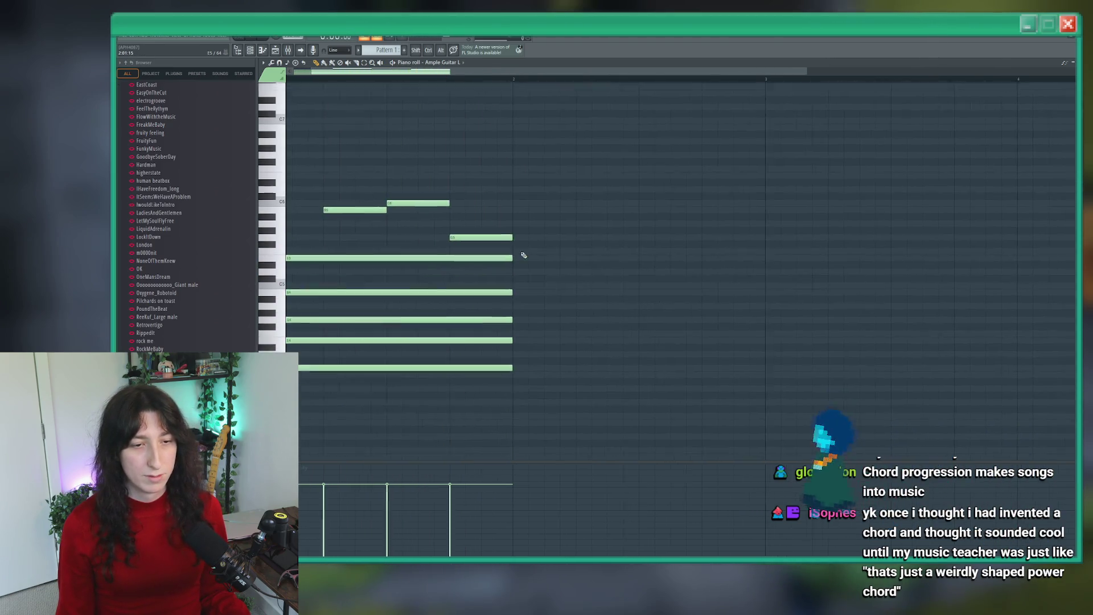
scroll(564, 371, down, 2)
drag(387, 198, 363, 198)
click(368, 197)
key(space)
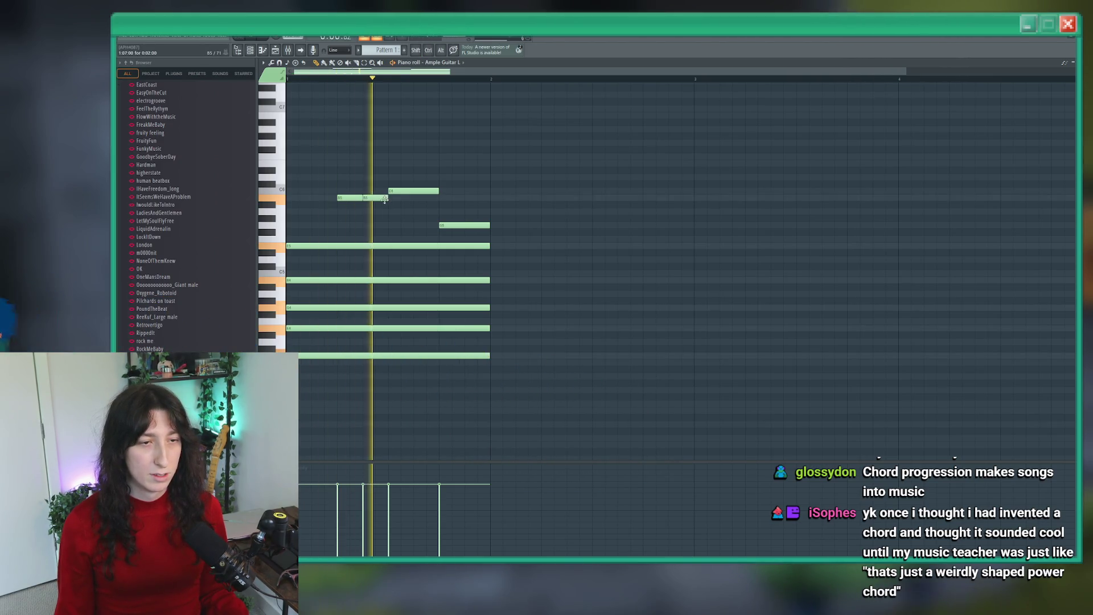
key(space)
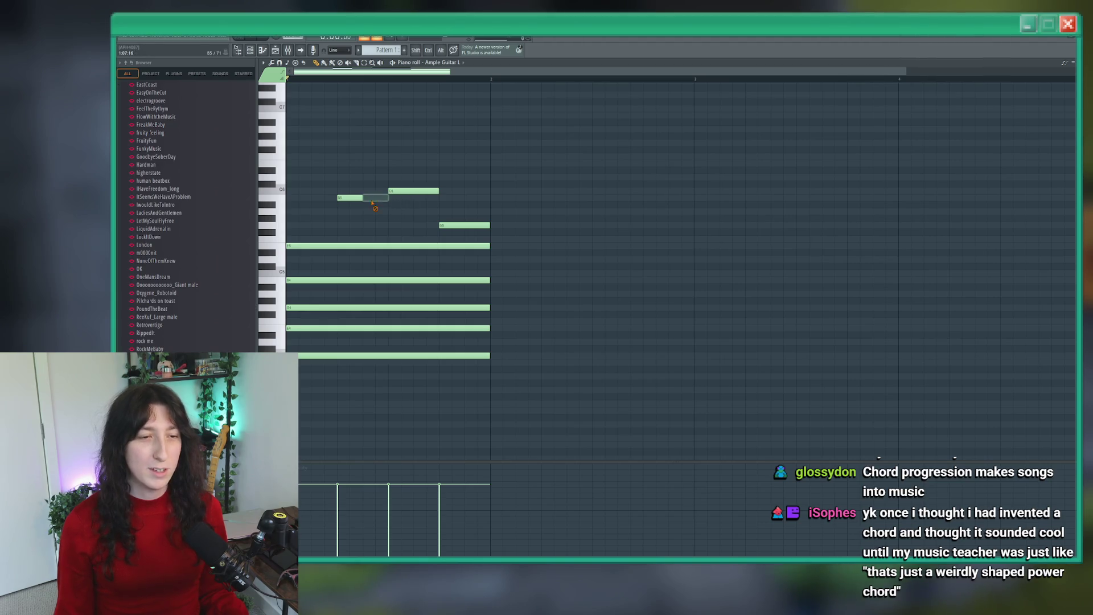
Step: Replace the split C6 notes with a single C6 note and audition the melody
right_click(392, 189)
click(390, 190)
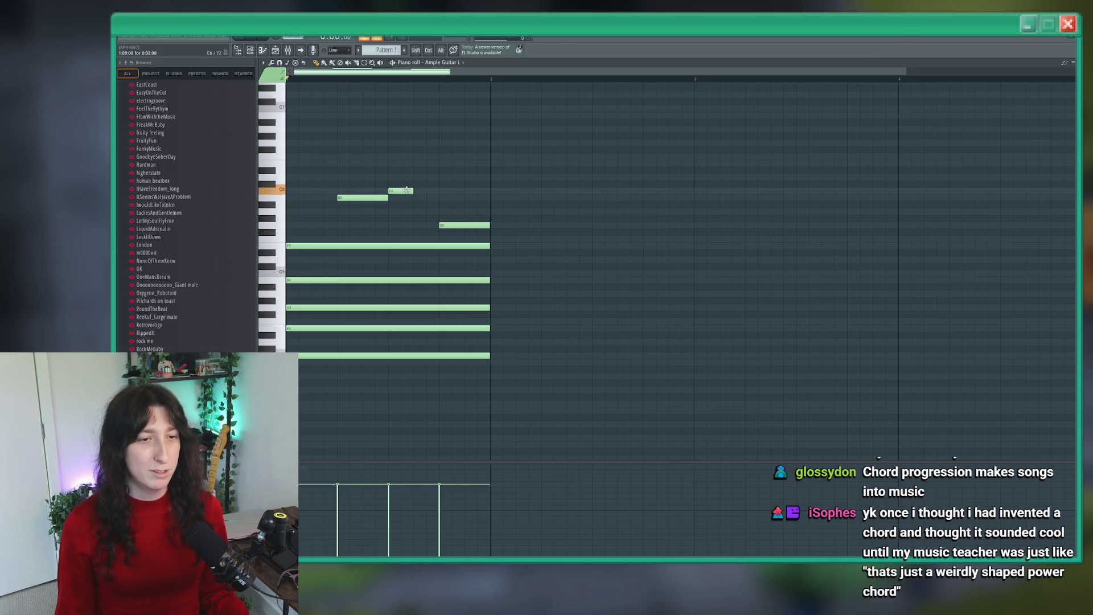
scroll(429, 220, up, 1)
key(space)
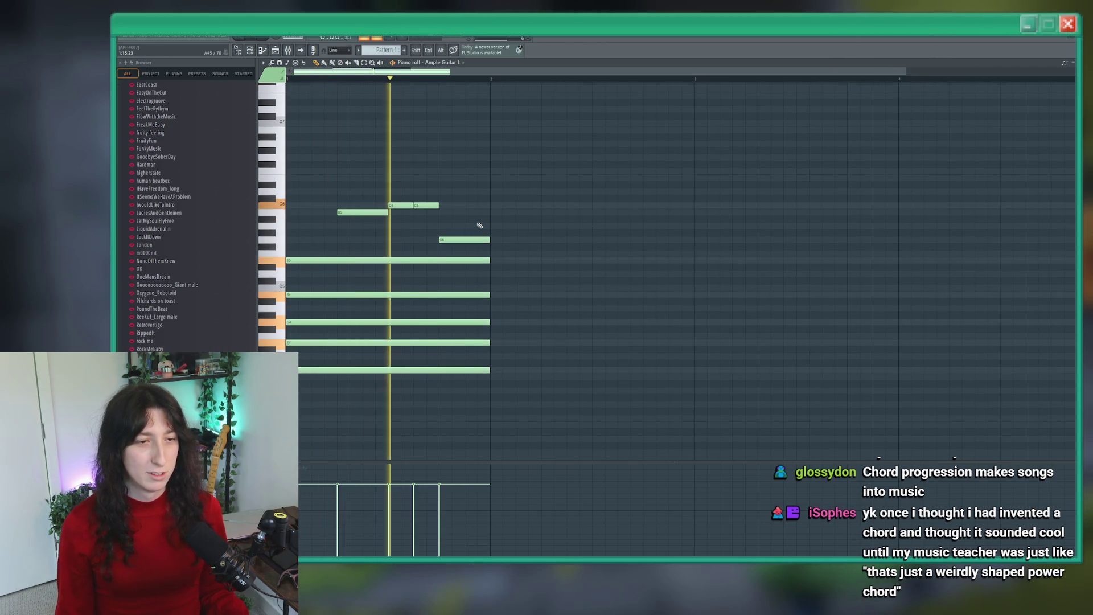
key(space)
right_click(390, 208)
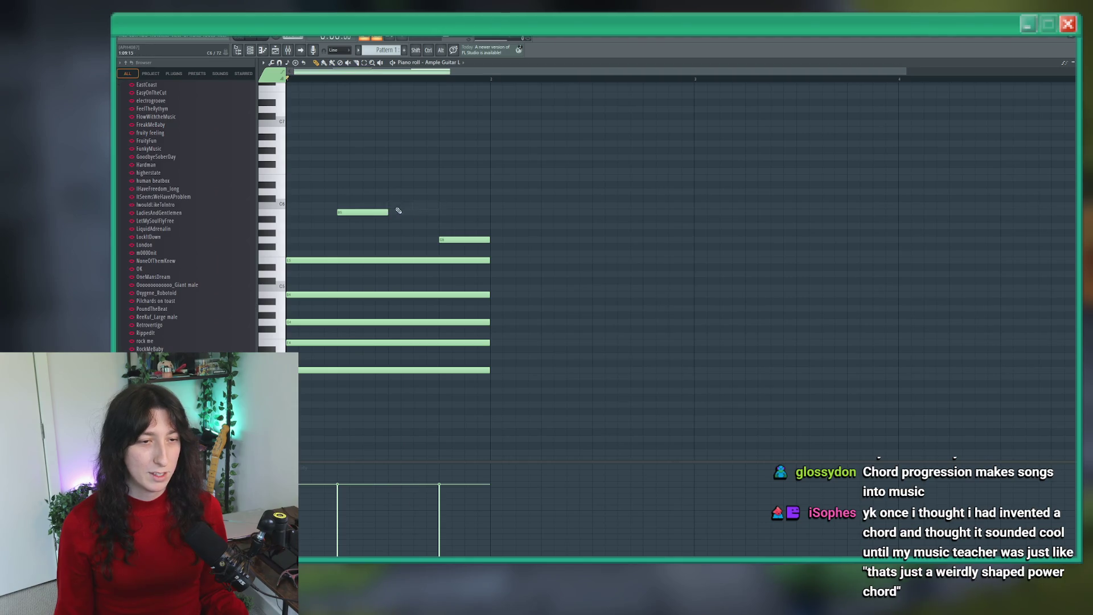
click(396, 205)
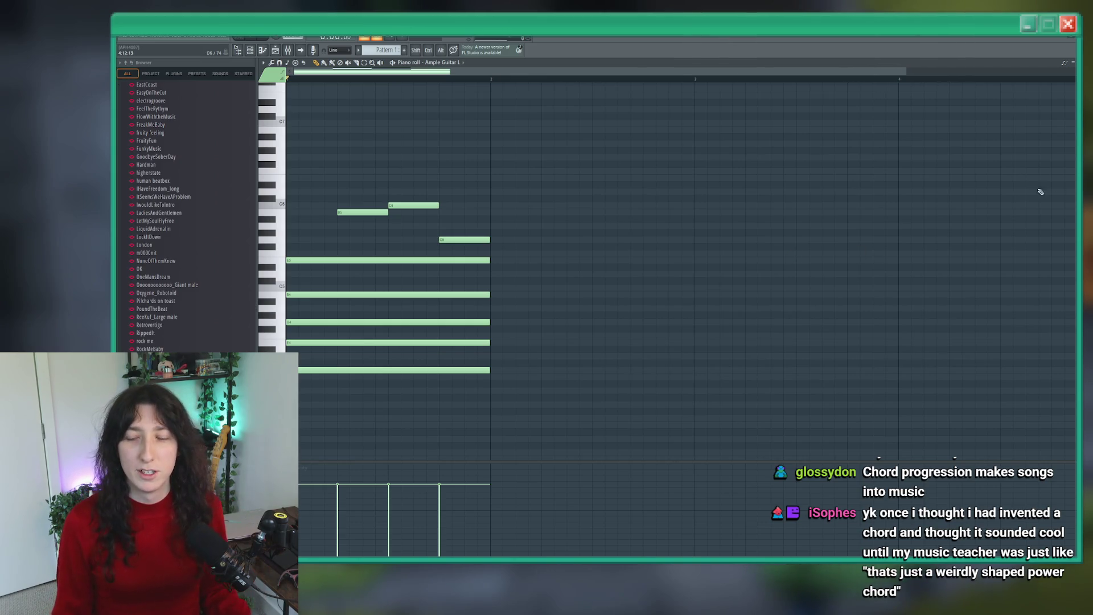
key(space)
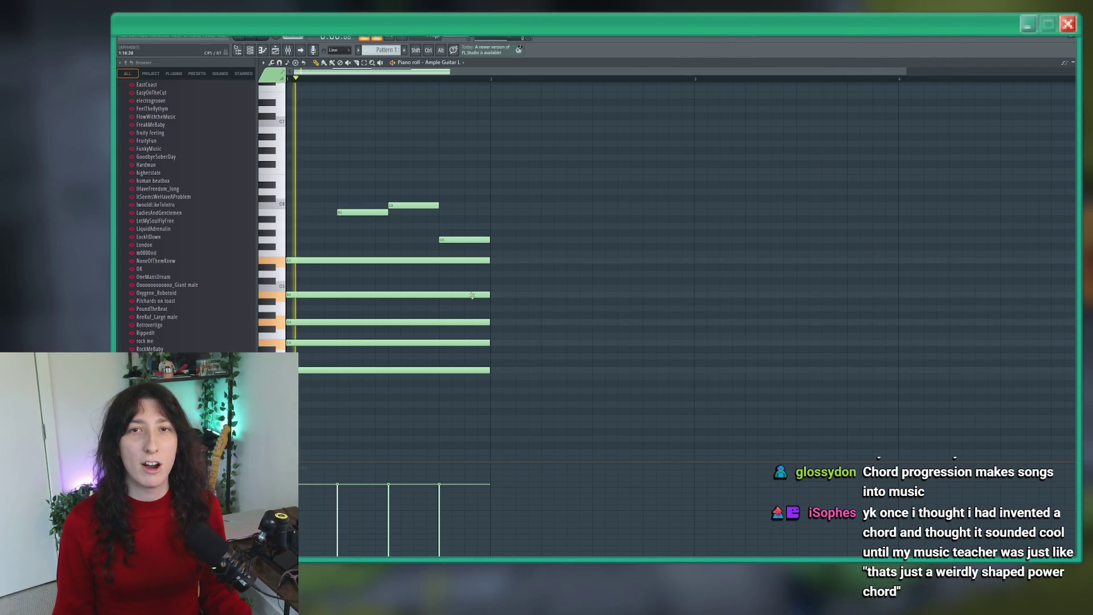
key(space)
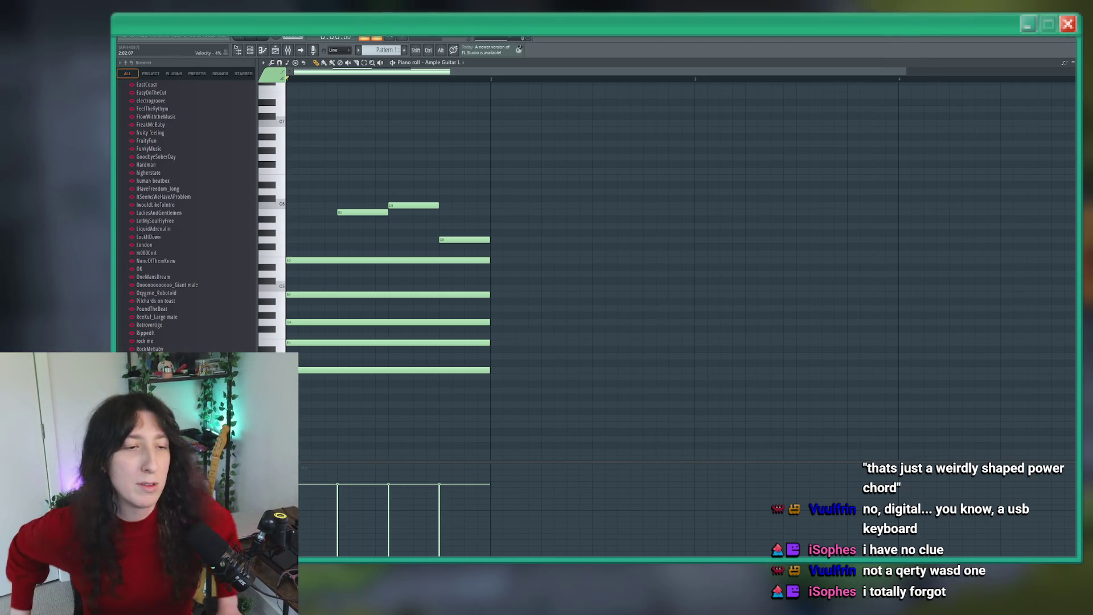
Step: Copy the chord and melody into bar 2 and lower the bar-2 chord
key(space)
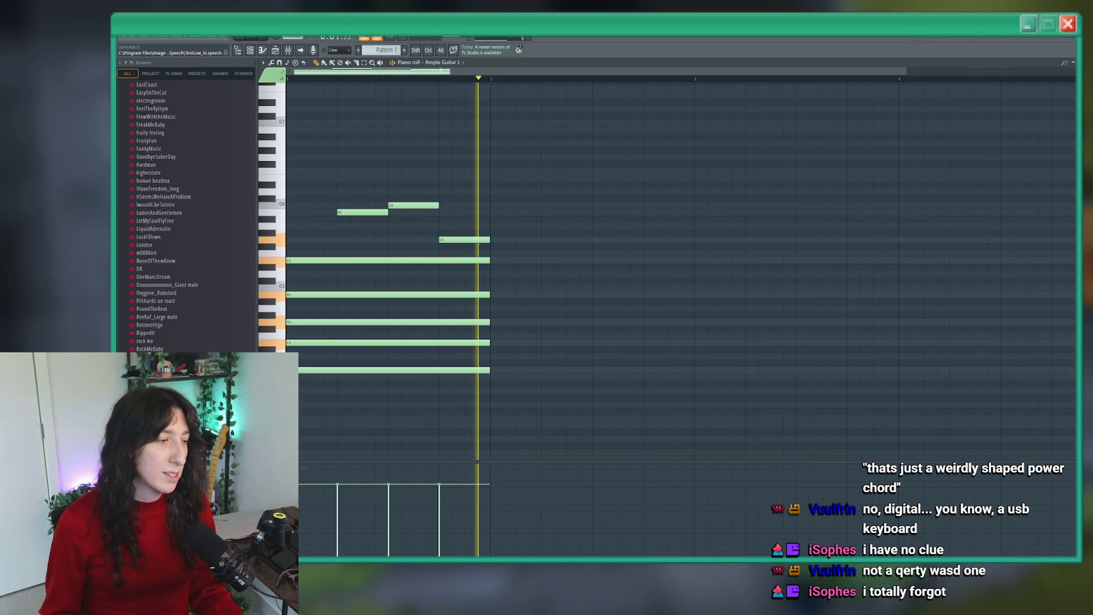
key(space)
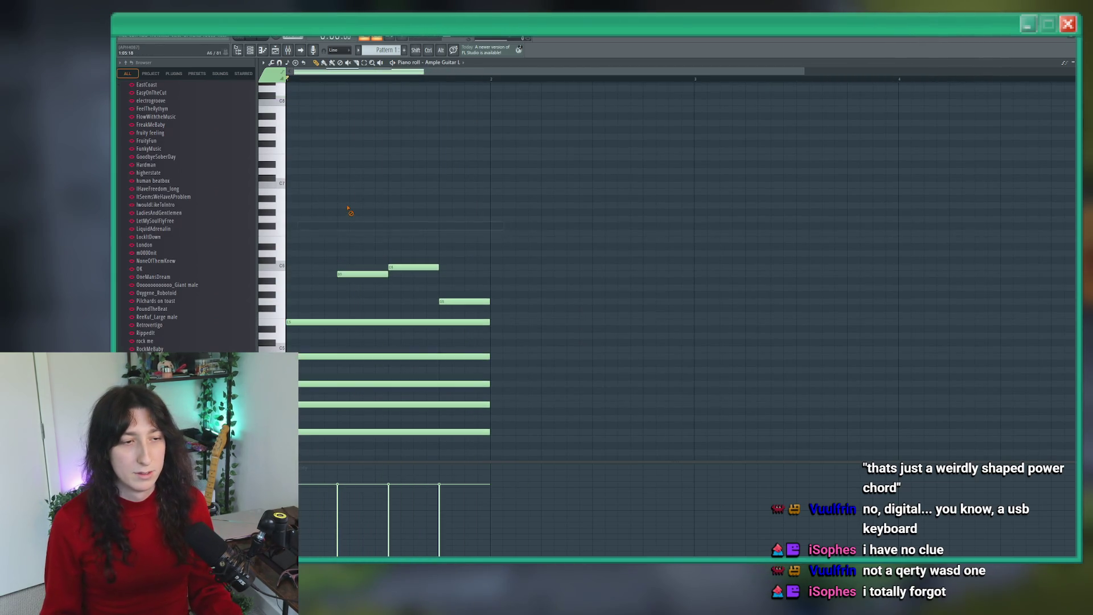
key(ctrl+a)
drag(435, 370, 639, 370)
ctrl+drag(646, 408, 556, 258)
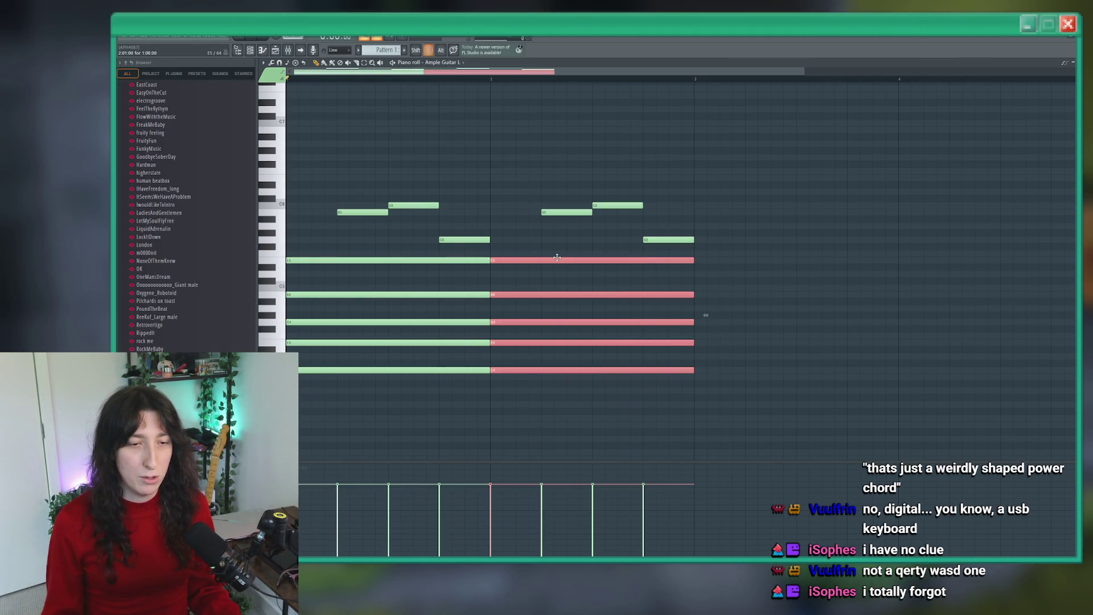
key(shift+Down)
key(shift+Down)
key(shift+Down)
key(space)
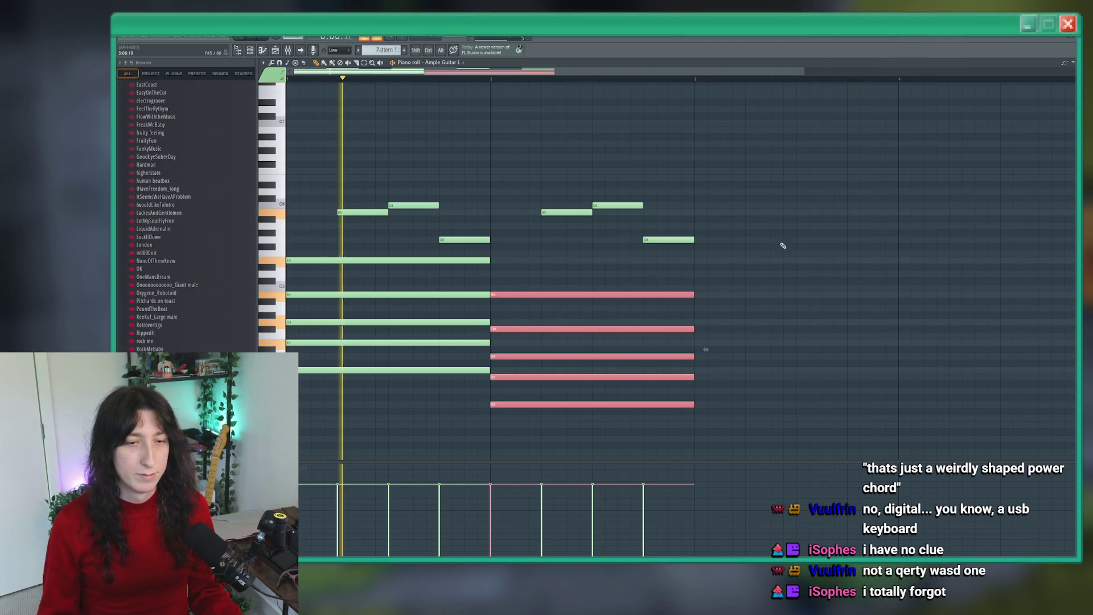
click(749, 244)
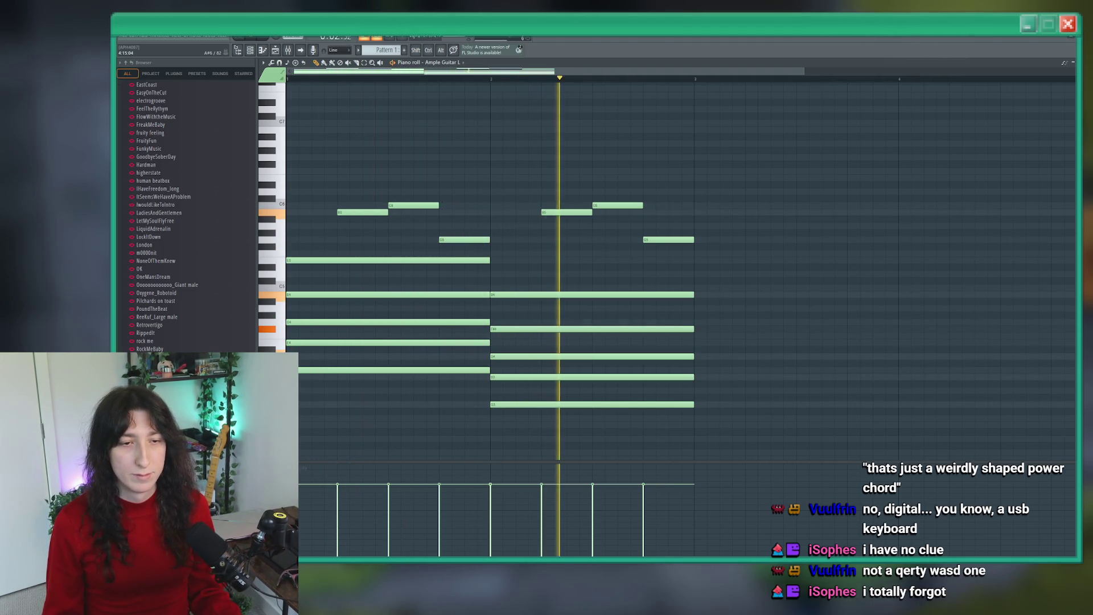
Step: Raise all notes an octave, then delete every note in the piano roll
key(ctrl+Up)
scroll(943, 252, up, 3)
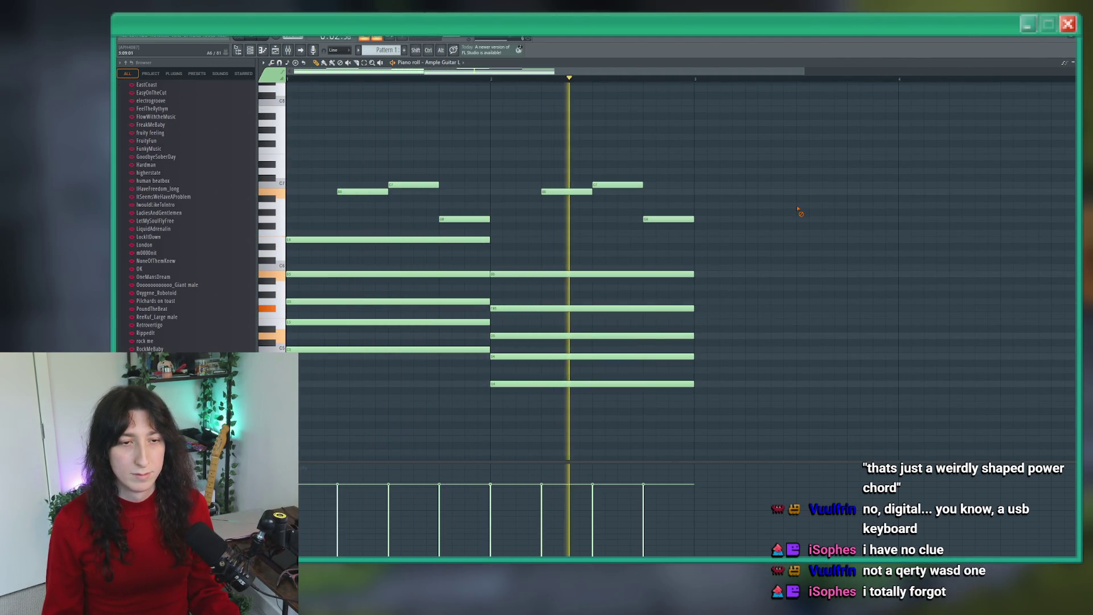
key(space)
key(ctrl+a)
key(Delete)
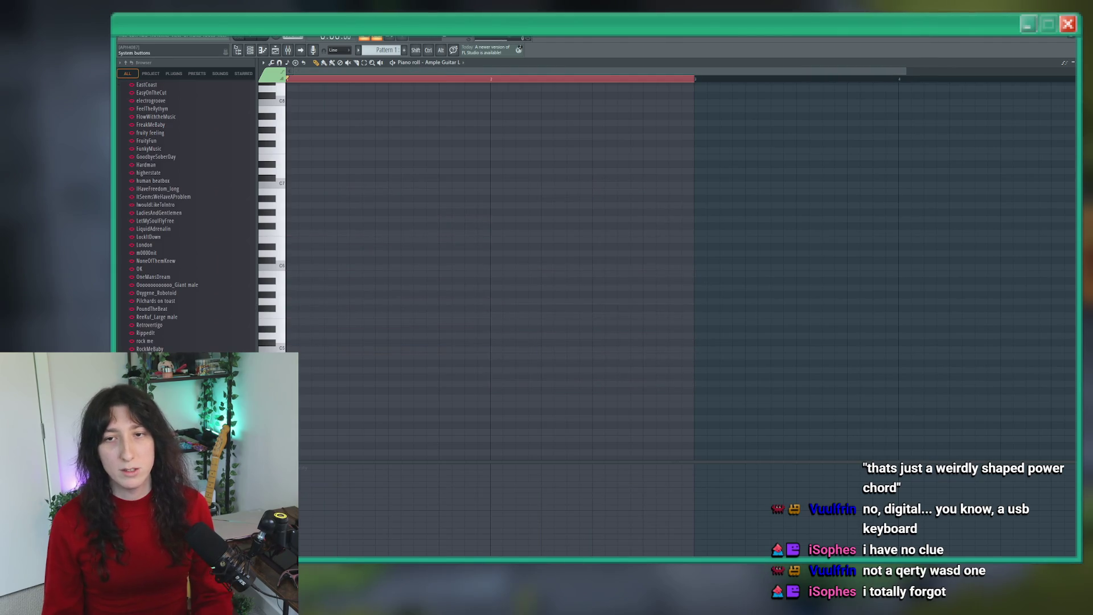
Step: Discard the unsaved project without saving and switch back to Aseprite
key(ctrl+n)
click(612, 316)
key(alt+Tab)
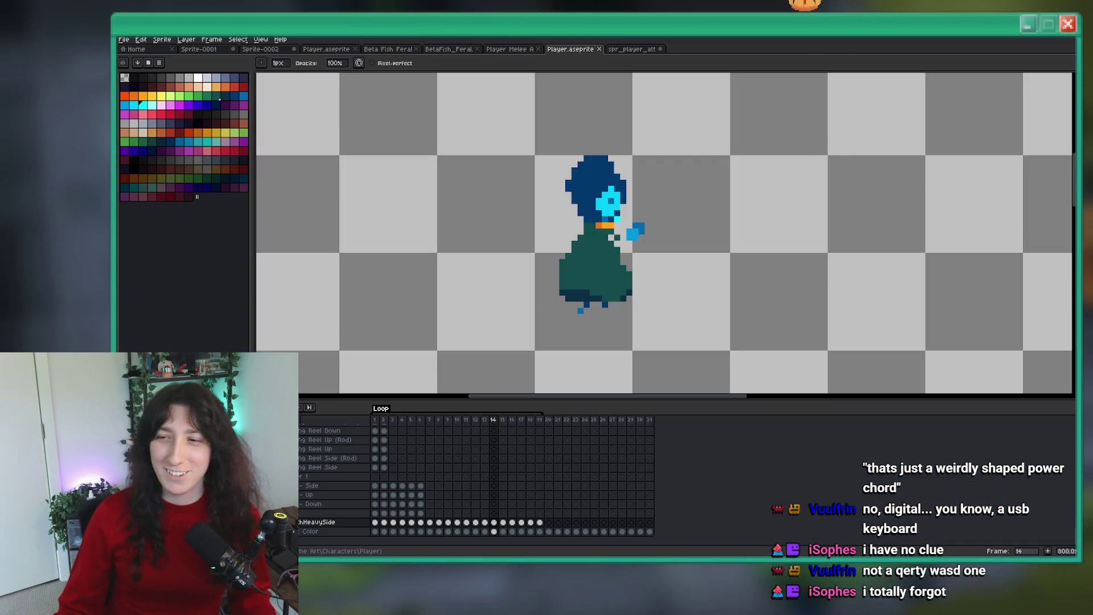
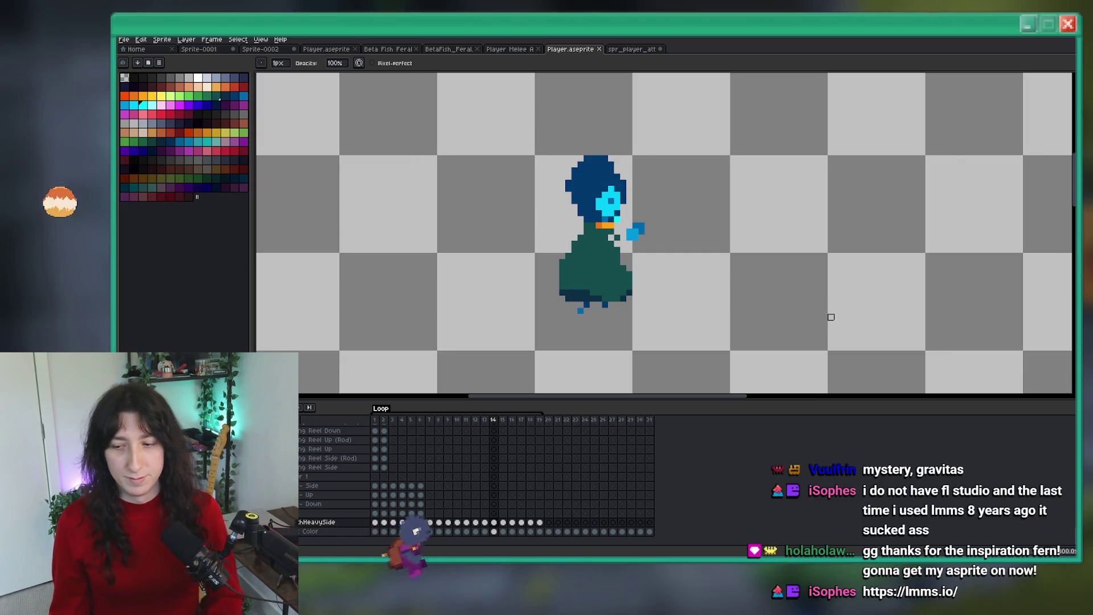
Step: Sample the hood's dark blue and add a pixel to the hood, comparing against frame 13
scroll(684, 280, down, 4)
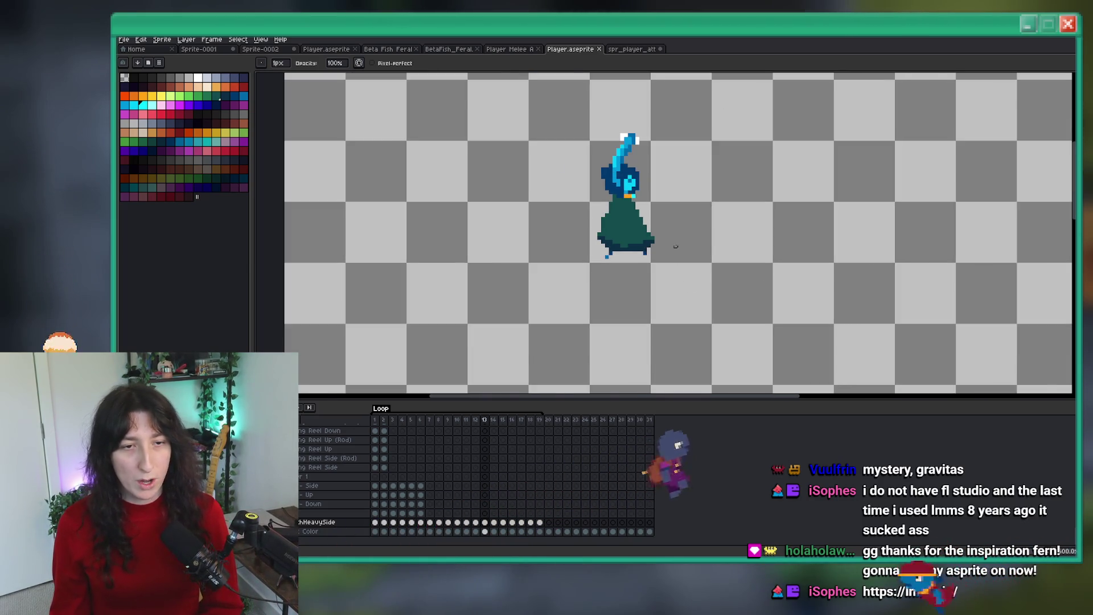
scroll(682, 213, up, 2)
scroll(683, 207, up, 2)
scroll(617, 243, down, 3)
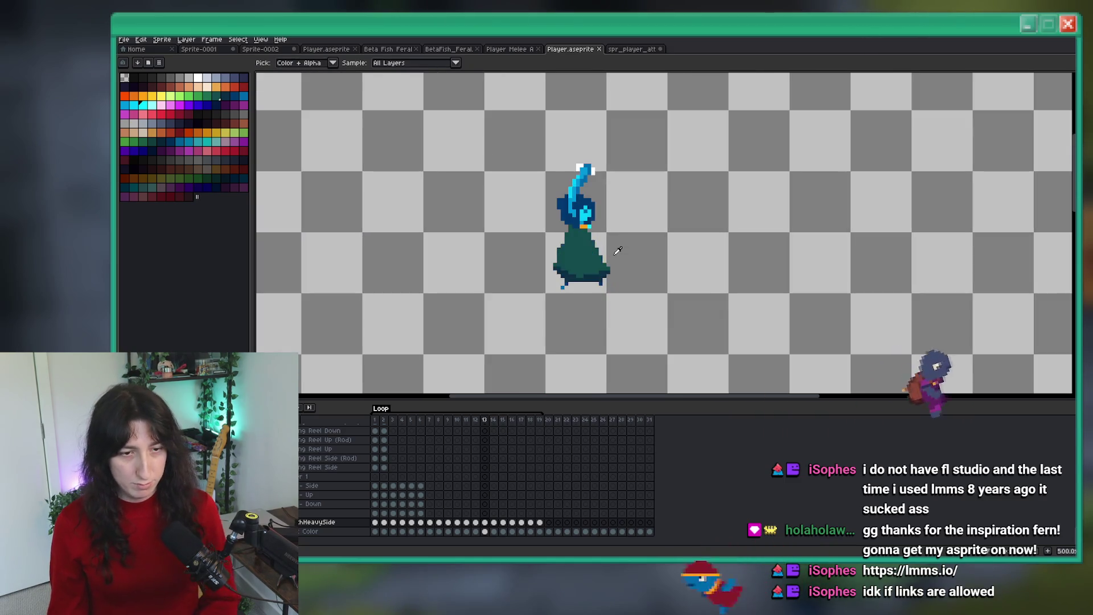
scroll(603, 216, up, 3)
alt+click(598, 206)
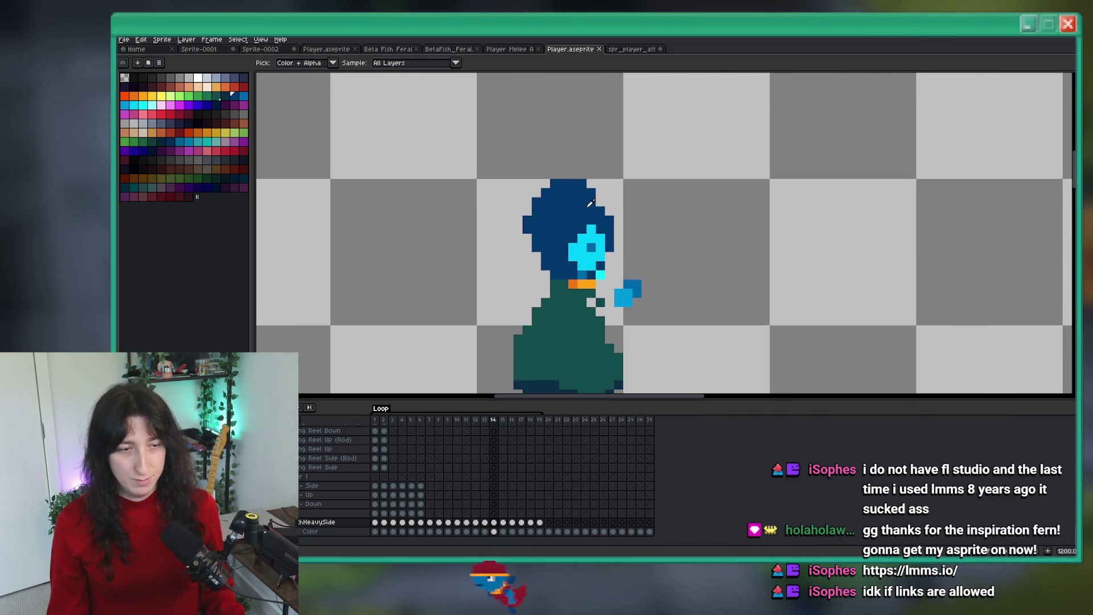
click(602, 207)
key(ctrl+z)
scroll(641, 219, down, 6)
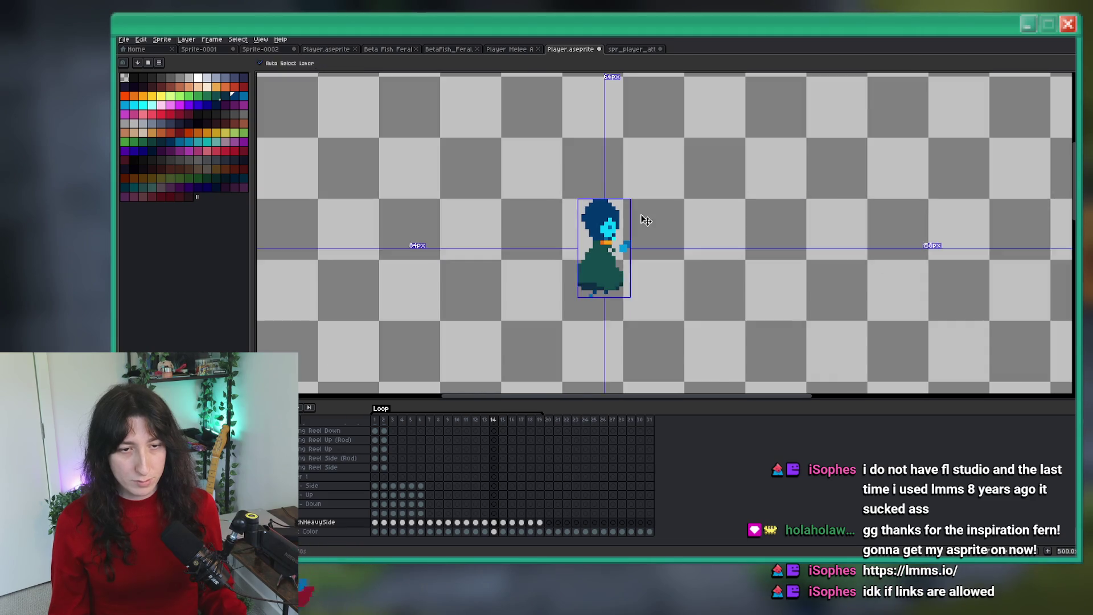
key(comma)
key(period)
scroll(641, 217, up, 5)
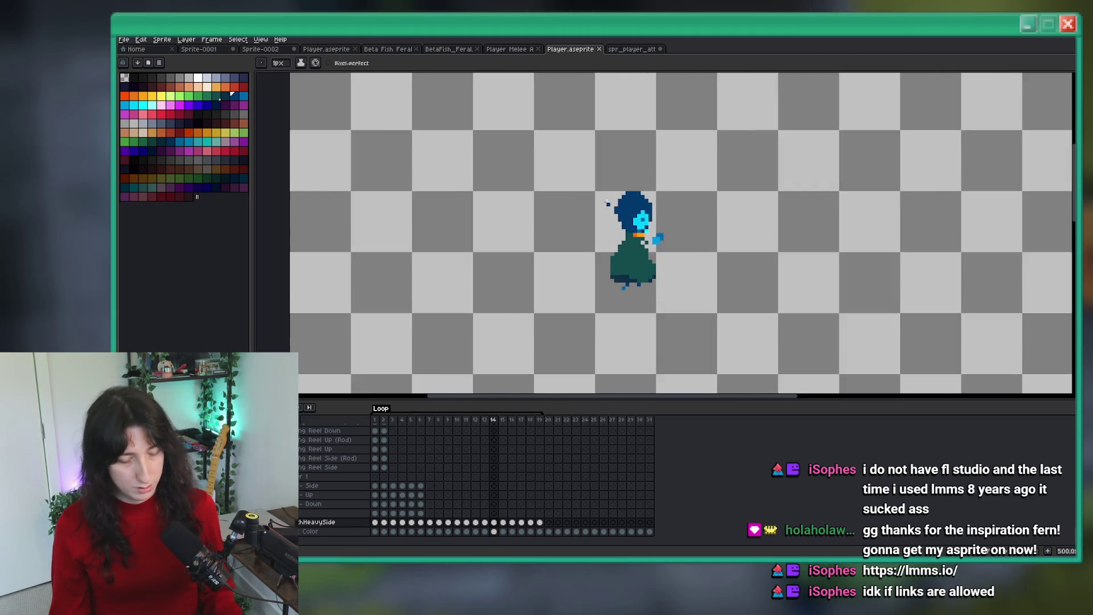
Step: Add a dark-blue pixel at the hood's top-left and check it against frame 13
key(b)
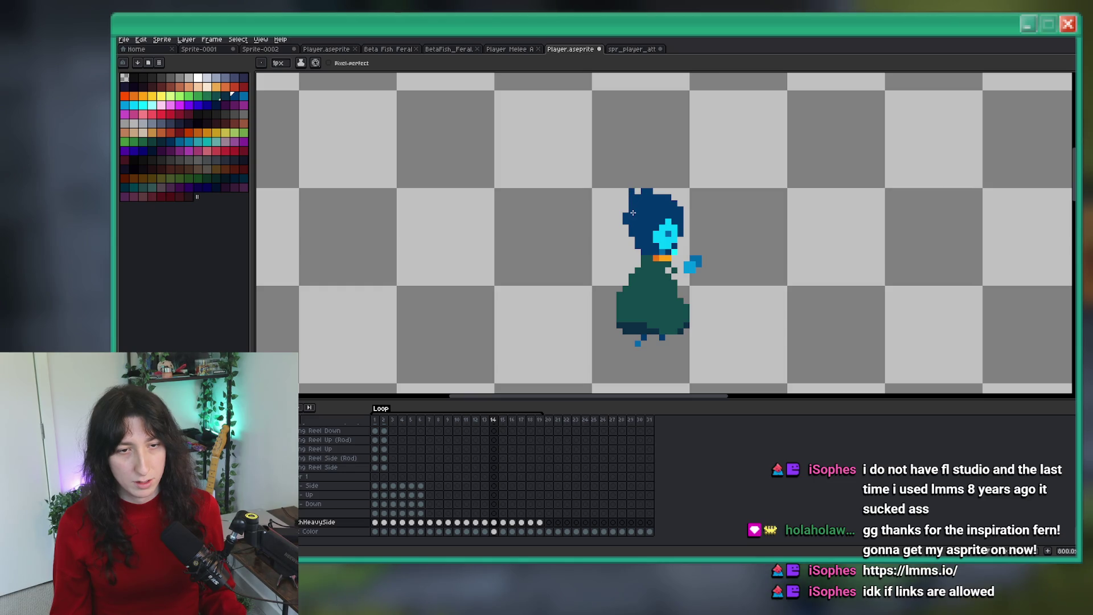
click(638, 191)
scroll(633, 199, down, 5)
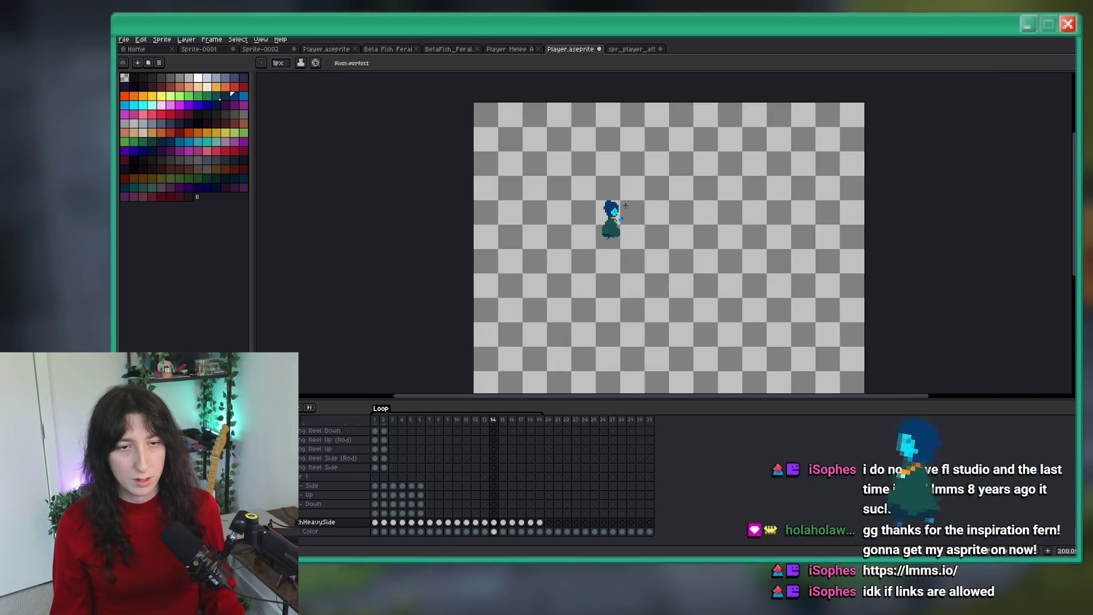
scroll(626, 211, up, 5)
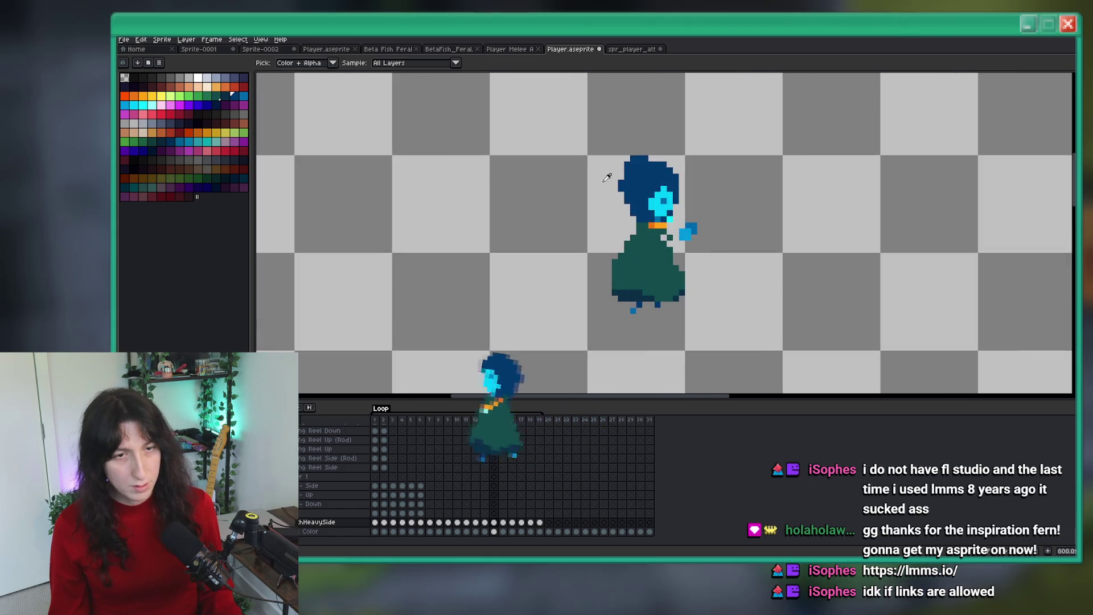
key(Left)
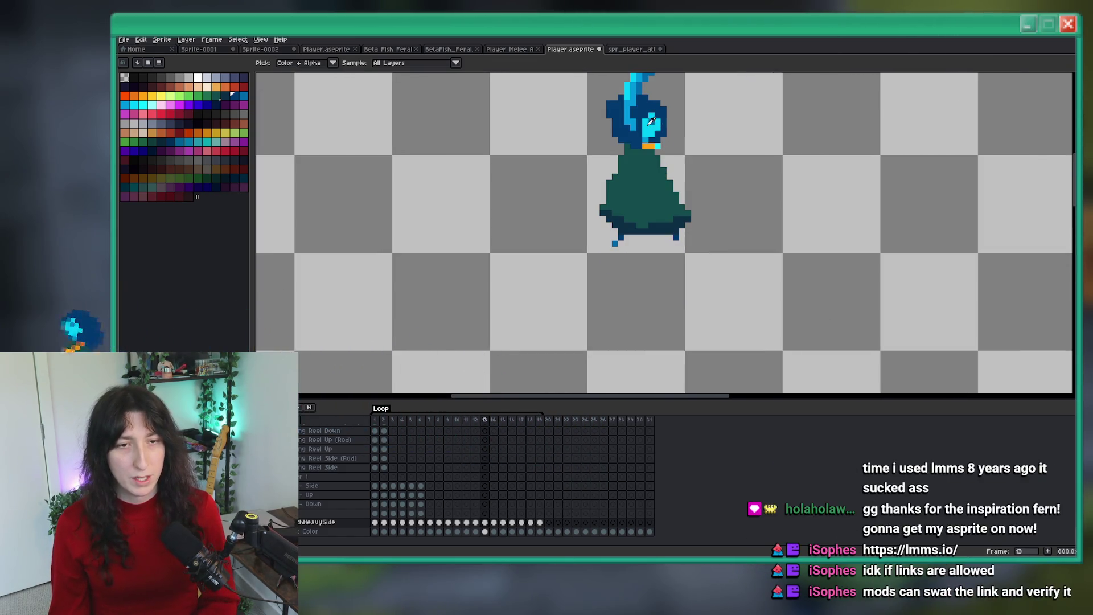
key(i)
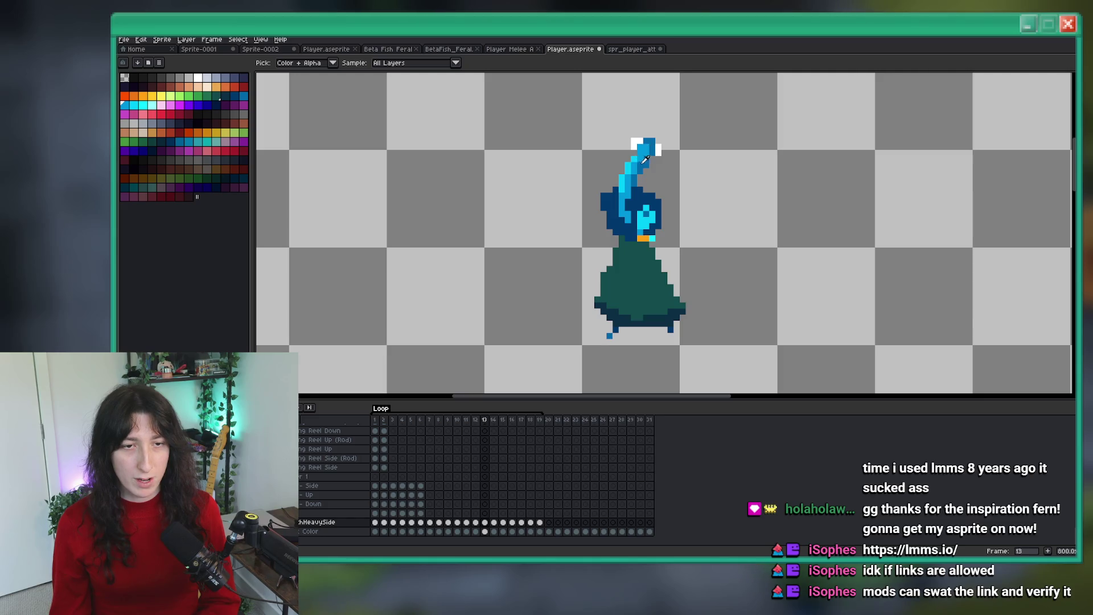
key(.)
scroll(683, 208, up, 2)
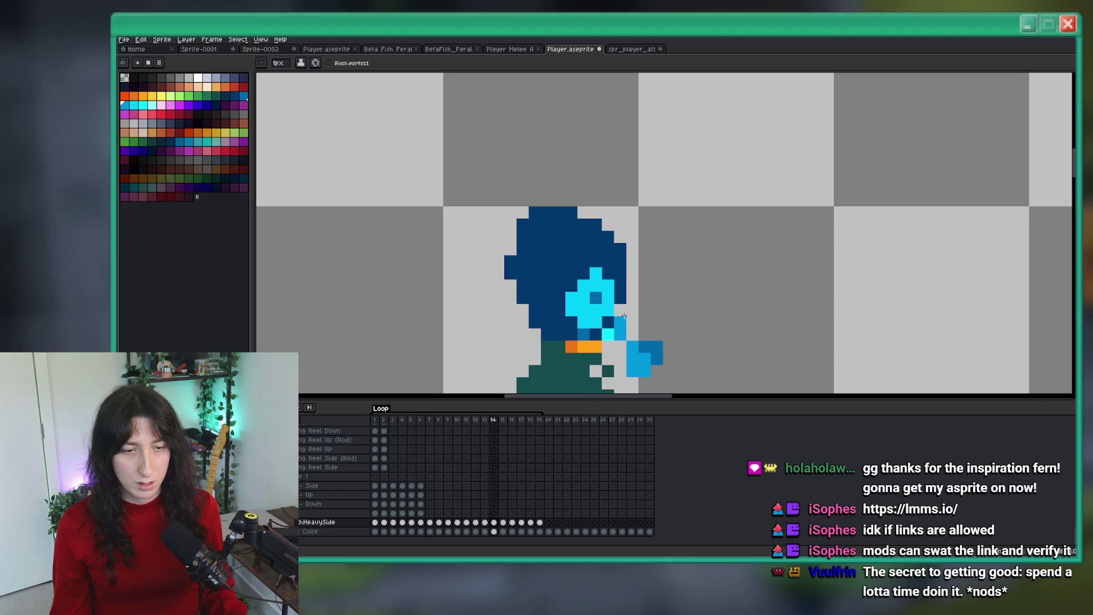
scroll(595, 227, down, 3)
scroll(612, 251, down, 2)
scroll(612, 250, up, 2)
key(v)
key(b)
scroll(612, 250, up, 3)
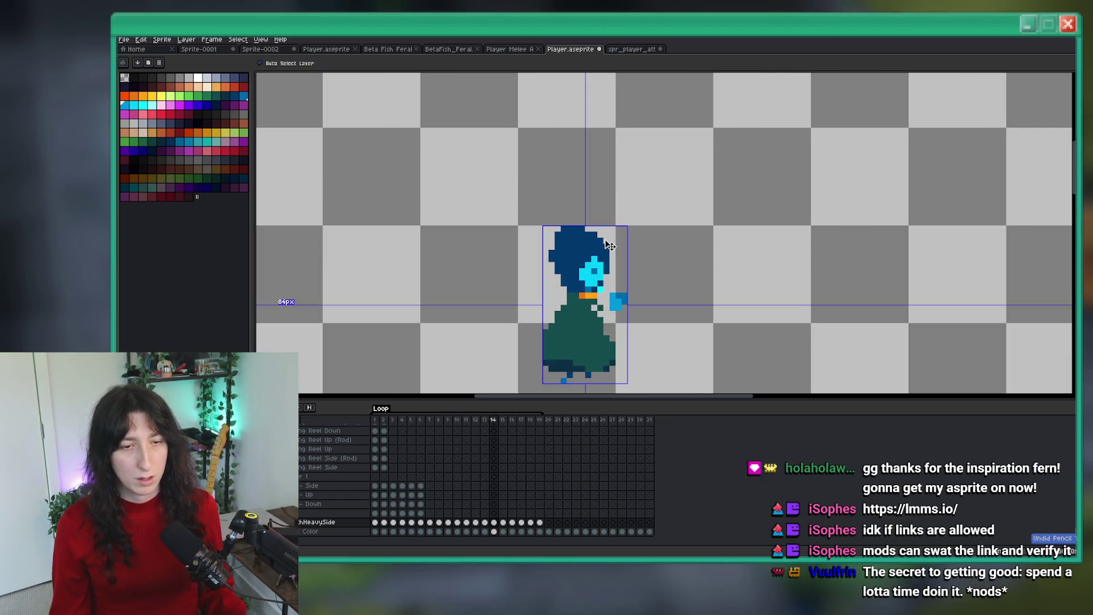
Step: Paint a cyan pixel beside the face, then undo it
scroll(604, 217, down, 2)
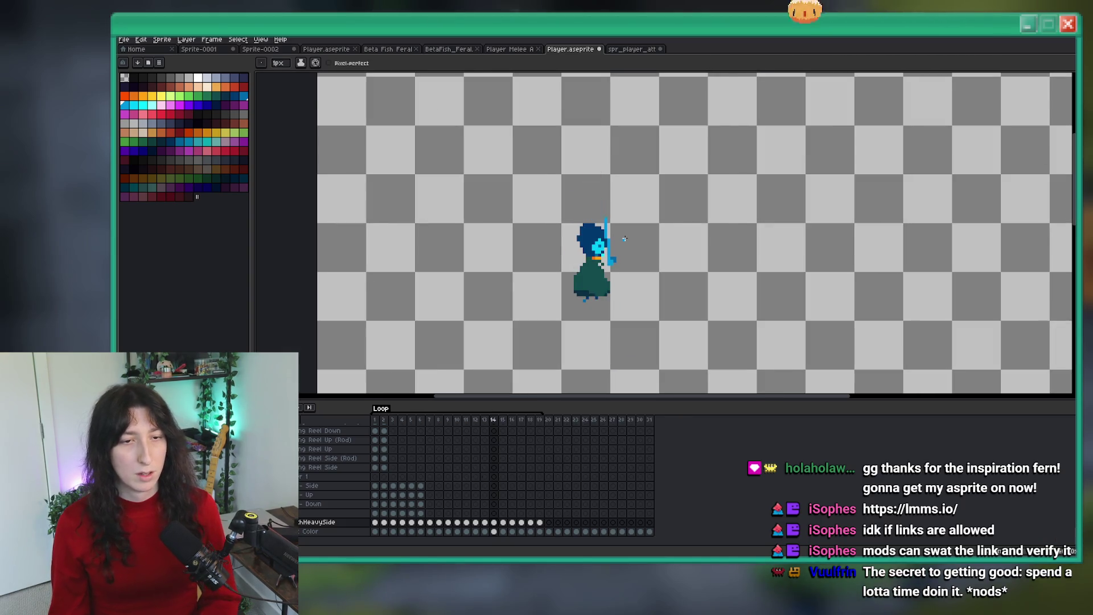
scroll(596, 205, up, 2)
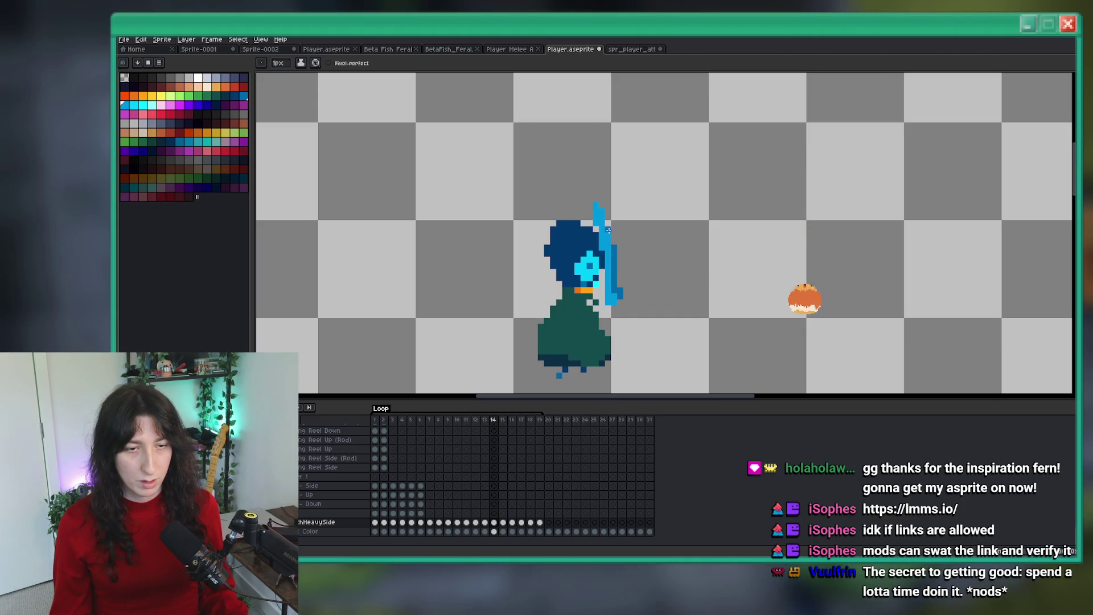
scroll(609, 230, down, 1)
scroll(605, 226, up, 1)
scroll(605, 225, up, 2)
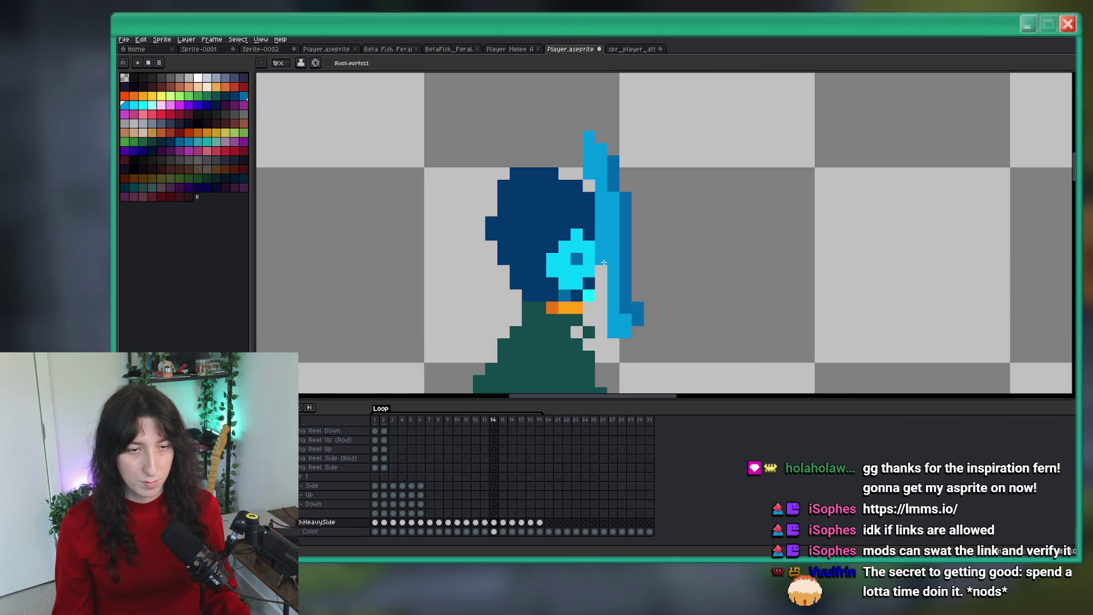
key(i)
key(b)
click(553, 171)
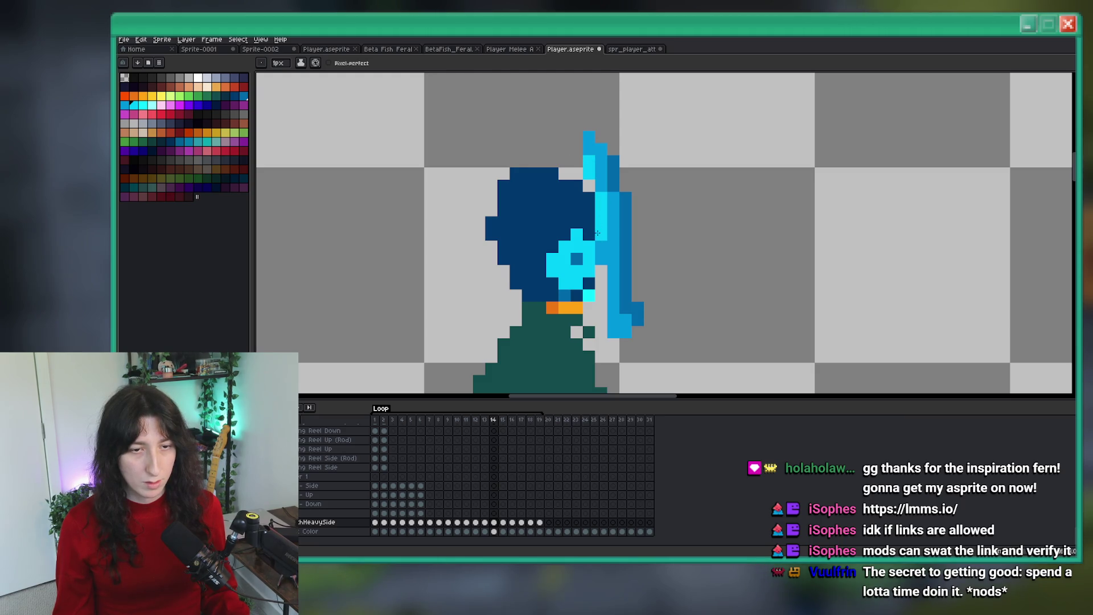
key(ctrl+z)
scroll(607, 301, down, 4)
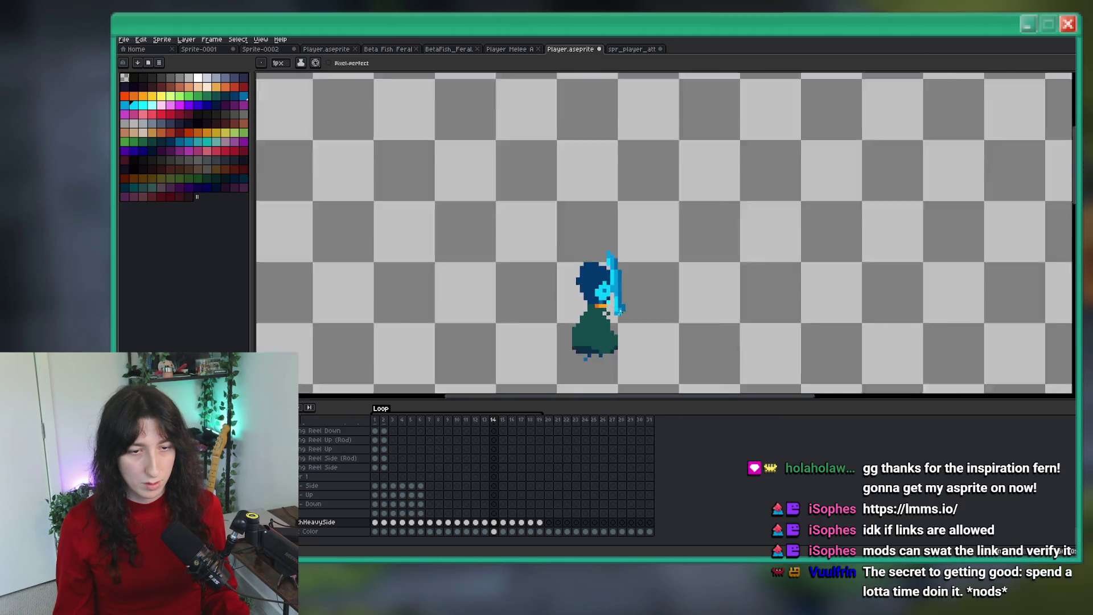
scroll(604, 267, up, 3)
Step: Sample white and place three white pixels below the orange beak and beside the rod
key(v)
key(b)
scroll(603, 260, up, 1)
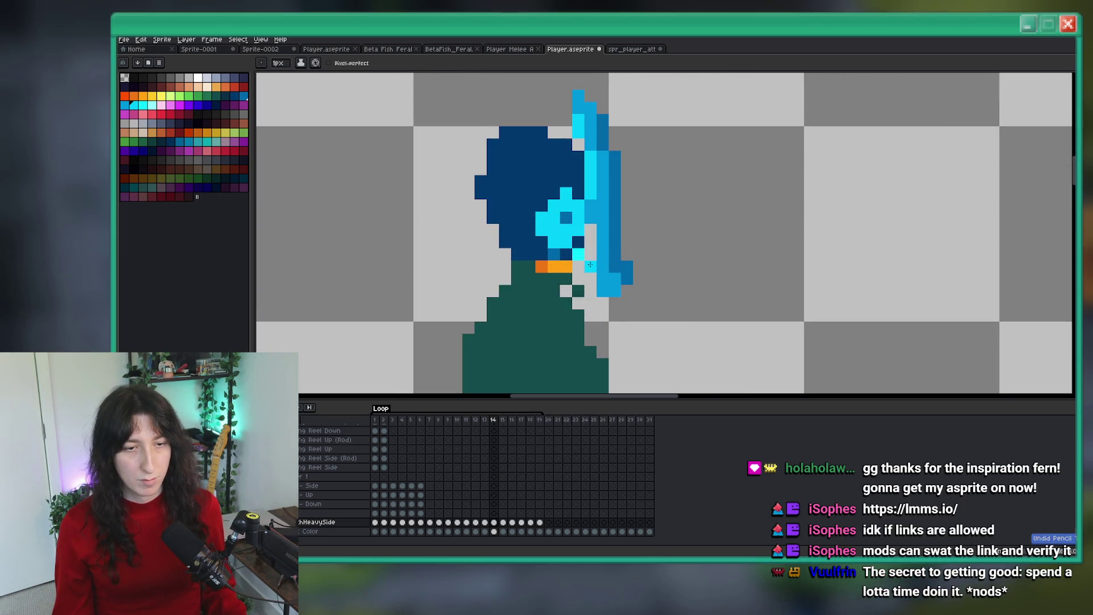
scroll(606, 259, down, 3)
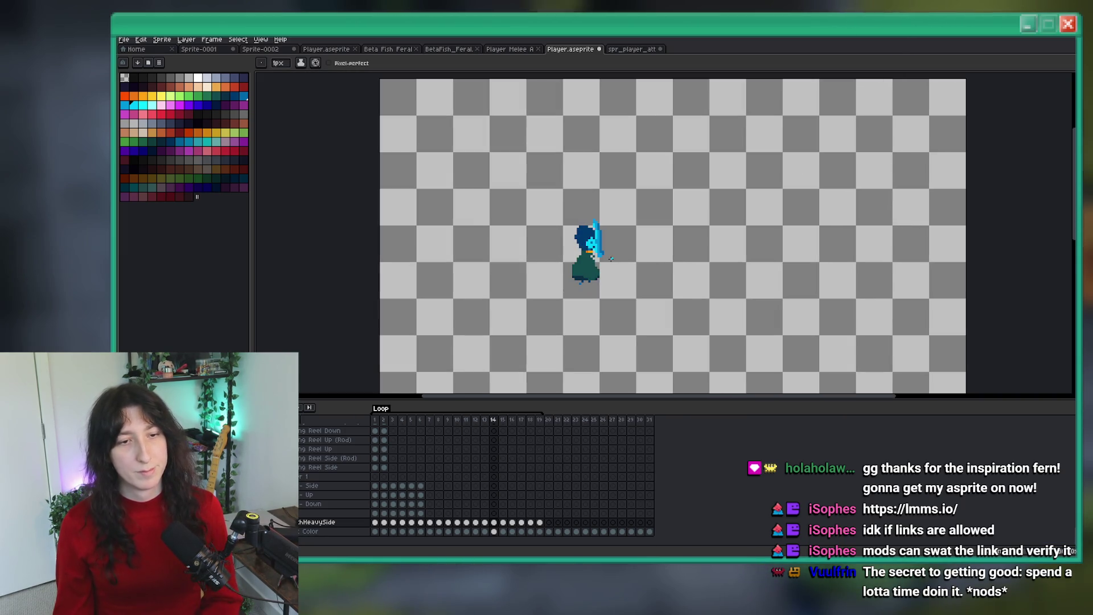
key(i)
scroll(592, 239, up, 3)
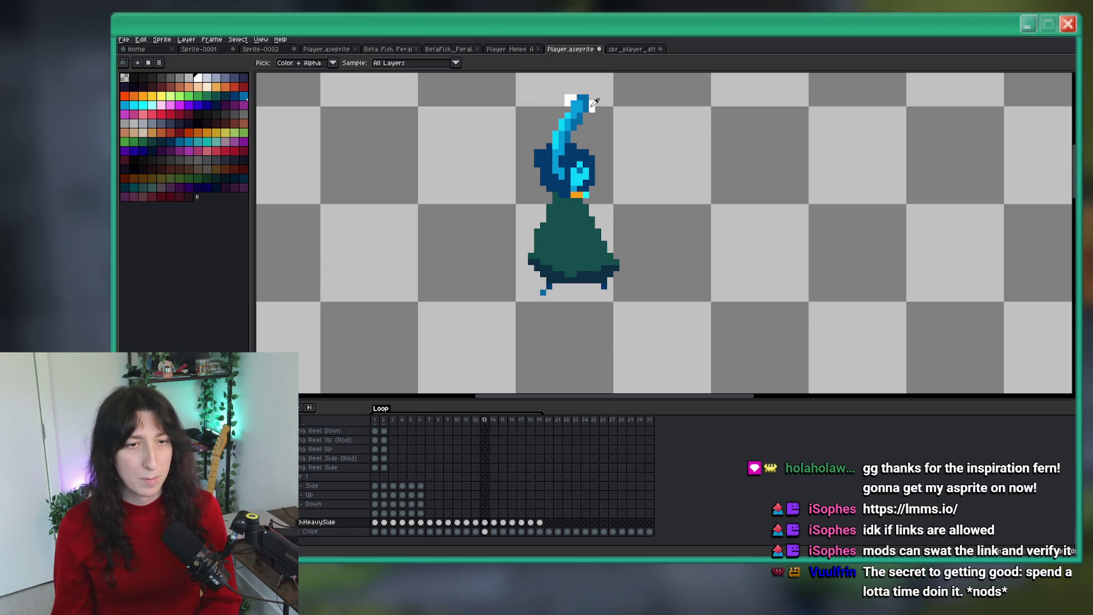
scroll(594, 102, up, 5)
key(b)
click(527, 284)
click(527, 322)
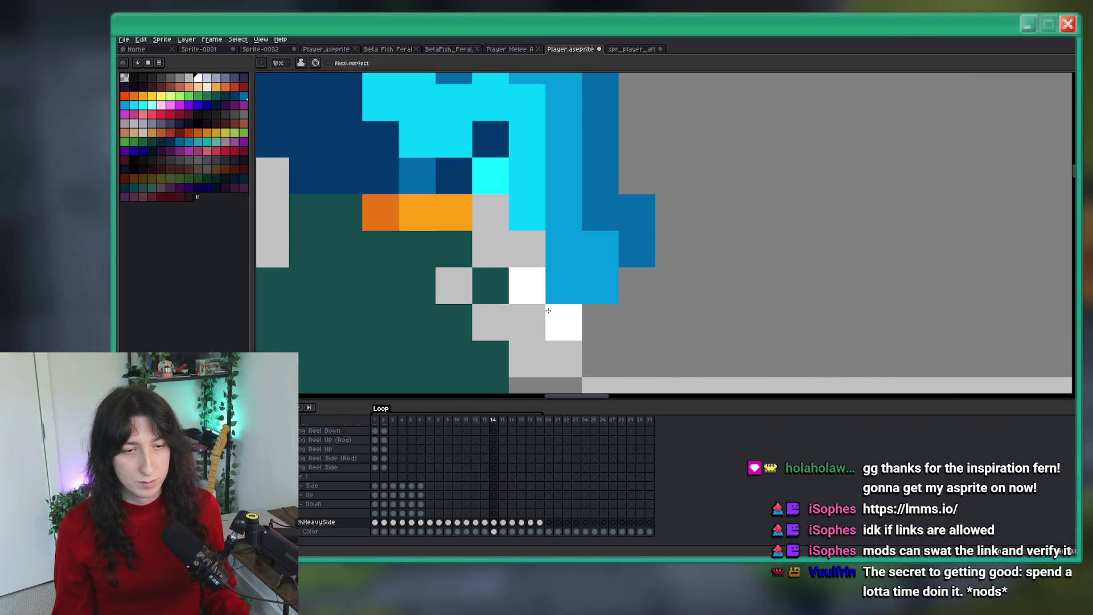
click(527, 250)
Step: Draw more white highlight pixels along the rod's grip
drag(636, 285, 629, 307)
scroll(600, 319, down, 2)
scroll(600, 319, down, 4)
scroll(604, 313, up, 4)
scroll(612, 312, down, 3)
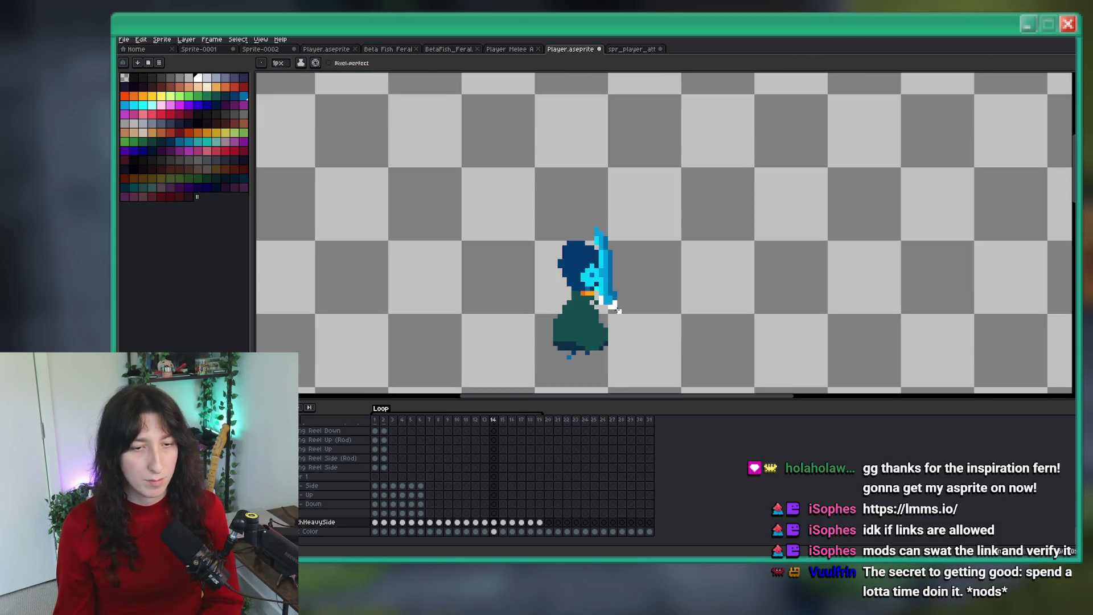
scroll(617, 310, up, 3)
scroll(626, 307, down, 4)
Step: Step back through frames 13 and 12 and forward again to check the grip highlight
key(Left)
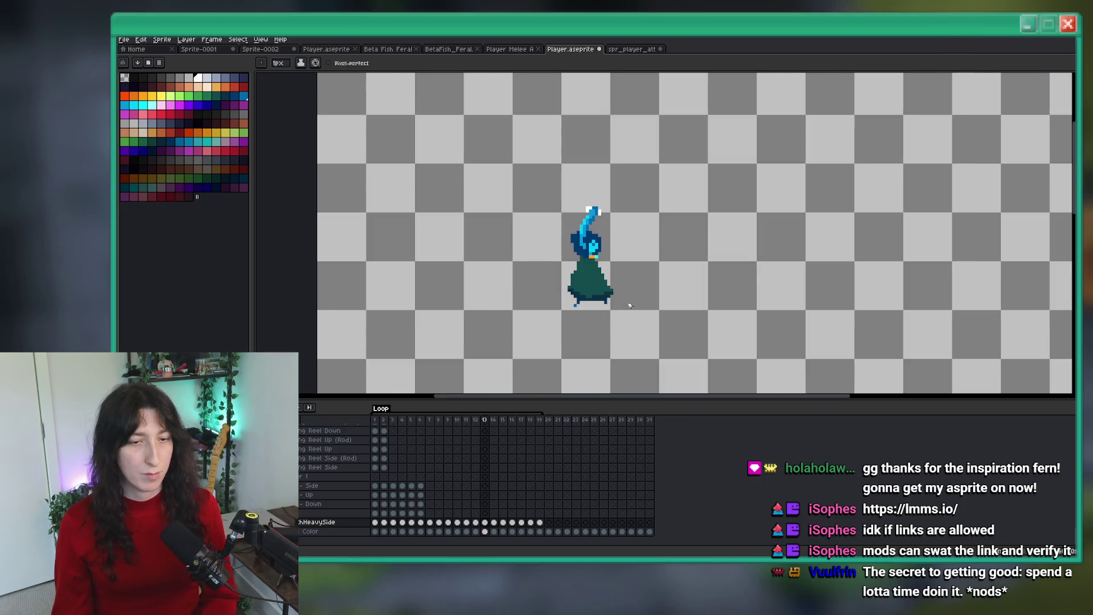
scroll(629, 306, down, 2)
scroll(587, 230, up, 4)
scroll(564, 239, down, 2)
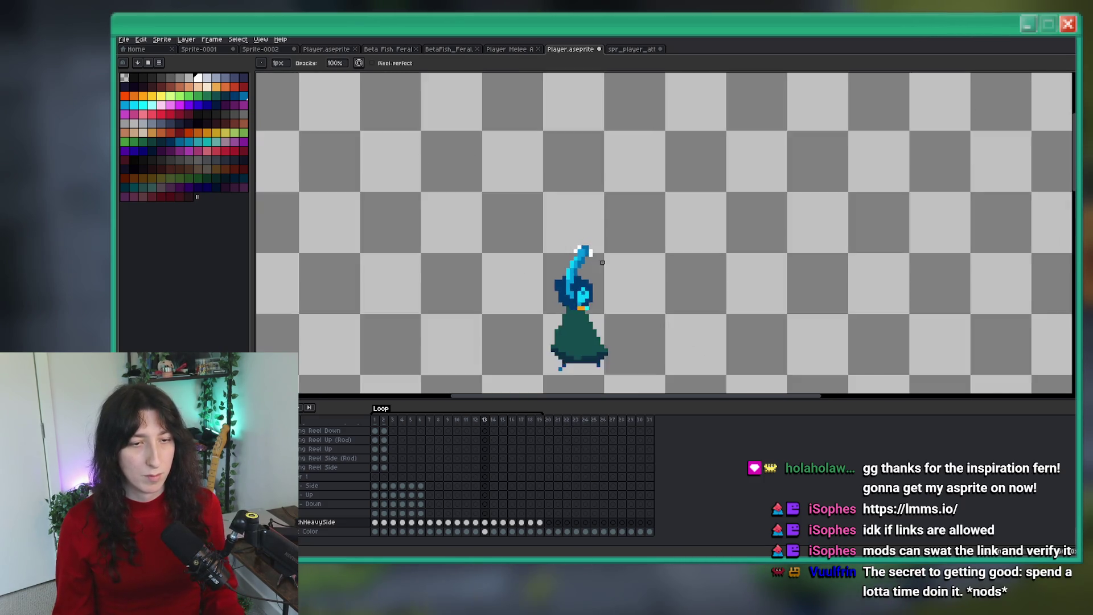
scroll(566, 250, down, 1)
key(Left)
scroll(574, 270, up, 2)
scroll(579, 260, down, 3)
key(Right)
scroll(596, 223, up, 2)
scroll(596, 224, up, 3)
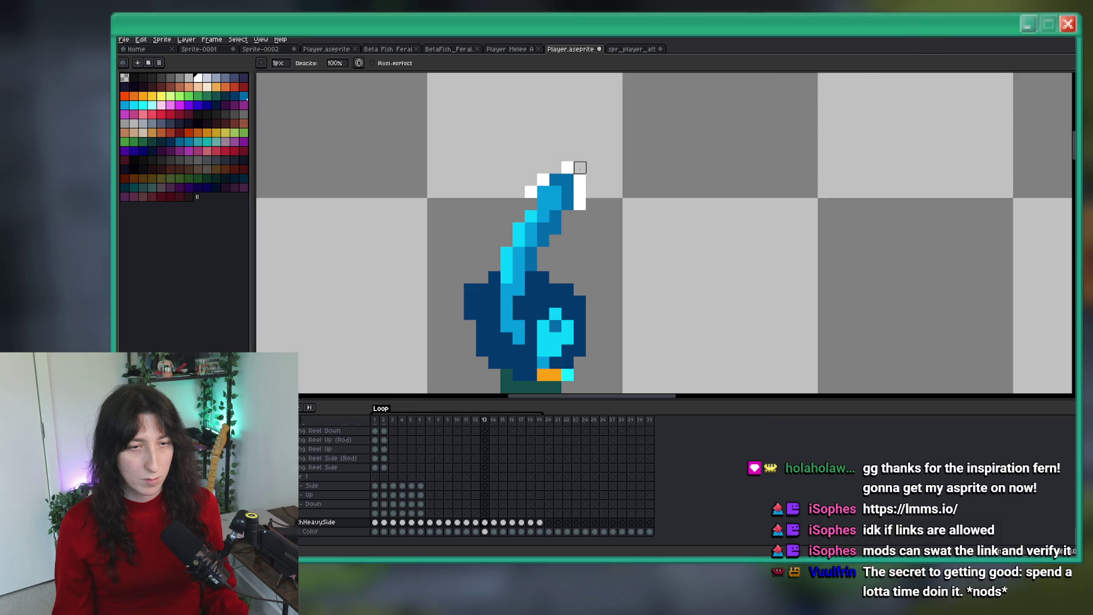
scroll(580, 167, down, 3)
key(Left)
key(Right)
scroll(598, 191, down, 1)
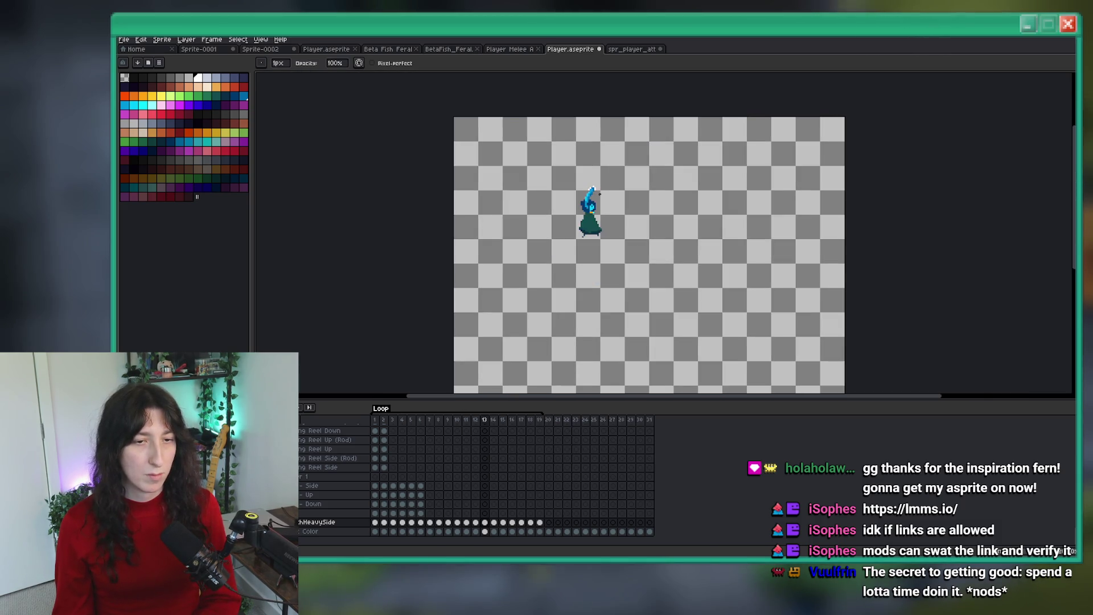
key(Left)
scroll(599, 195, up, 2)
key(Right)
key(Right)
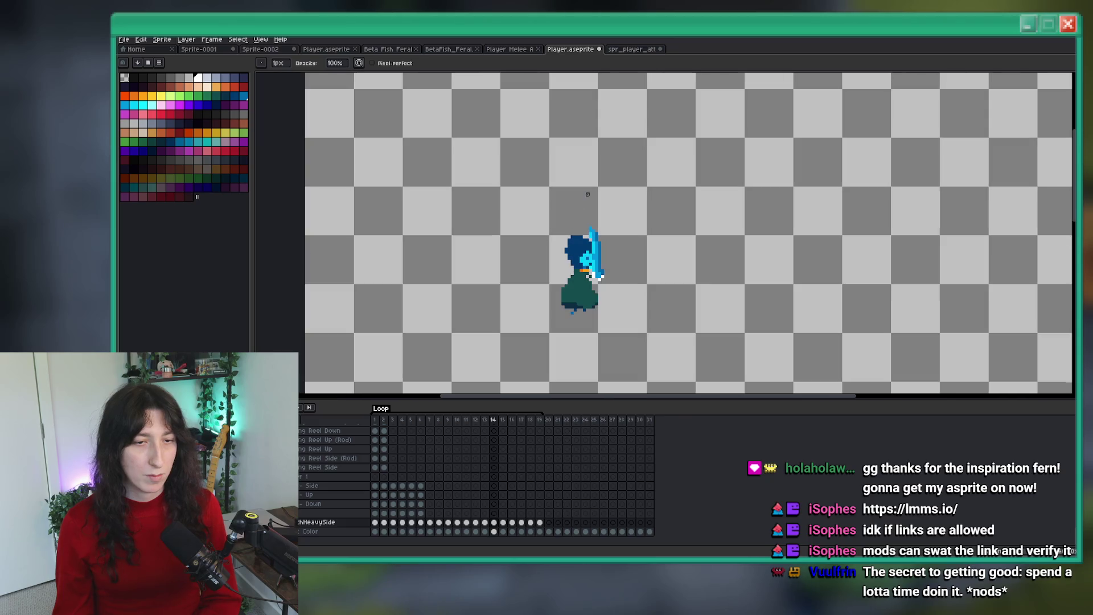
scroll(507, 234, down, 1)
key(Right)
key(Left)
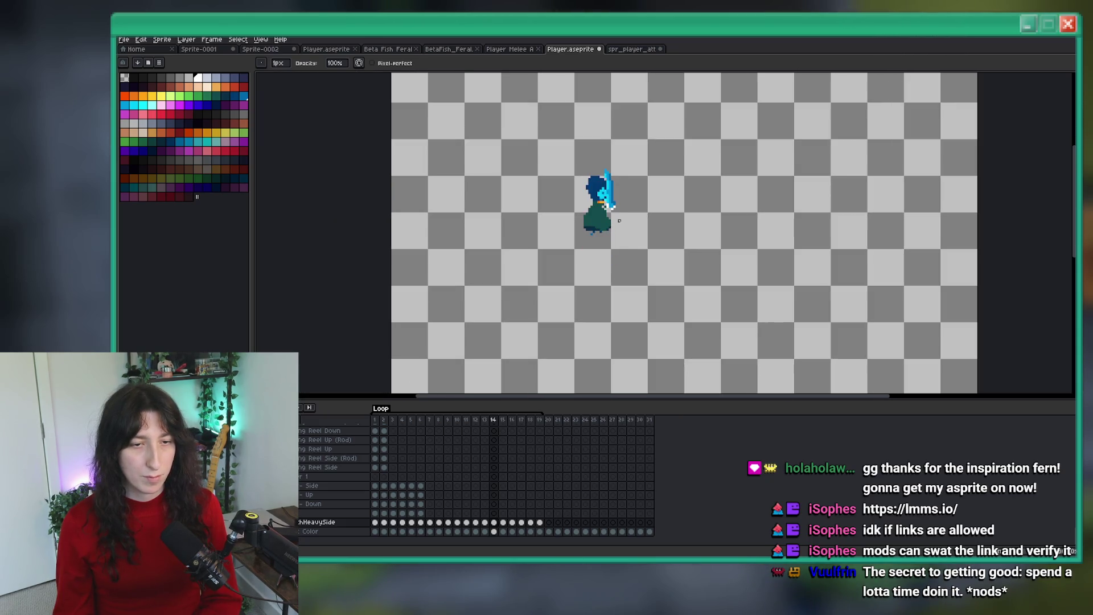
Step: Flip between the neighbouring frames once more, ending on frame 14 with the selection tool
key(i)
scroll(581, 207, down, 2)
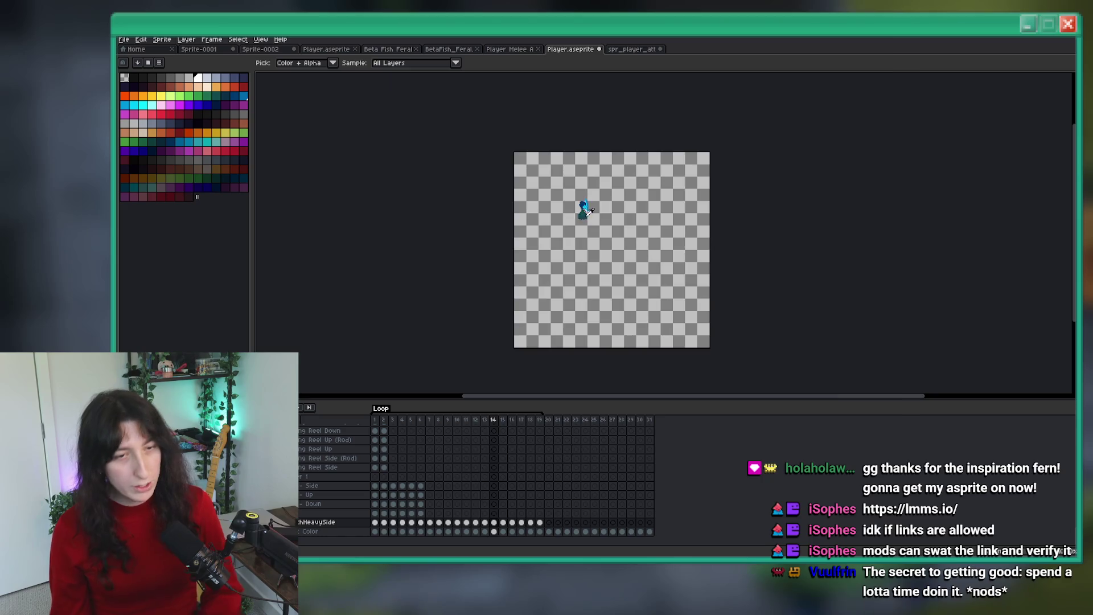
scroll(580, 188, up, 2)
key(Left)
key(Right)
scroll(507, 161, up, 1)
key(m)
scroll(509, 162, up, 1)
key(Left)
key(Right)
scroll(581, 322, up, 1)
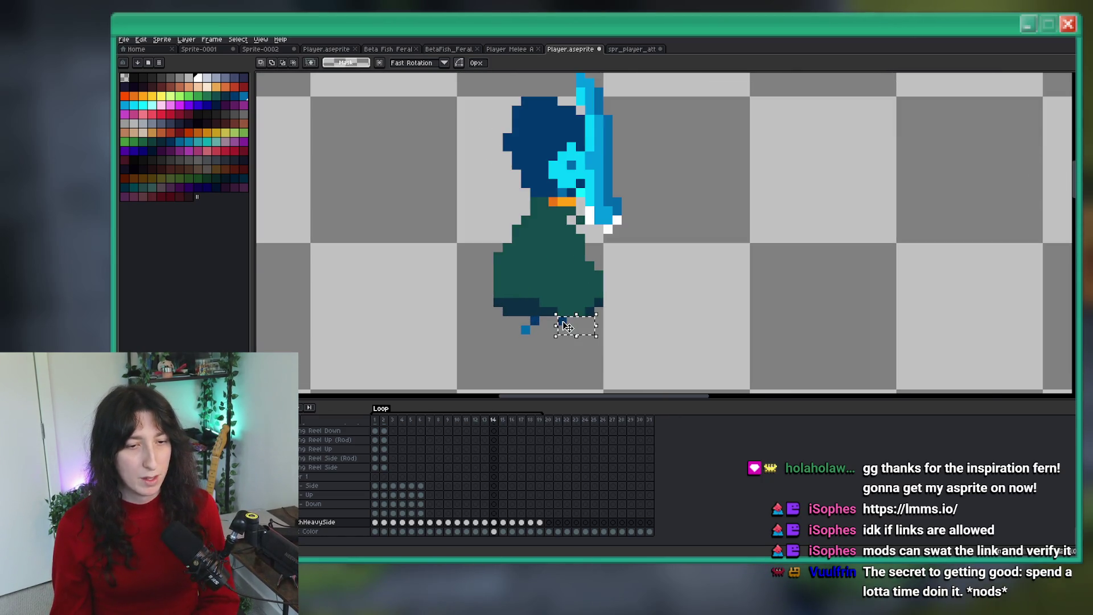
Step: Shift the stray foot pixels to the right and apply the move
drag(565, 325, 591, 324)
scroll(662, 284, down, 2)
scroll(655, 288, down, 1)
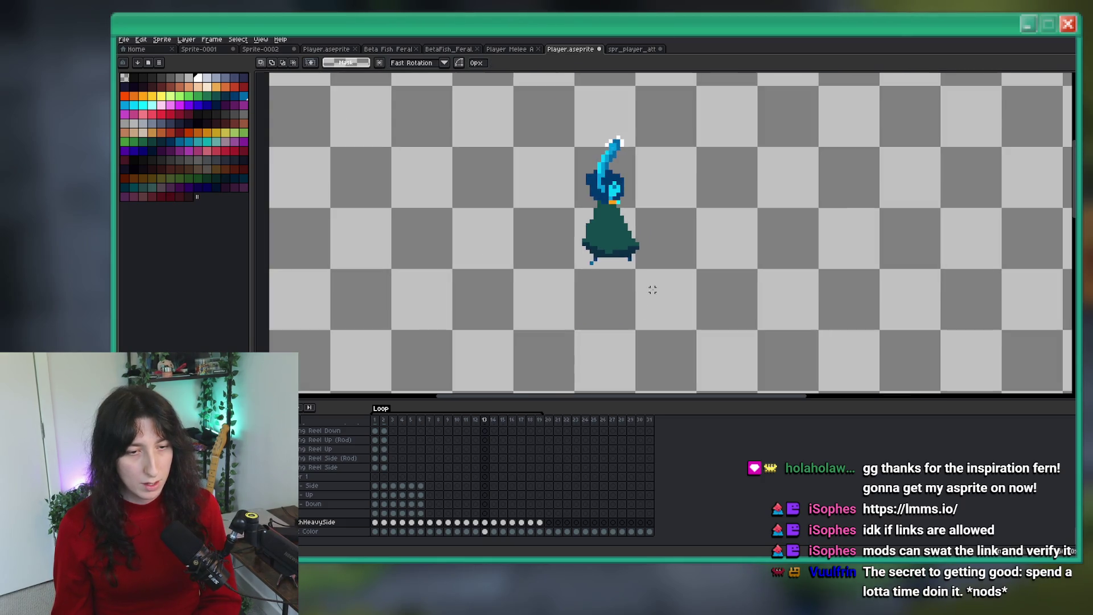
scroll(598, 300, up, 3)
drag(579, 277, 598, 300)
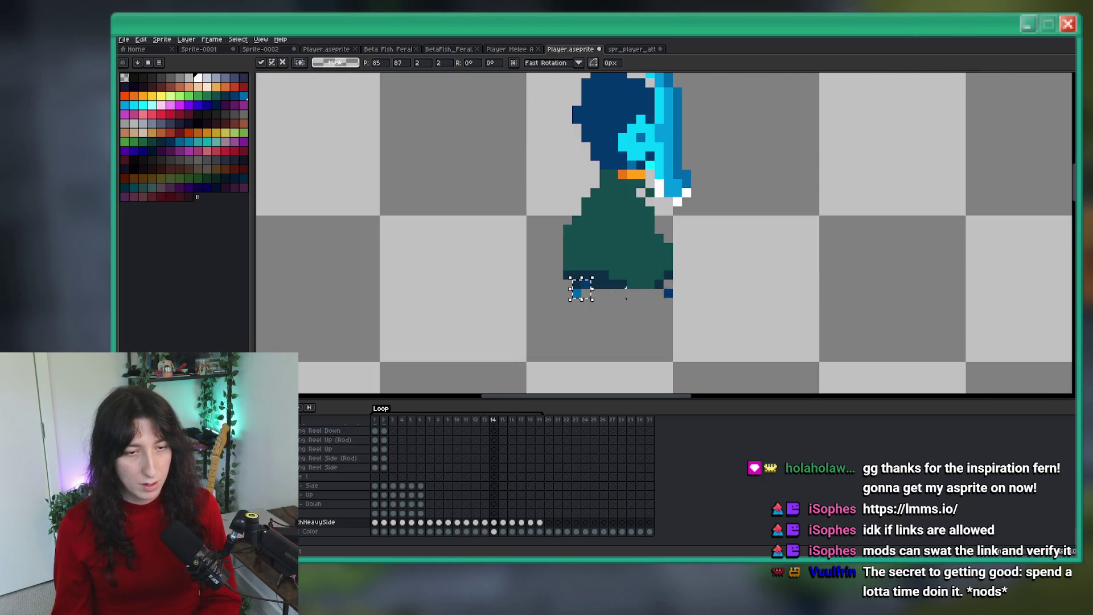
key(Return)
scroll(615, 291, down, 2)
Step: Compare frame 14 with its neighbouring frames, then return to frame 14
key(Right)
key(Left)
key(Right)
scroll(694, 282, down, 1)
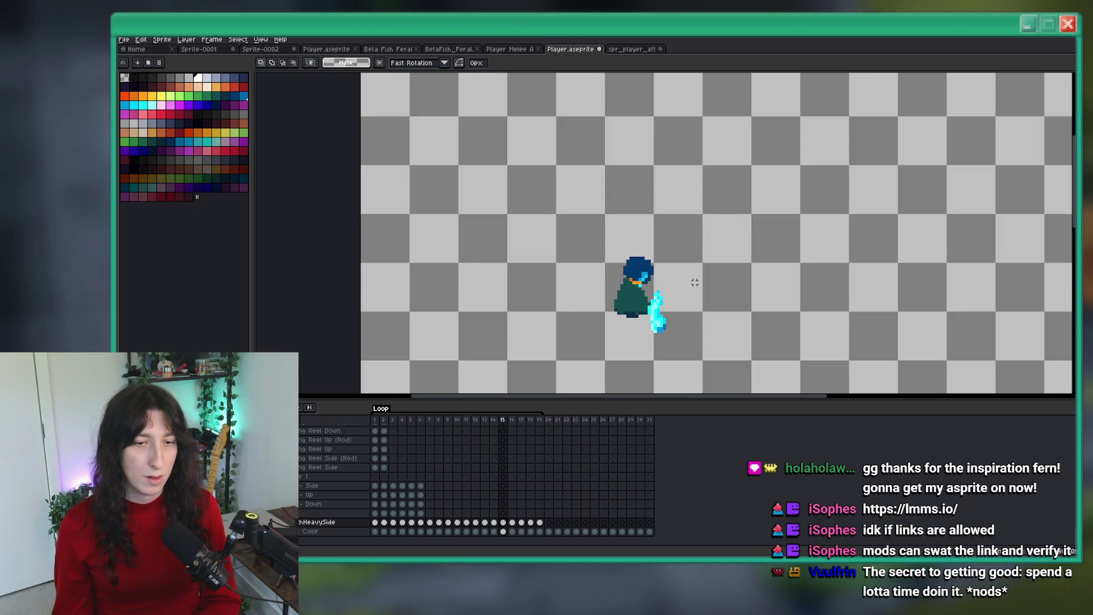
key(Left)
key(Left)
key(Right)
scroll(611, 290, up, 3)
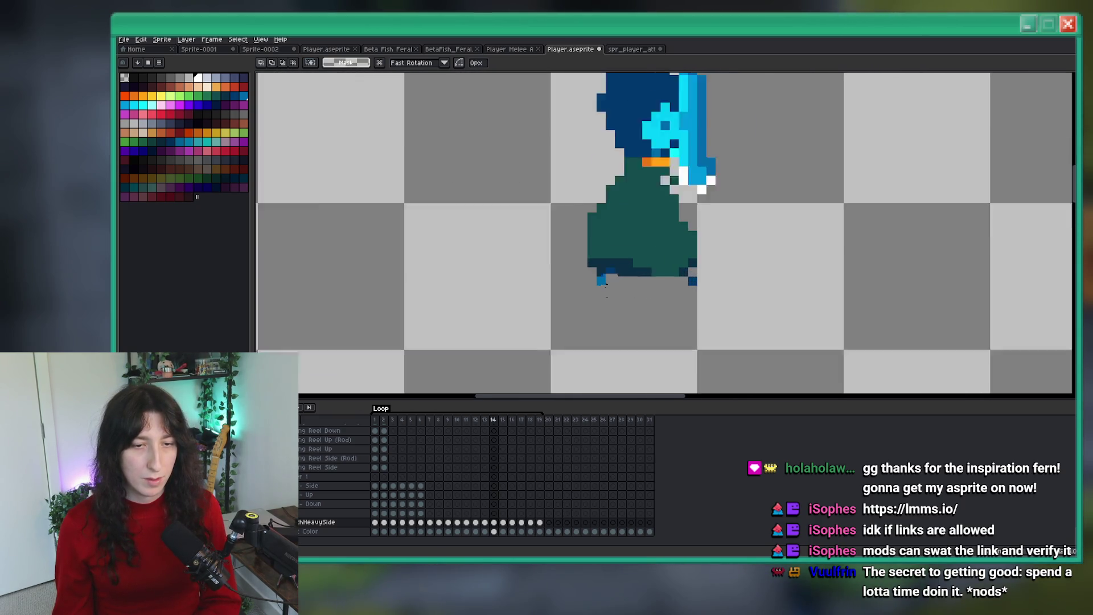
scroll(611, 290, down, 3)
key(Right)
key(Left)
scroll(635, 236, up, 5)
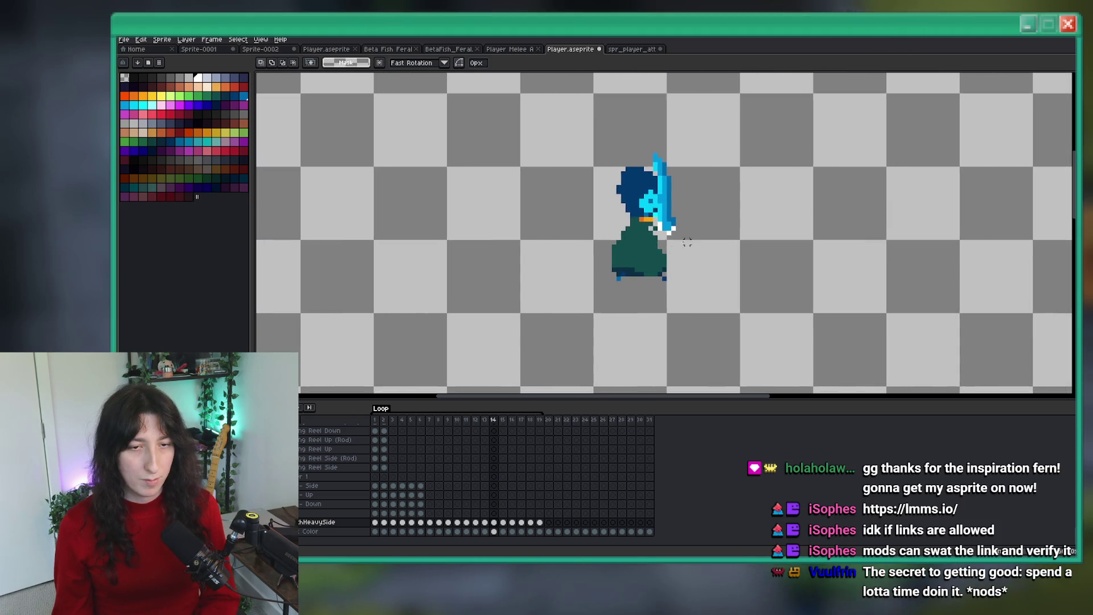
Step: Paint dark navy pixels at the robe hem and teal pixels on the body's left and right edges
key(i)
scroll(569, 178, down, 3)
scroll(520, 244, up, 2)
click(520, 244)
key(b)
drag(472, 225, 446, 223)
click(423, 177)
scroll(431, 204, down, 3)
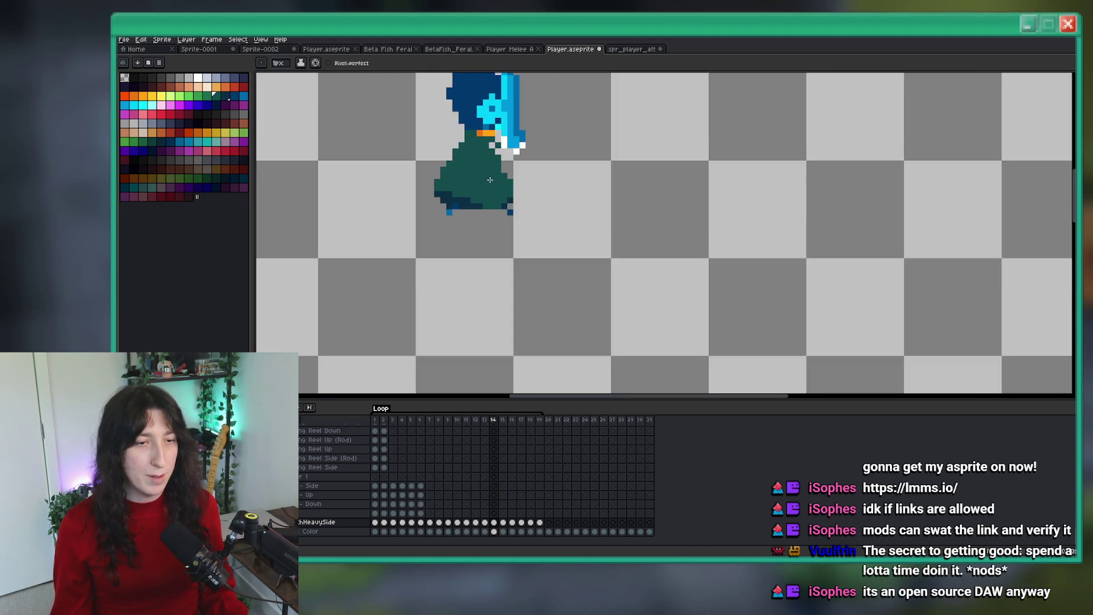
scroll(520, 208, up, 3)
click(520, 207)
scroll(520, 207, up, 1)
click(484, 240)
scroll(700, 263, down, 1)
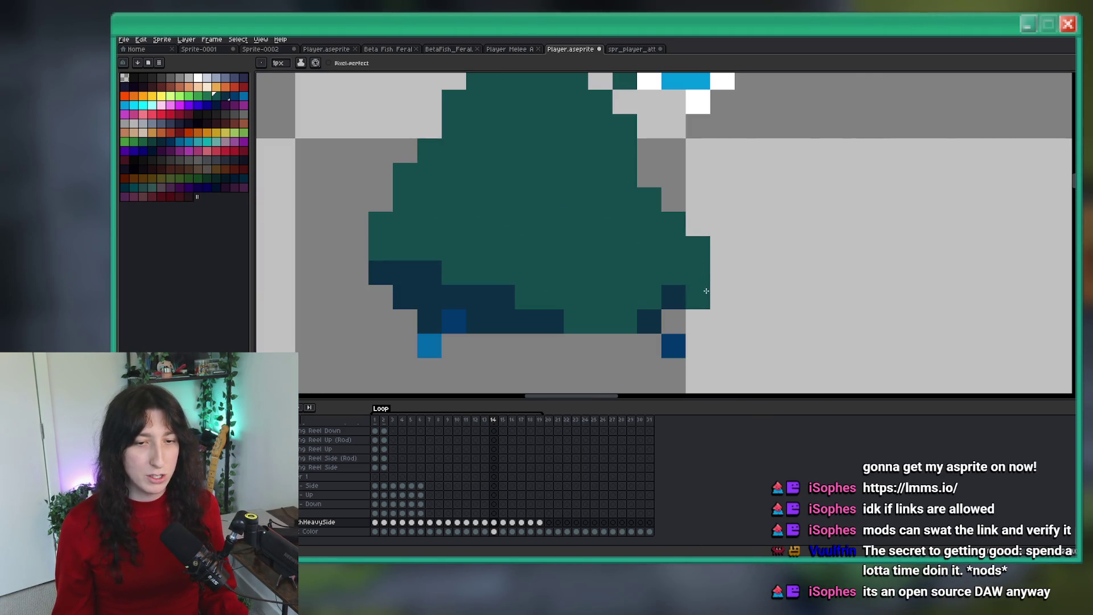
Step: Extend the navy hem band both ways, fill the right robe edge with teal, and darken its lower corner
drag(645, 307, 572, 310)
drag(689, 290, 678, 282)
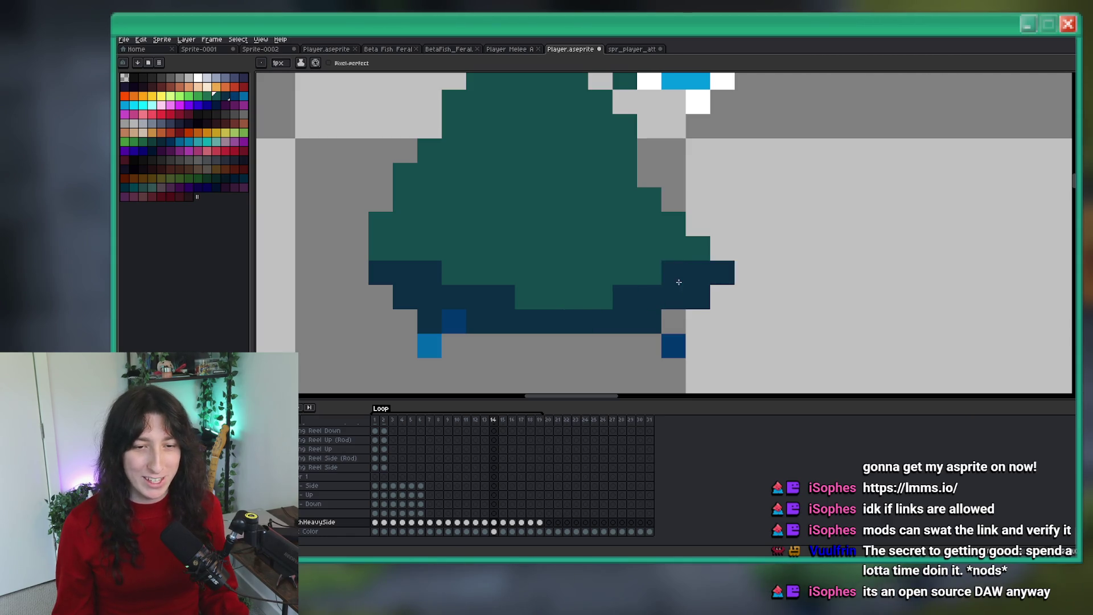
drag(673, 199, 695, 229)
scroll(735, 265, down, 4)
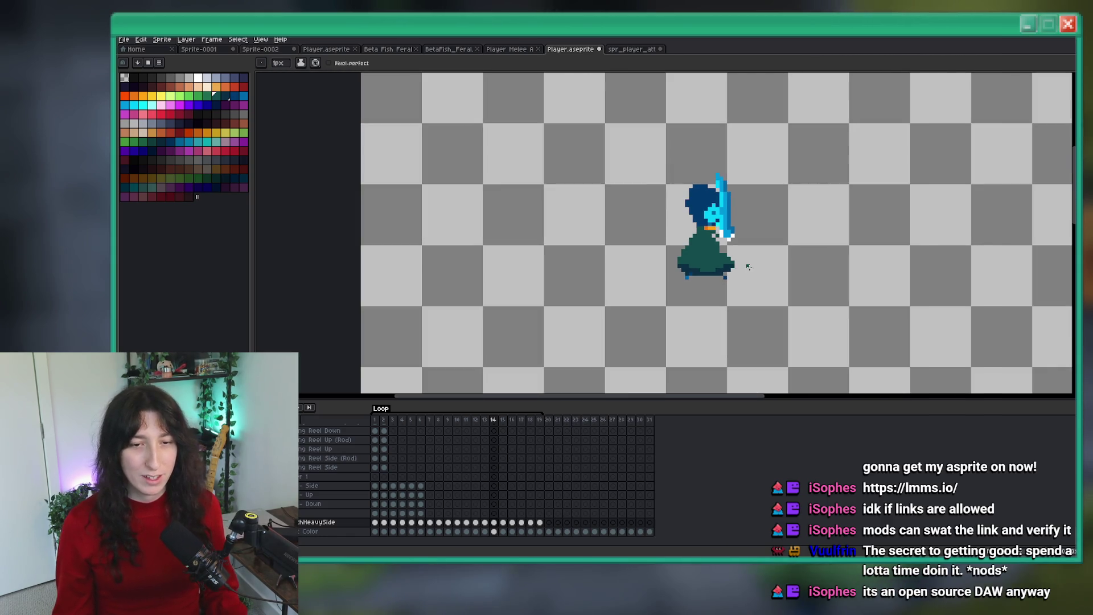
scroll(711, 270, up, 2)
scroll(711, 269, up, 2)
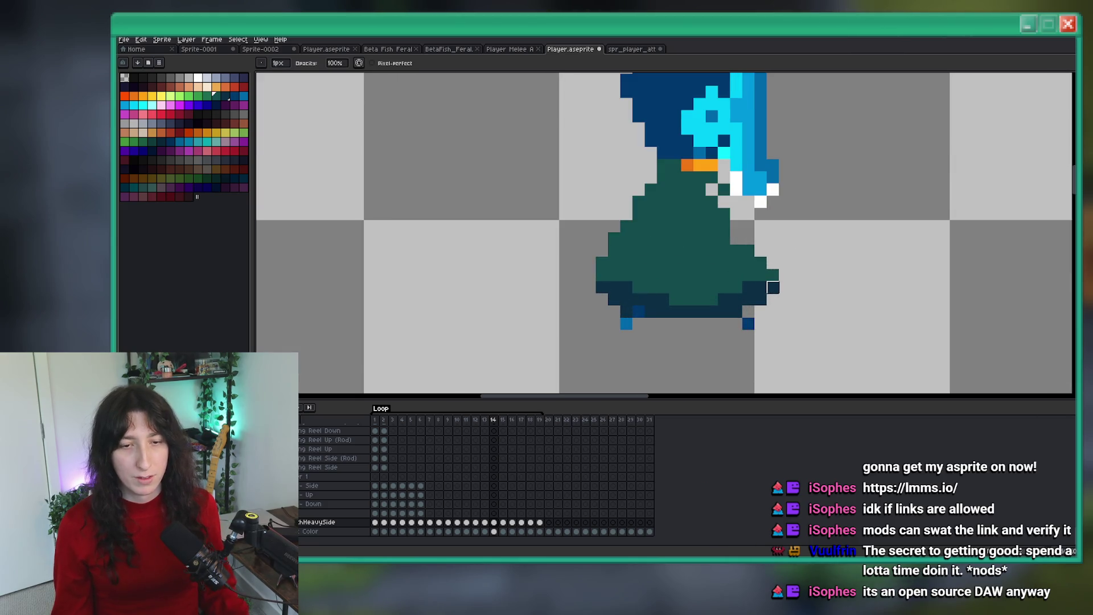
click(772, 271)
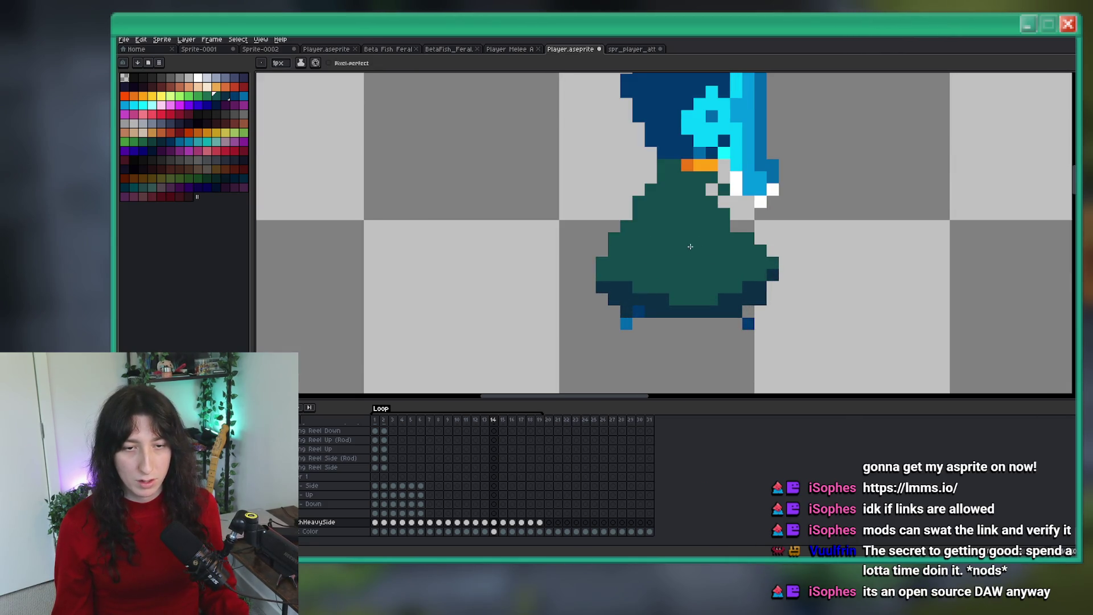
scroll(594, 280, down, 4)
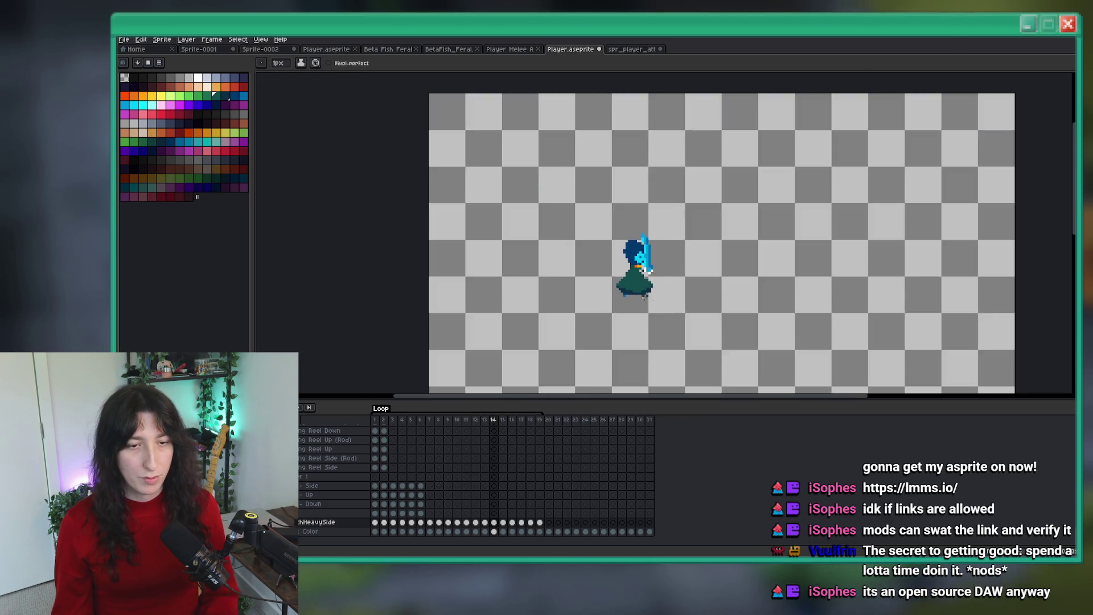
scroll(634, 269, up, 2)
drag(634, 269, 597, 254)
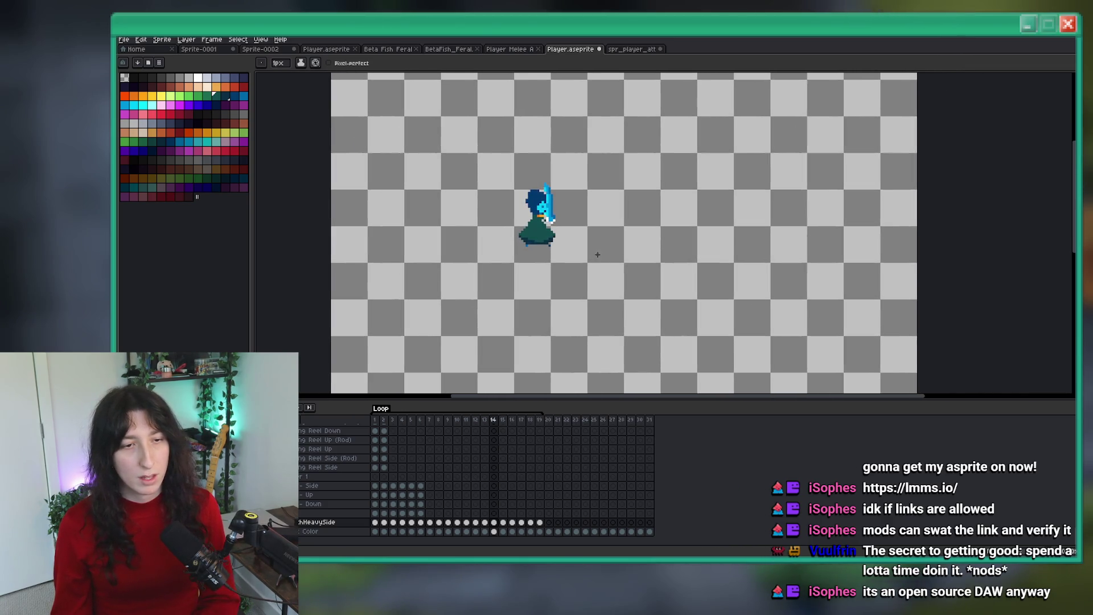
key(Right)
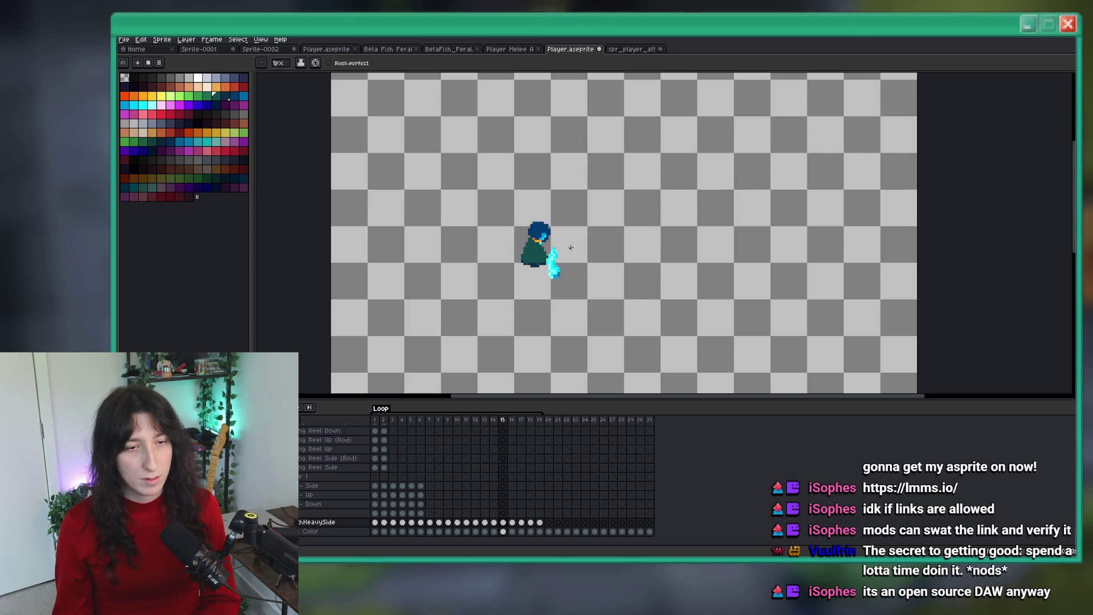
Step: Play the swing, then erase the old cyan blade pixels in frame 15
key(Return)
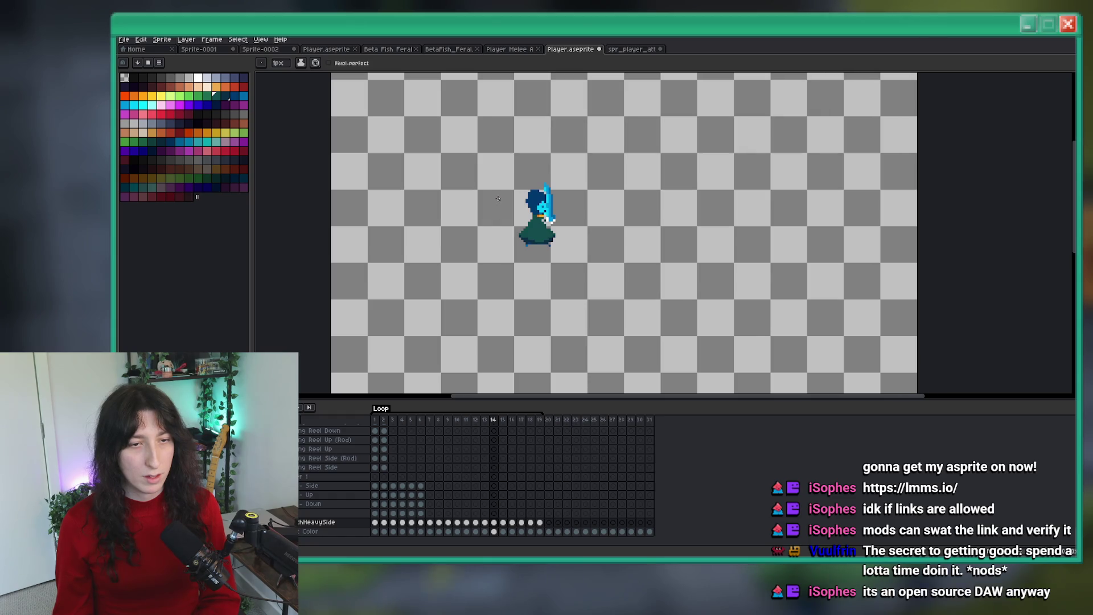
scroll(556, 196, up, 1)
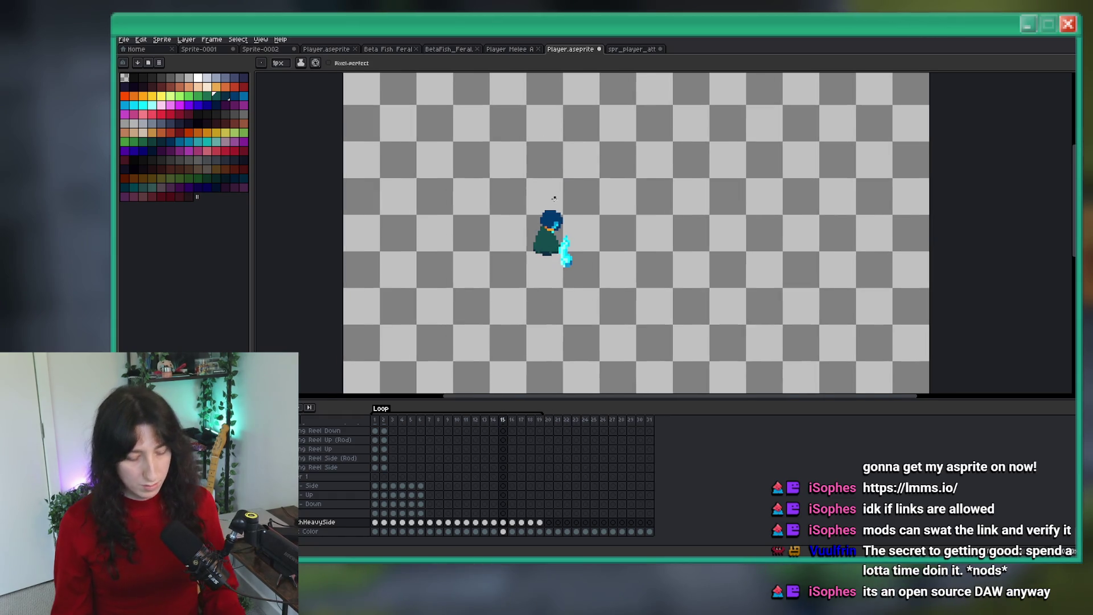
scroll(556, 196, up, 4)
mouse_move(546, 252)
mouse_down()
mouse_move(581, 262)
mouse_move(582, 233)
mouse_move(545, 215)
mouse_up()
scroll(563, 188, up, 1)
drag(570, 158, 552, 213)
drag(534, 268, 525, 221)
Step: Compare frame 15 with its neighbouring frames and choose the blue blade colour for the pencil
key(b)
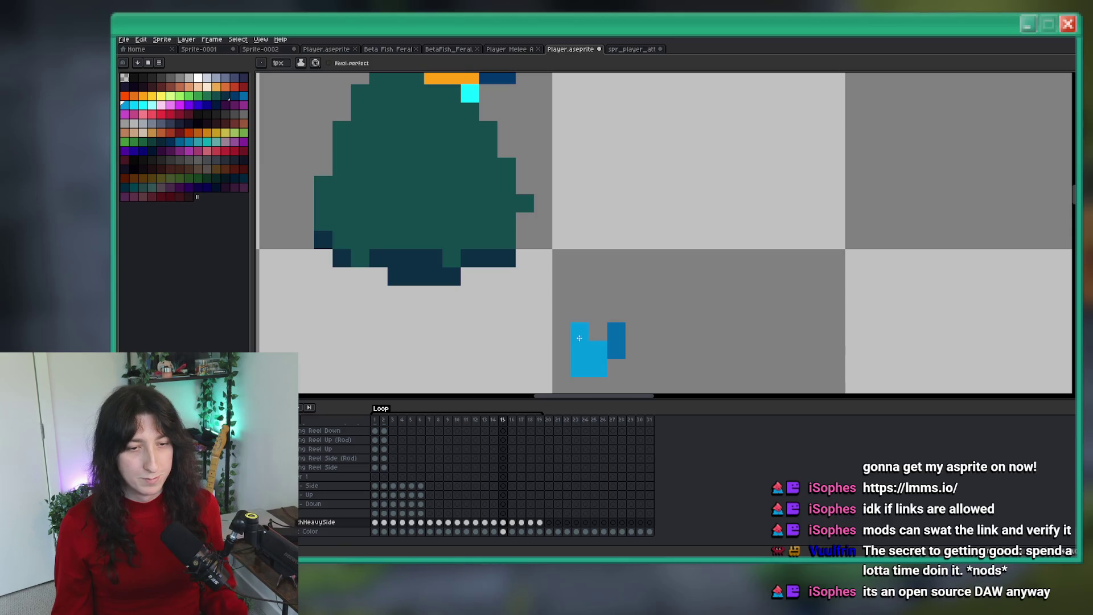
scroll(576, 311, down, 3)
scroll(564, 265, down, 3)
key(Left)
key(Right)
scroll(569, 268, down, 1)
scroll(575, 271, up, 3)
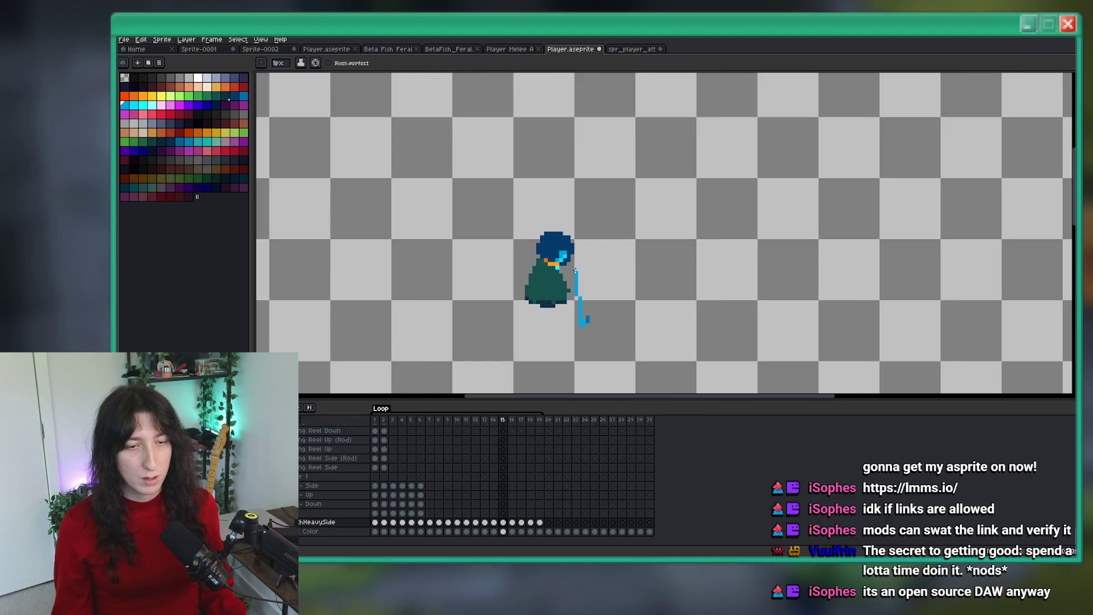
scroll(575, 271, down, 1)
key(Left)
key(Right)
scroll(574, 265, up, 2)
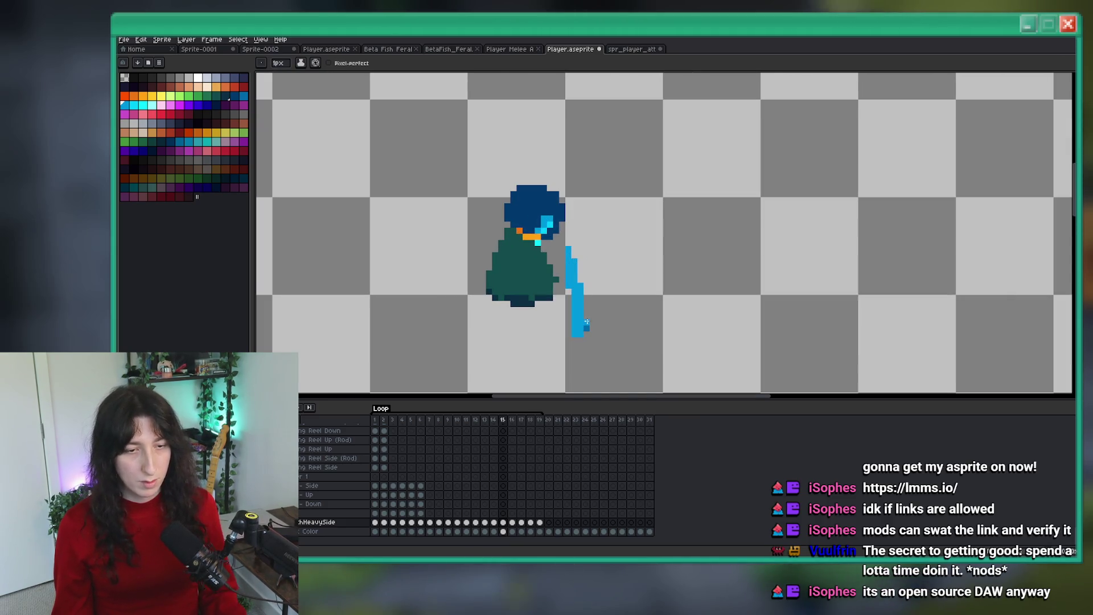
alt+click(588, 322)
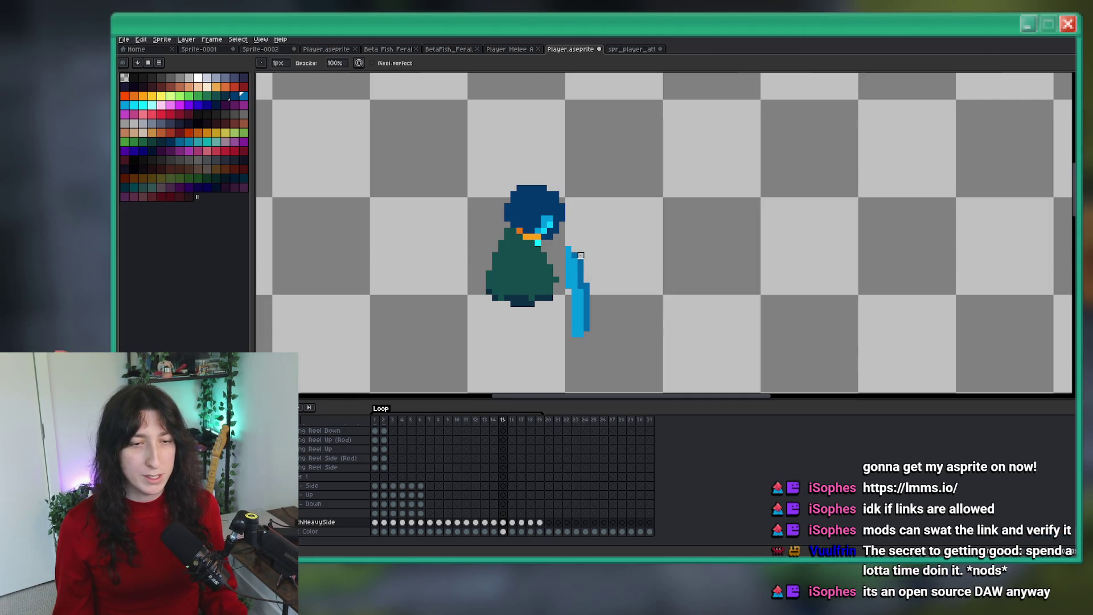
Step: Redraw the longer solid blue blade in frame 15, checking it against frame 14
scroll(588, 269, down, 5)
scroll(587, 269, up, 5)
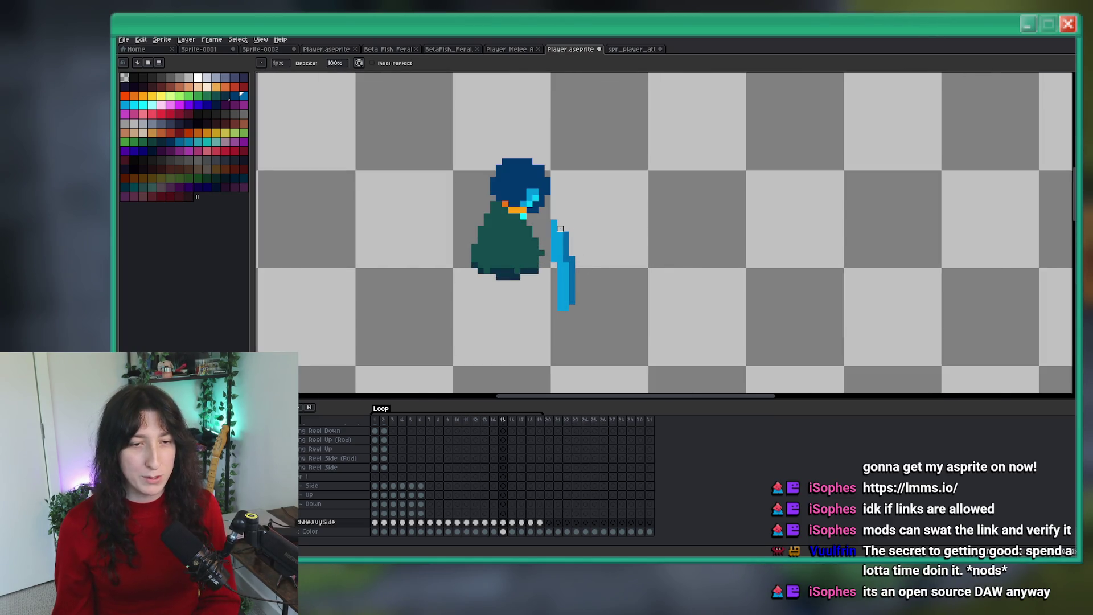
scroll(565, 234, down, 4)
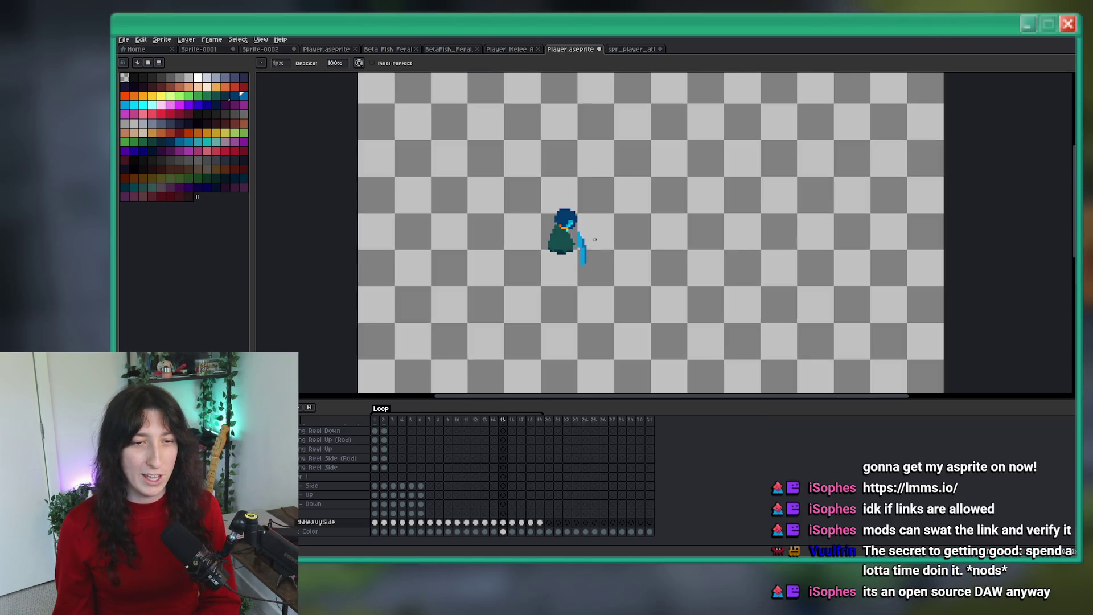
scroll(572, 268, up, 5)
scroll(572, 268, down, 5)
scroll(535, 219, up, 2)
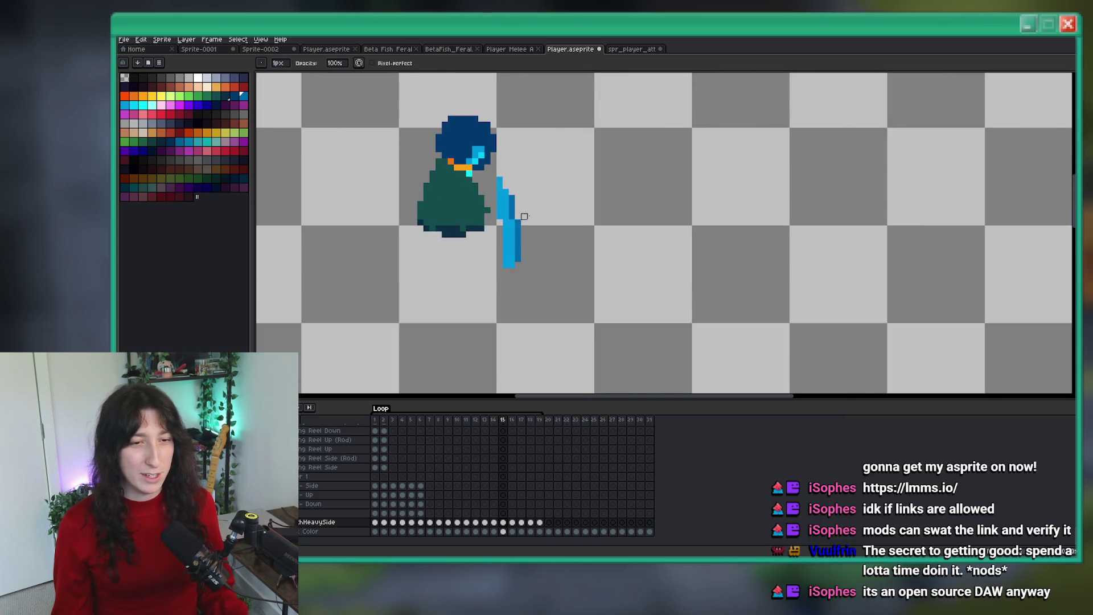
scroll(535, 219, down, 3)
scroll(535, 219, up, 3)
scroll(514, 236, up, 4)
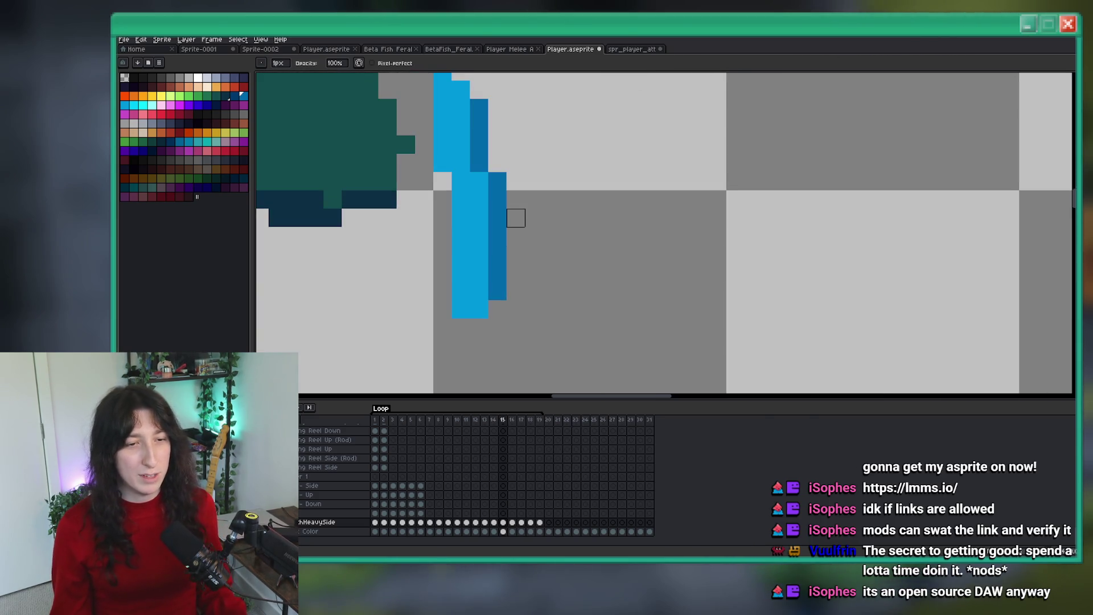
key(Left)
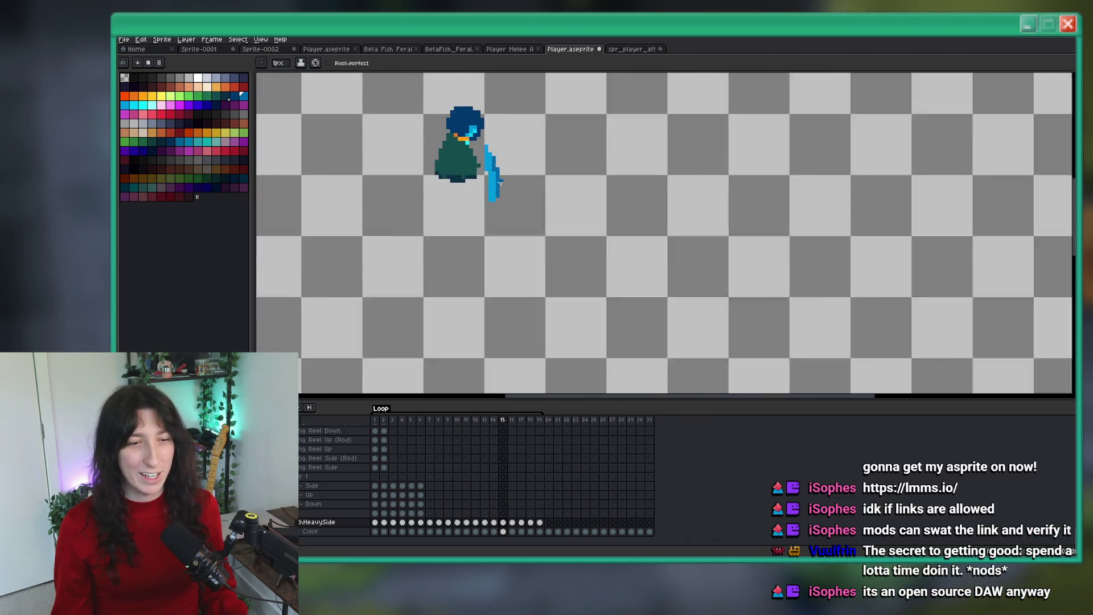
scroll(504, 242, down, 5)
key(Right)
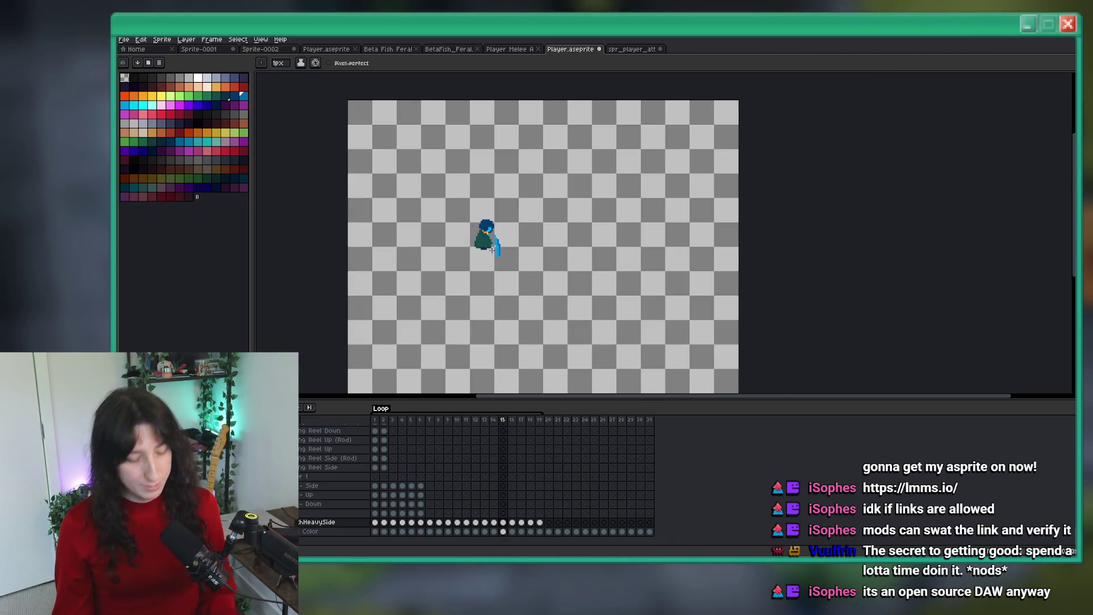
scroll(491, 250, up, 5)
Step: Sample the cyan highlight from the sprite and add it along the blade, undoing a bad stroke
key(alt)
click(134, 105)
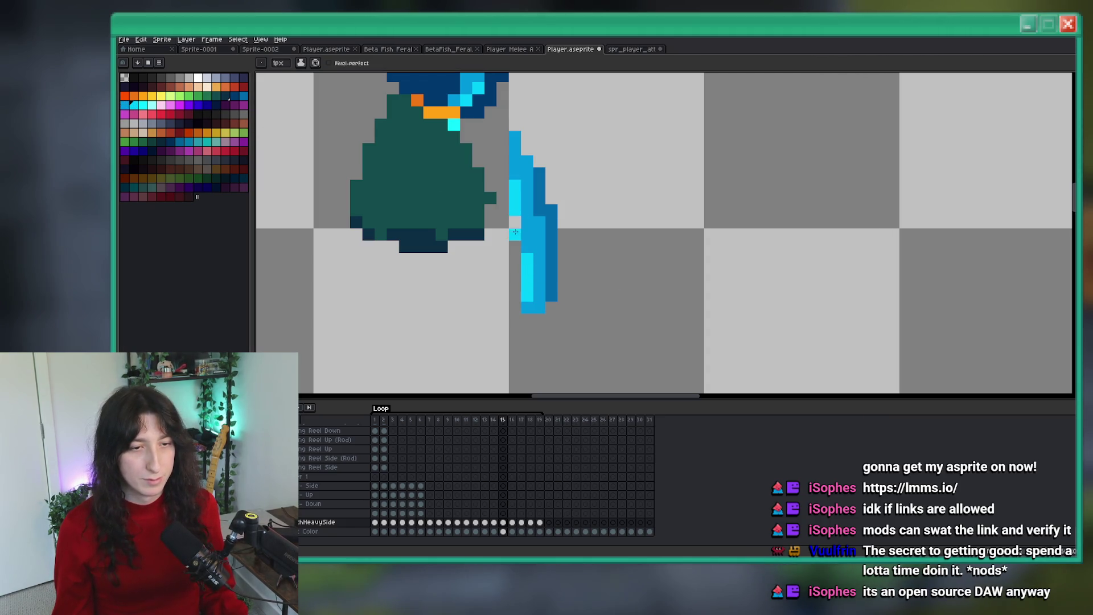
key(ctrl+z)
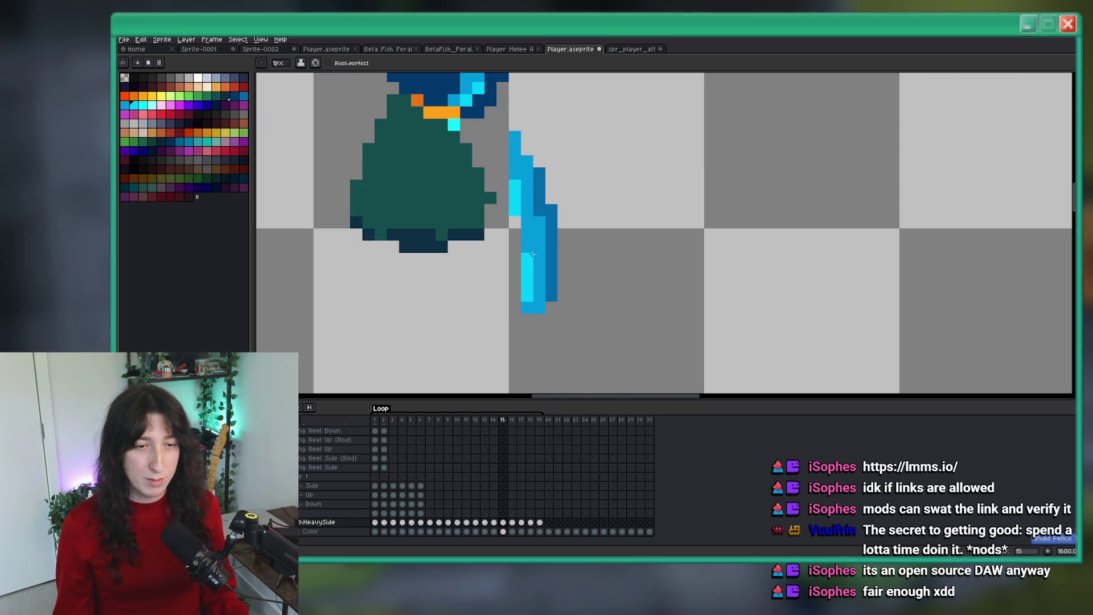
key(alt)
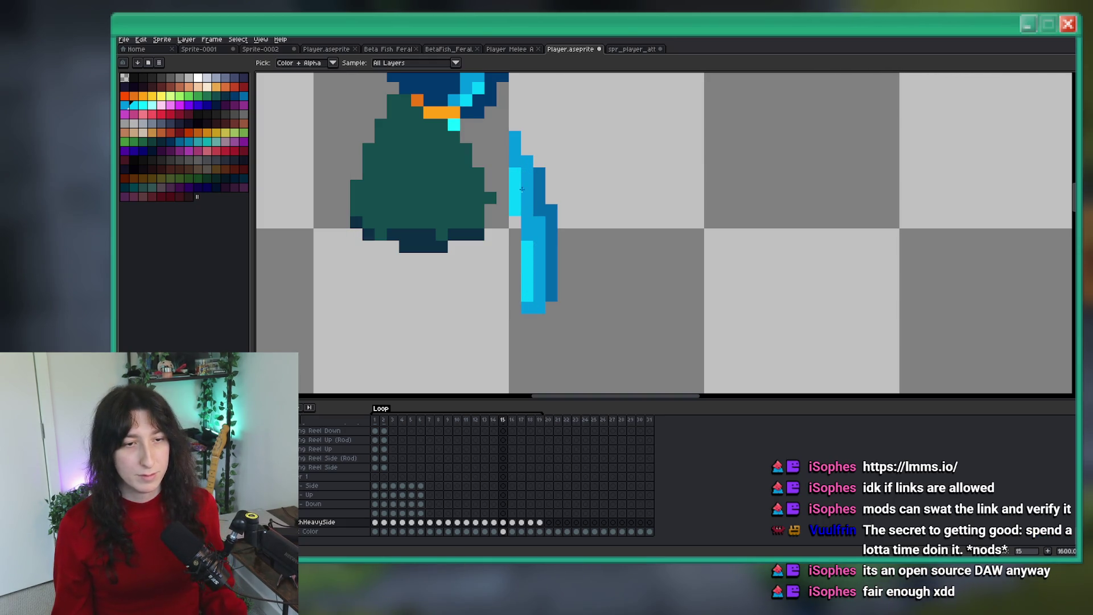
scroll(527, 179, down, 7)
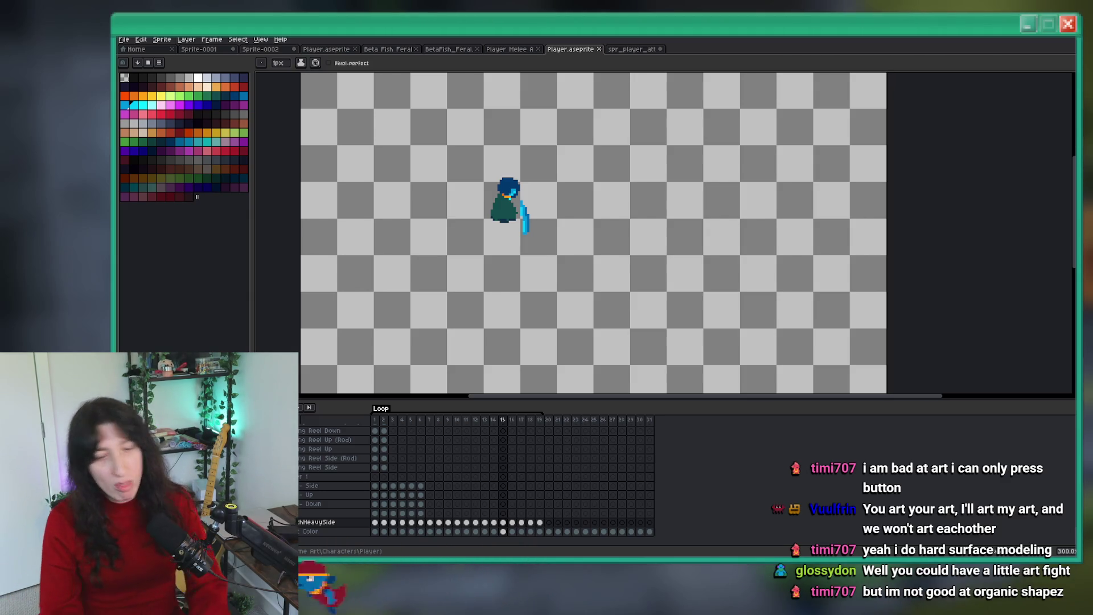
drag(480, 291, 526, 338)
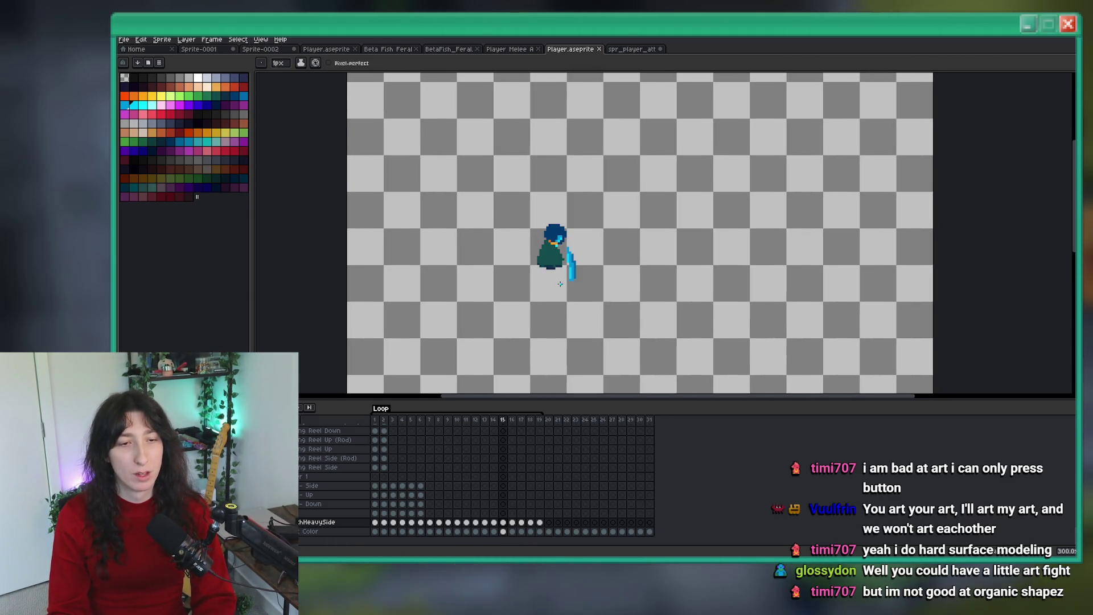
drag(583, 244, 567, 264)
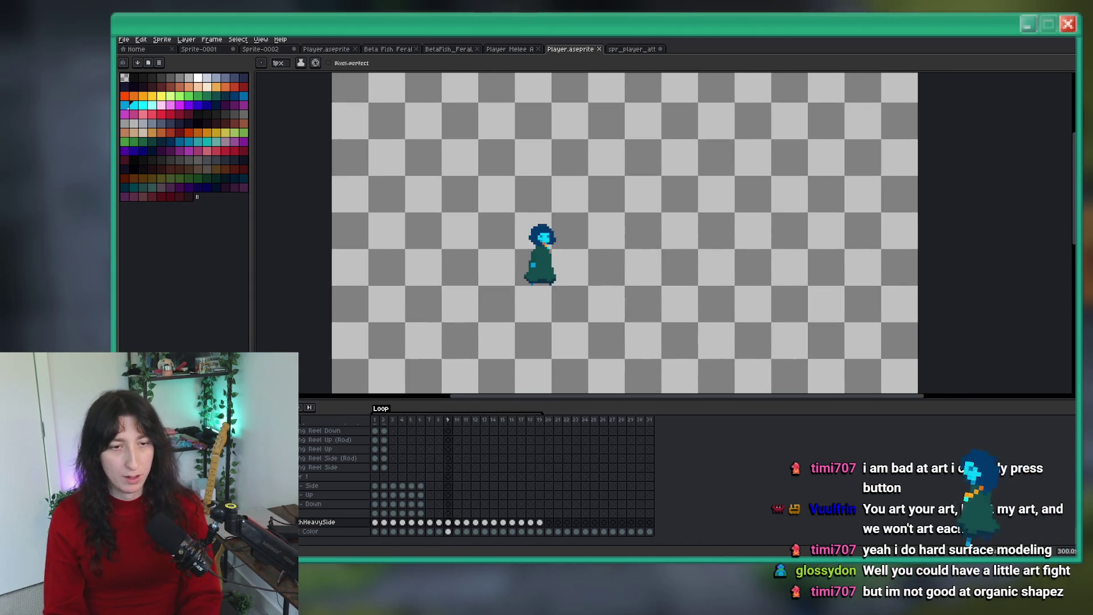
scroll(495, 309, up, 2)
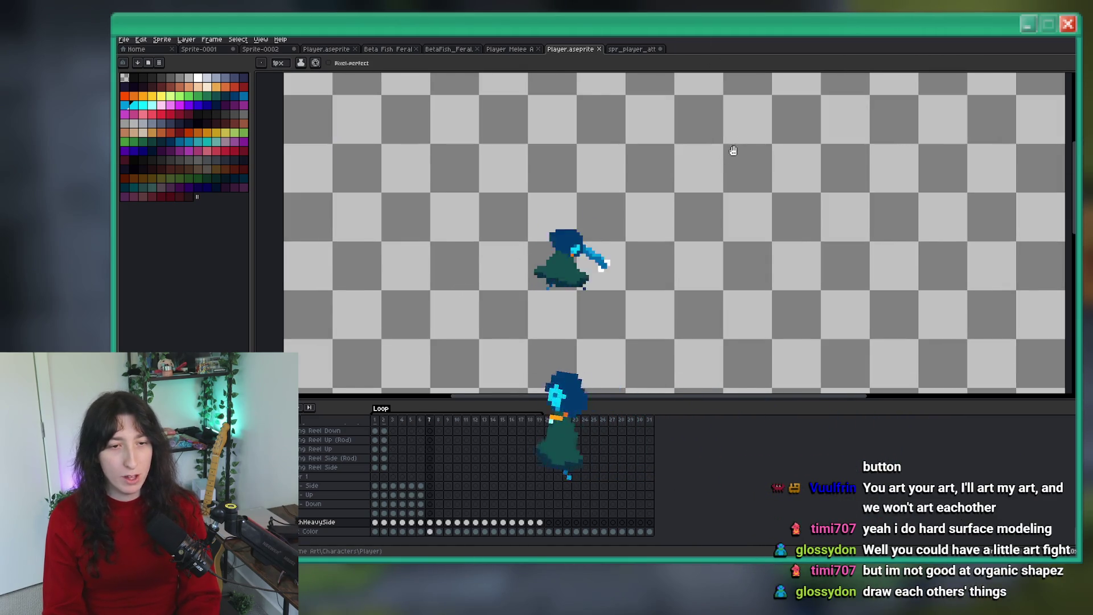
scroll(732, 151, down, 1)
scroll(584, 233, down, 1)
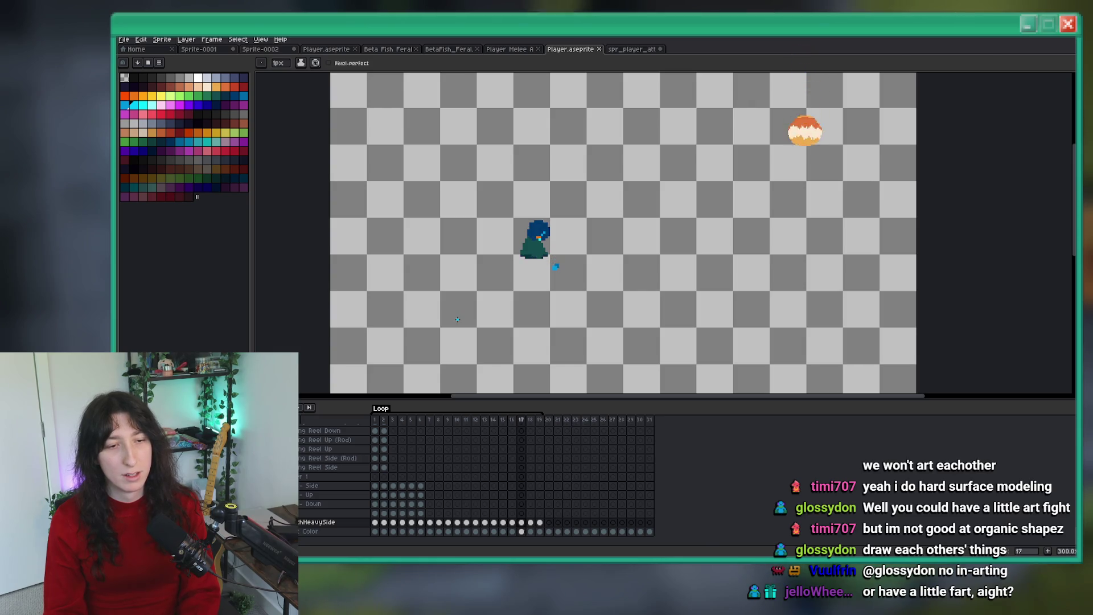
Step: Erase stray cyan blade pixels, recolour one to medium blue, and repaint the light-cyan highlight lower
scroll(566, 274, up, 5)
key(alt)
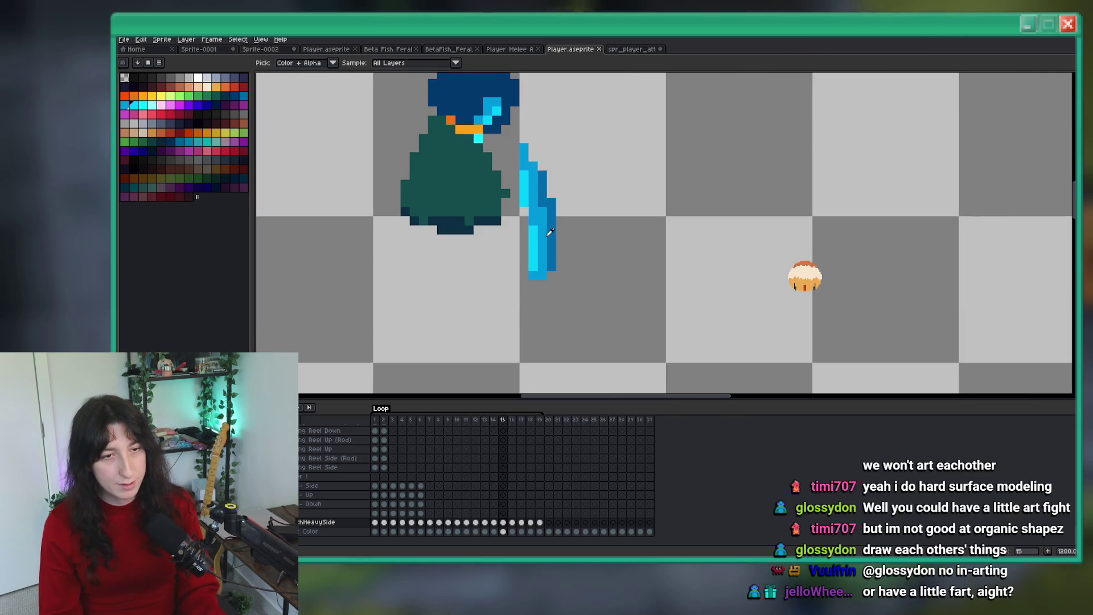
scroll(535, 245, up, 1)
key(w)
click(519, 268)
key(b)
mouse_move(543, 265)
mouse_down()
mouse_move(519, 253)
mouse_move(532, 226)
mouse_up()
click(543, 253)
click(531, 264)
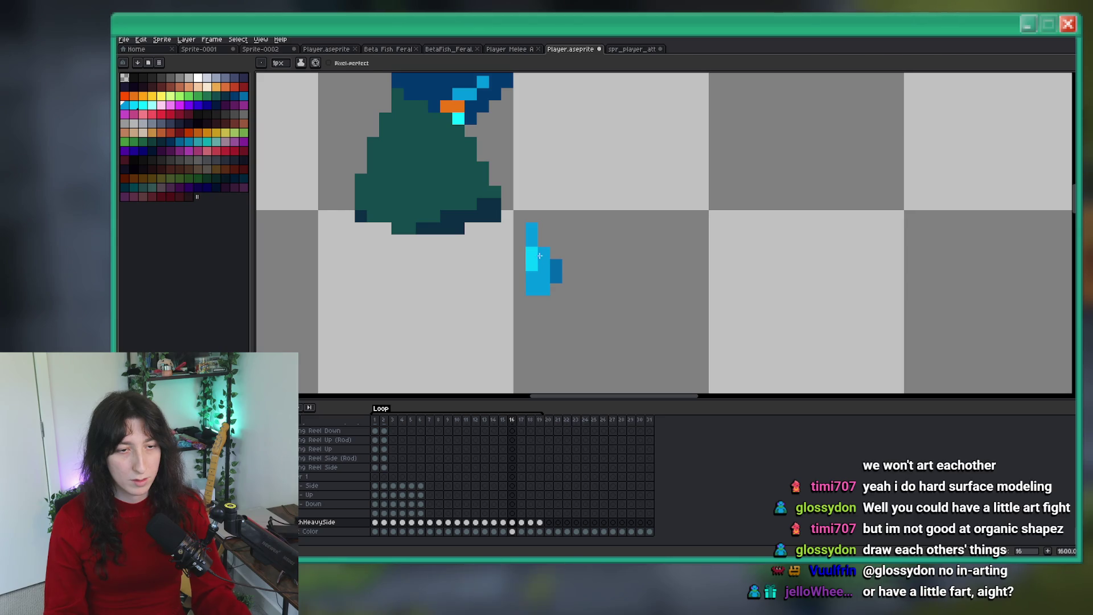
Step: Add a white spark pixel beneath the blade in frame 15
key(b)
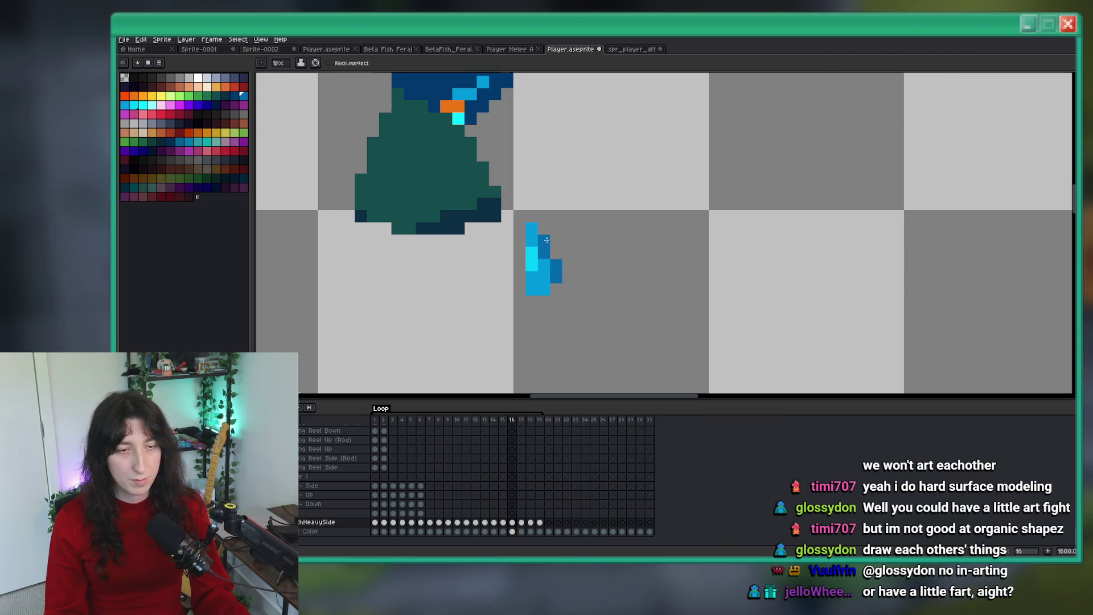
scroll(546, 241, down, 6)
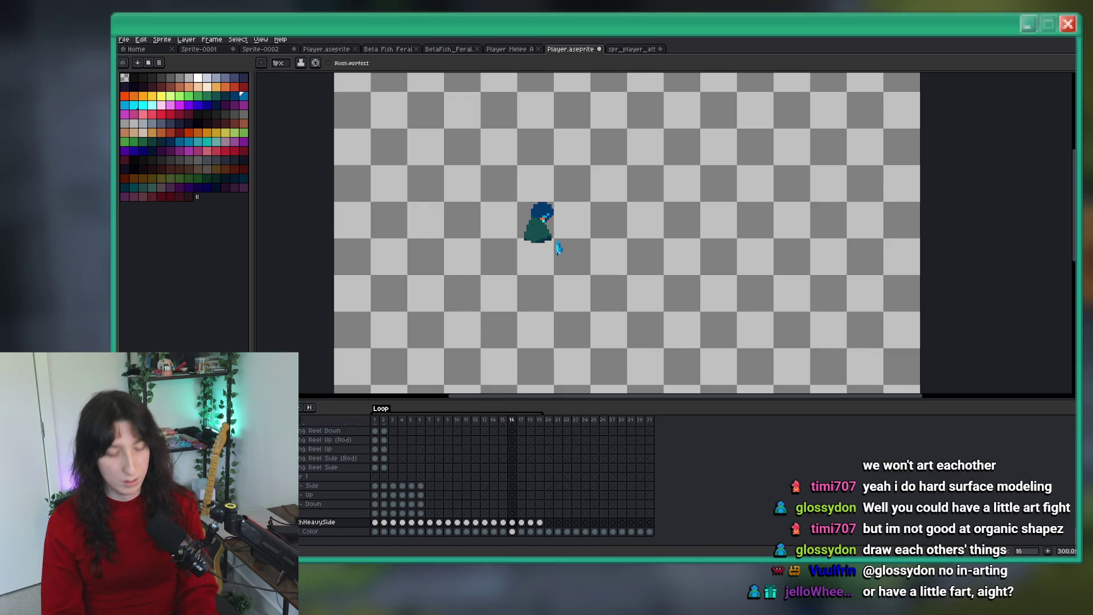
scroll(558, 252, up, 3)
key(comma)
key(comma)
key(period)
scroll(555, 139, up, 4)
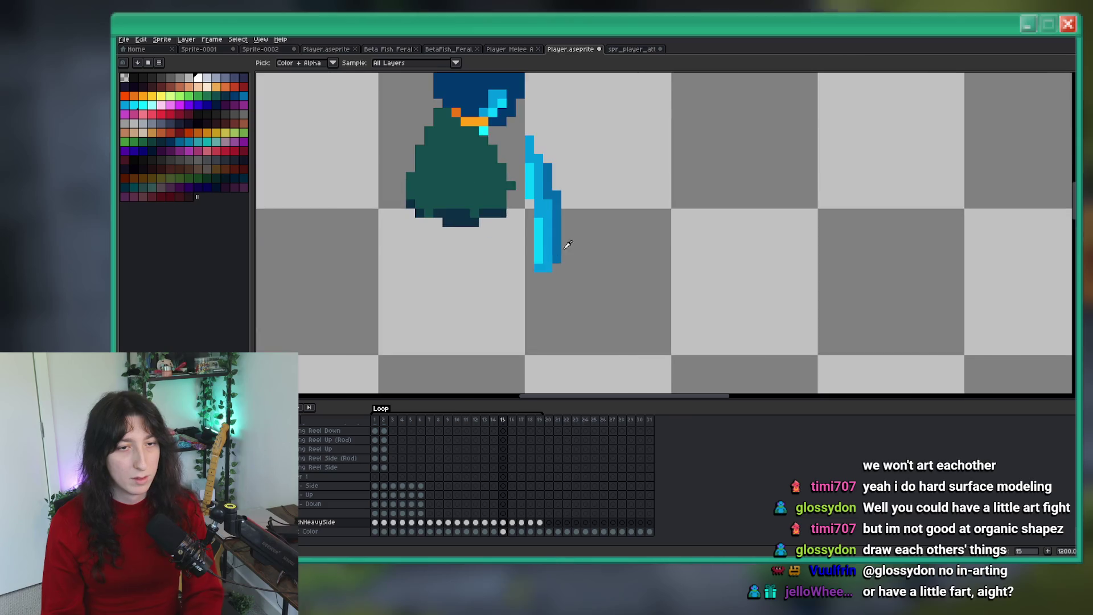
click(537, 281)
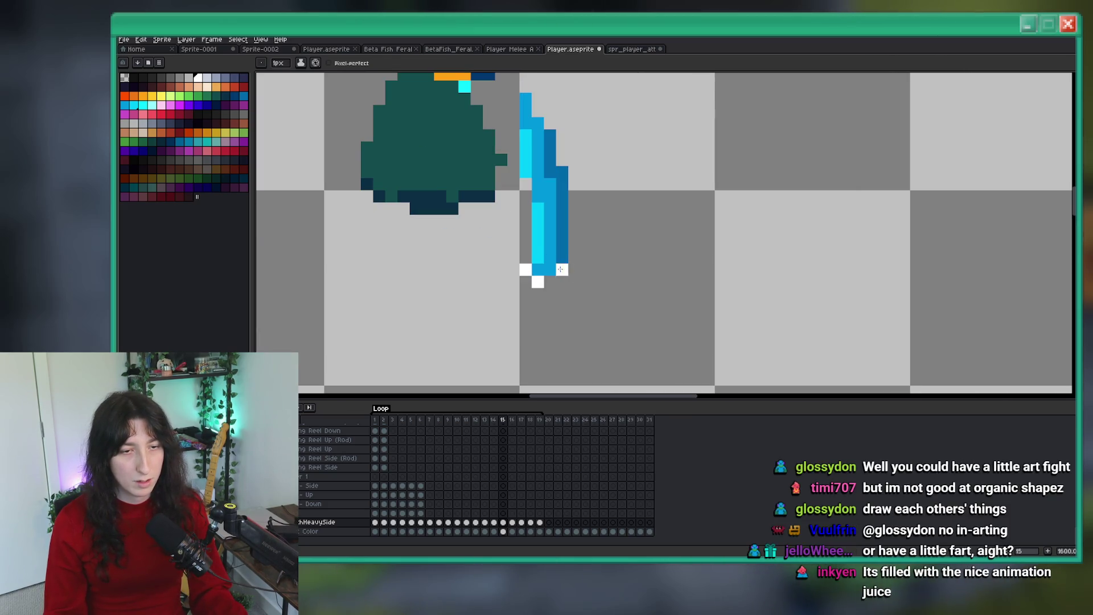
scroll(564, 269, down, 4)
Step: Extend the white streak under the frame 16 blade tip leftward, then play the heavy attack
key(period)
scroll(553, 265, up, 4)
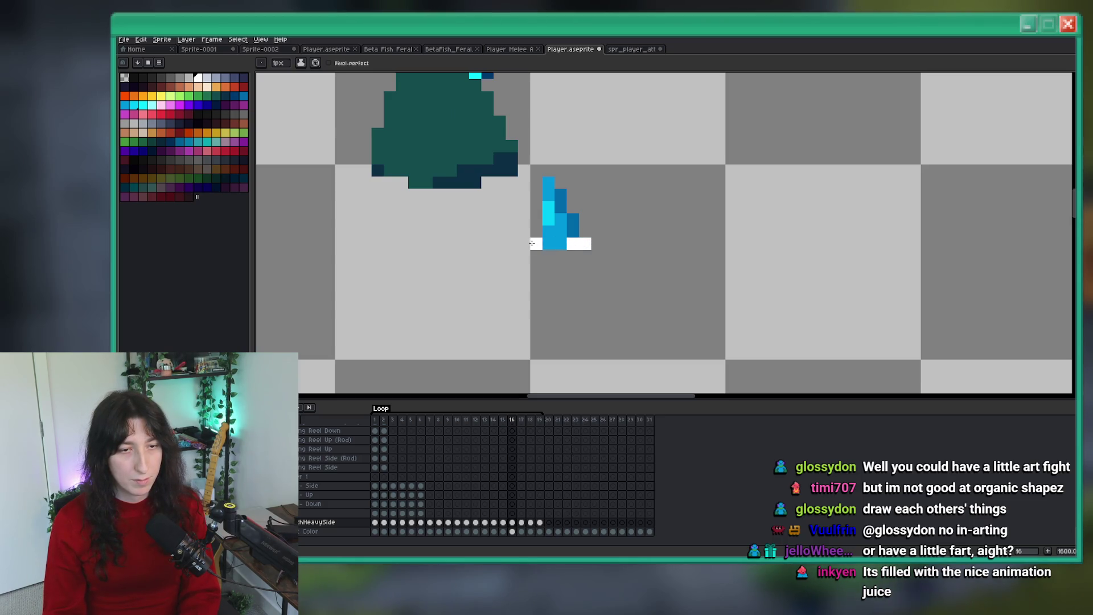
scroll(503, 242, down, 4)
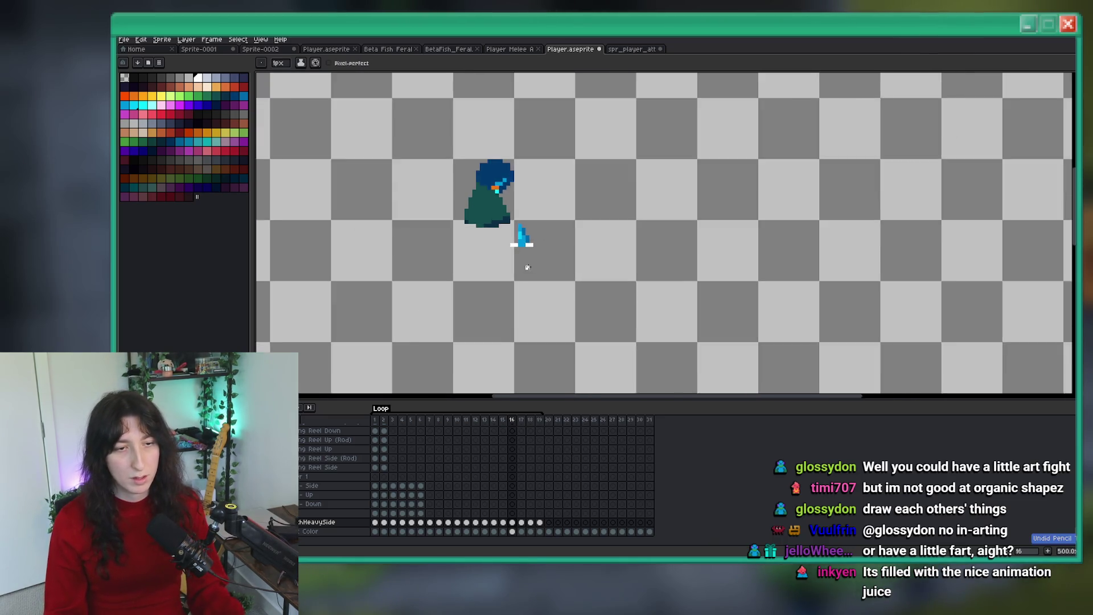
scroll(503, 246, up, 2)
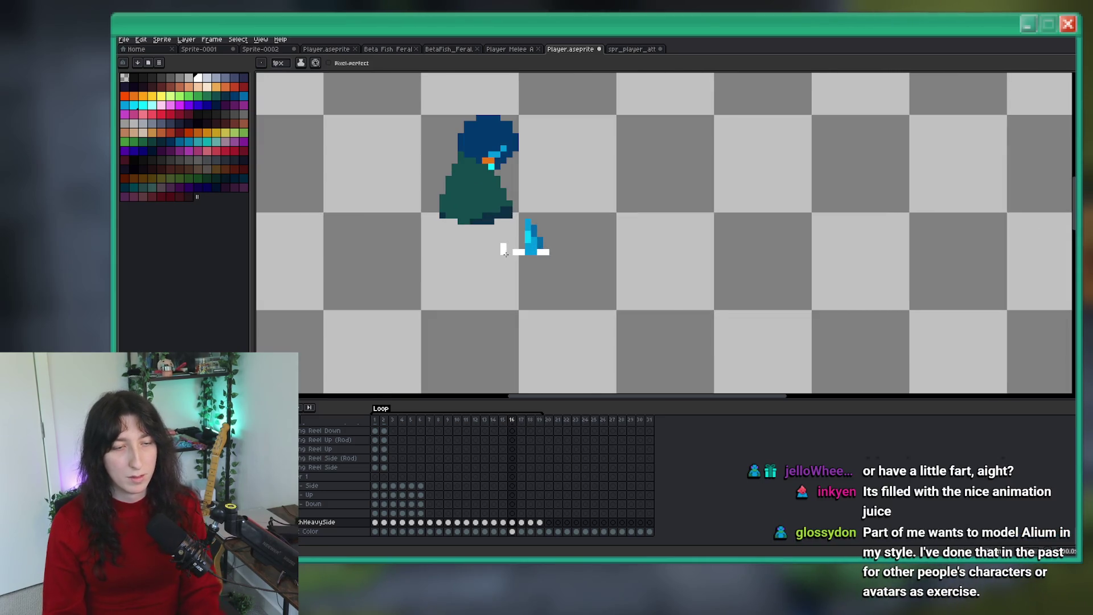
scroll(558, 252, down, 3)
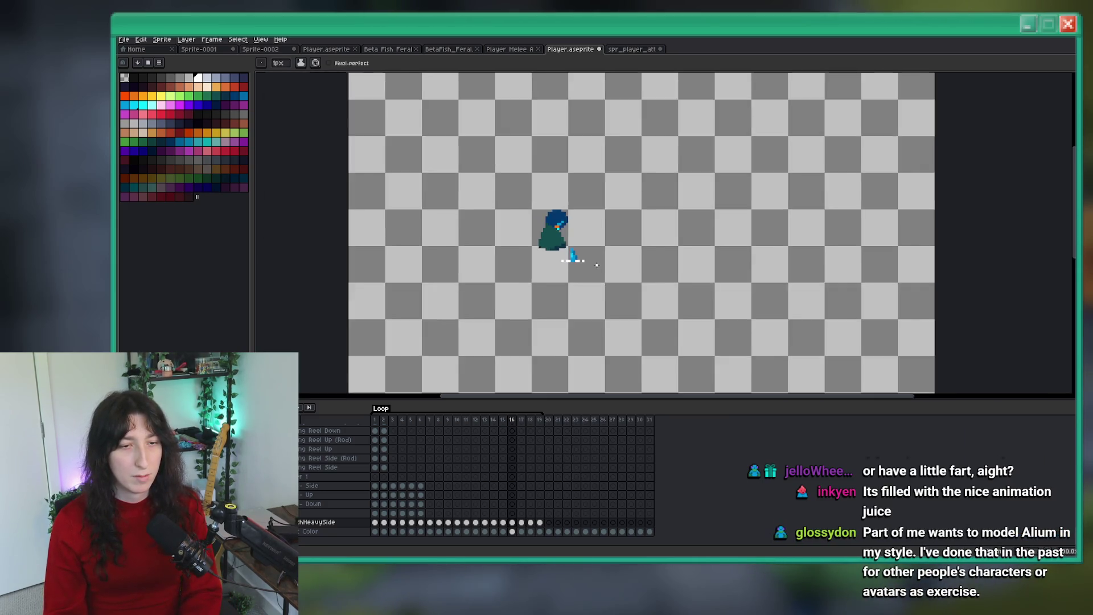
scroll(600, 268, up, 2)
key(Left)
key(Left)
key(Left)
key(Left)
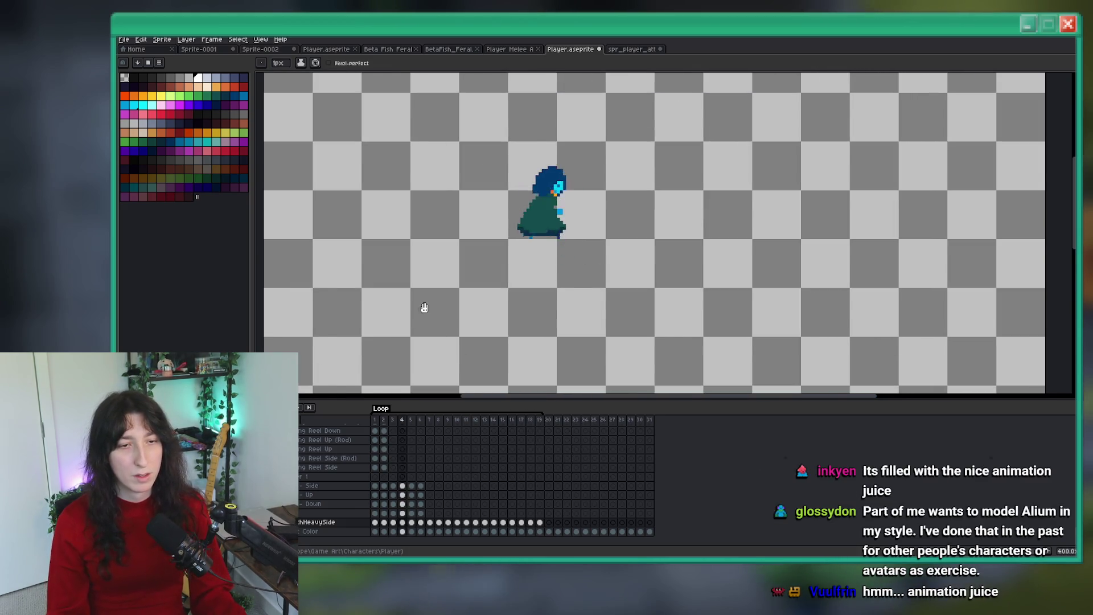
scroll(566, 213, down, 2)
key(Left)
key(Left)
scroll(566, 170, up, 2)
key(Return)
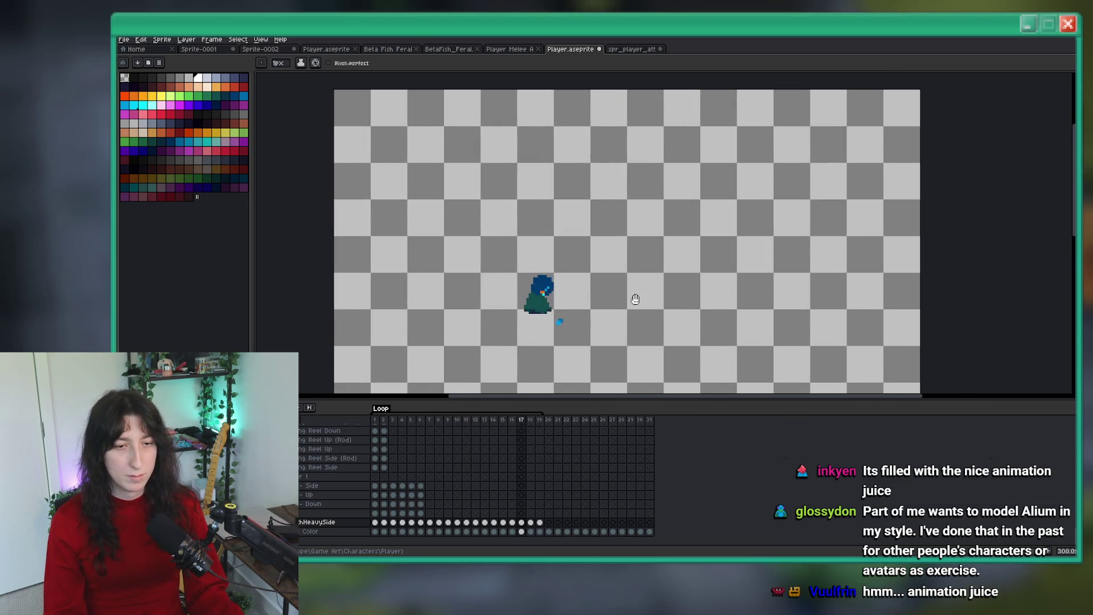
drag(634, 300, 635, 277)
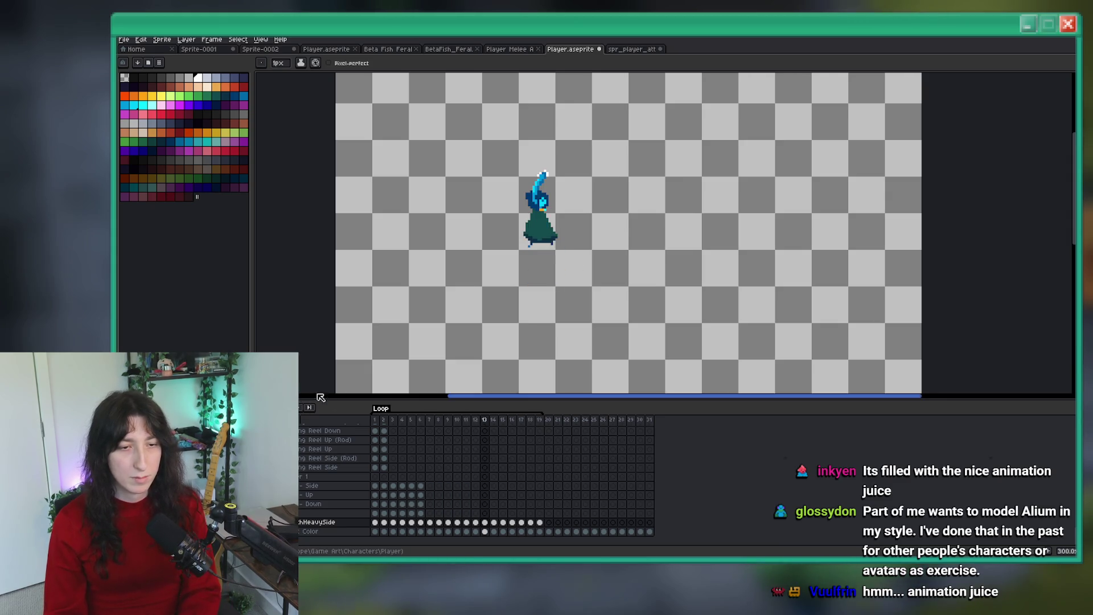
scroll(476, 330, up, 7)
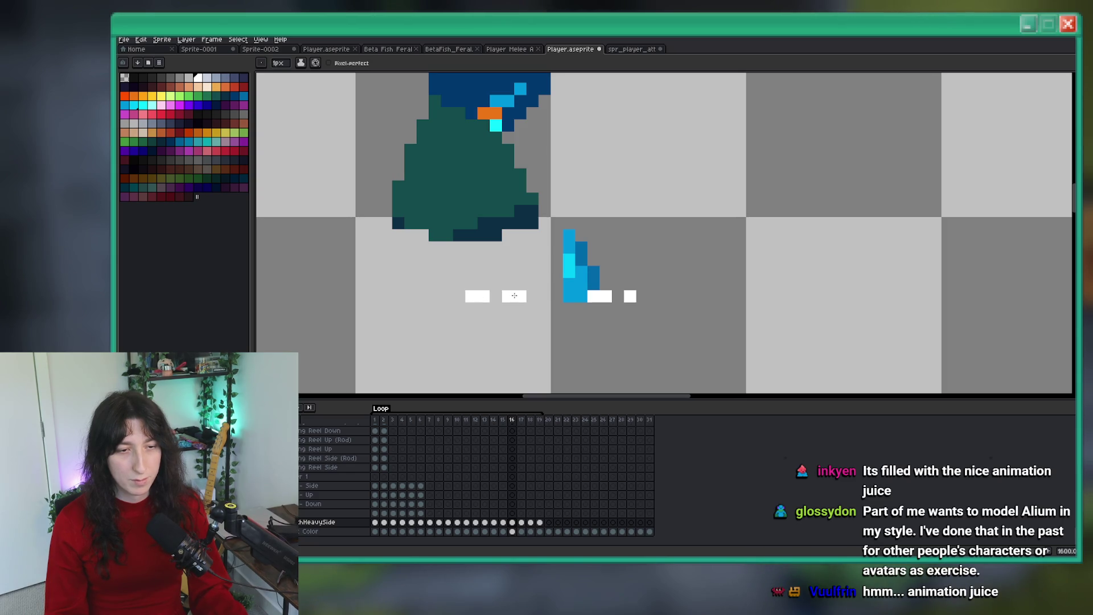
Step: Undo the last two white pixels and redraw the spark dashes on both sides of the blade tip
key(ctrl+z)
key(ctrl+z)
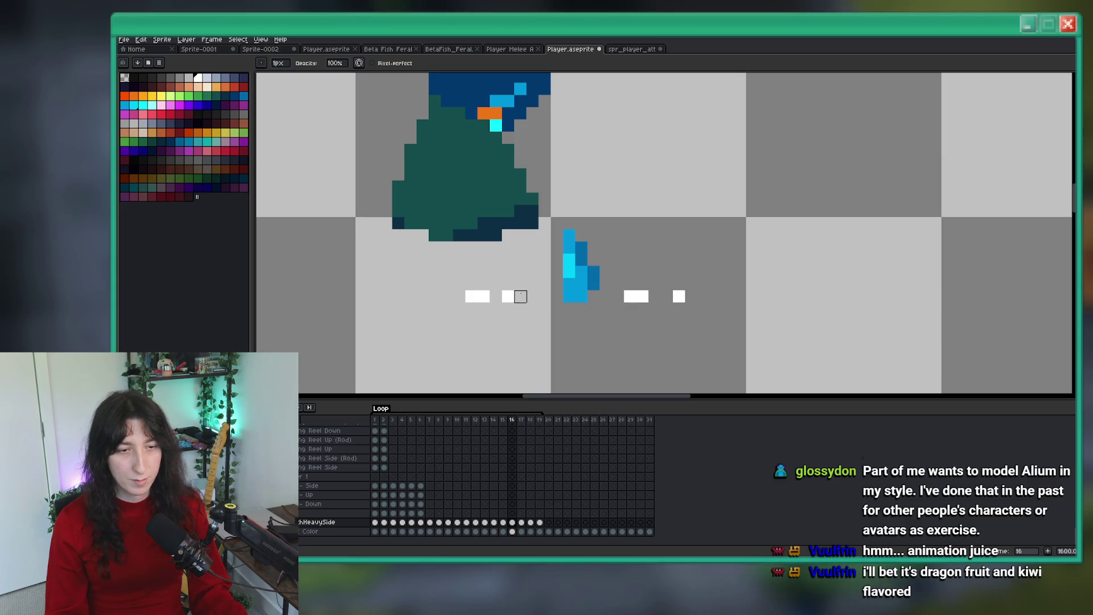
key(e)
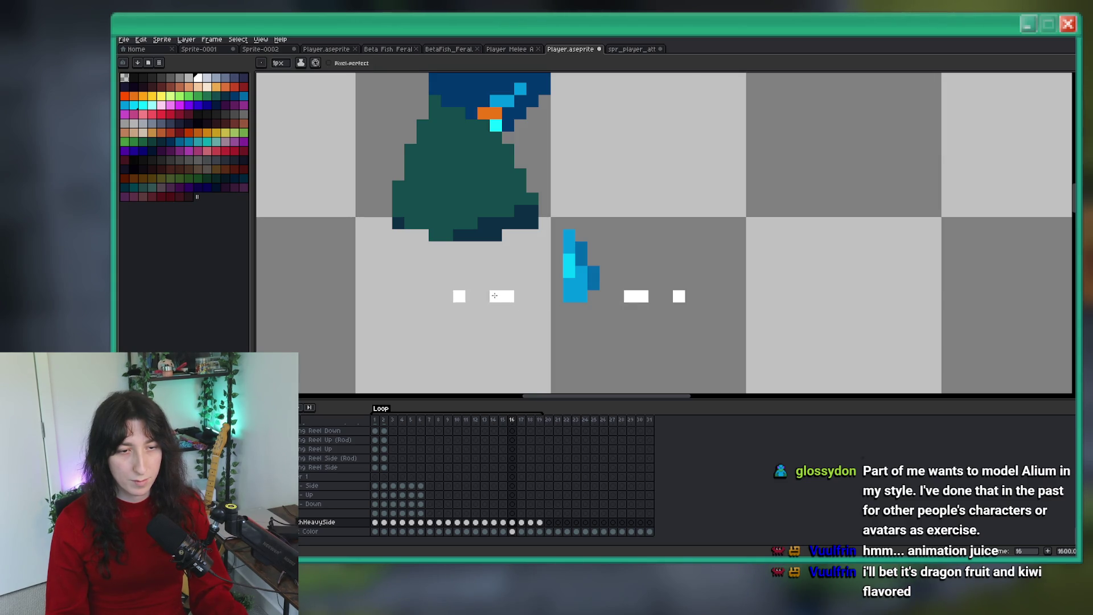
scroll(495, 296, down, 5)
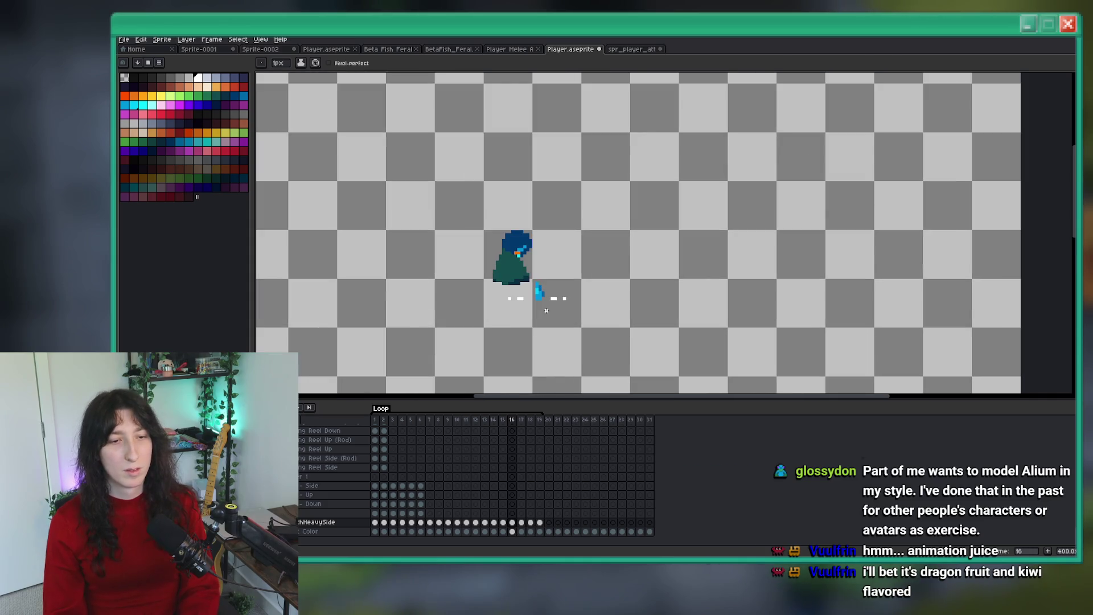
scroll(525, 298, up, 5)
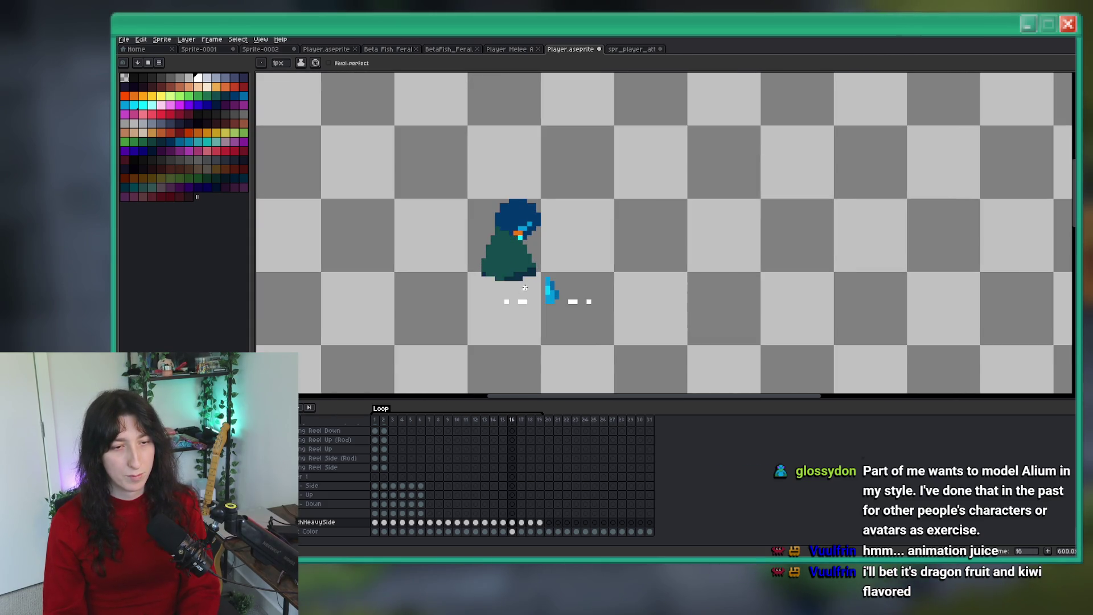
scroll(621, 287, down, 2)
scroll(603, 277, down, 2)
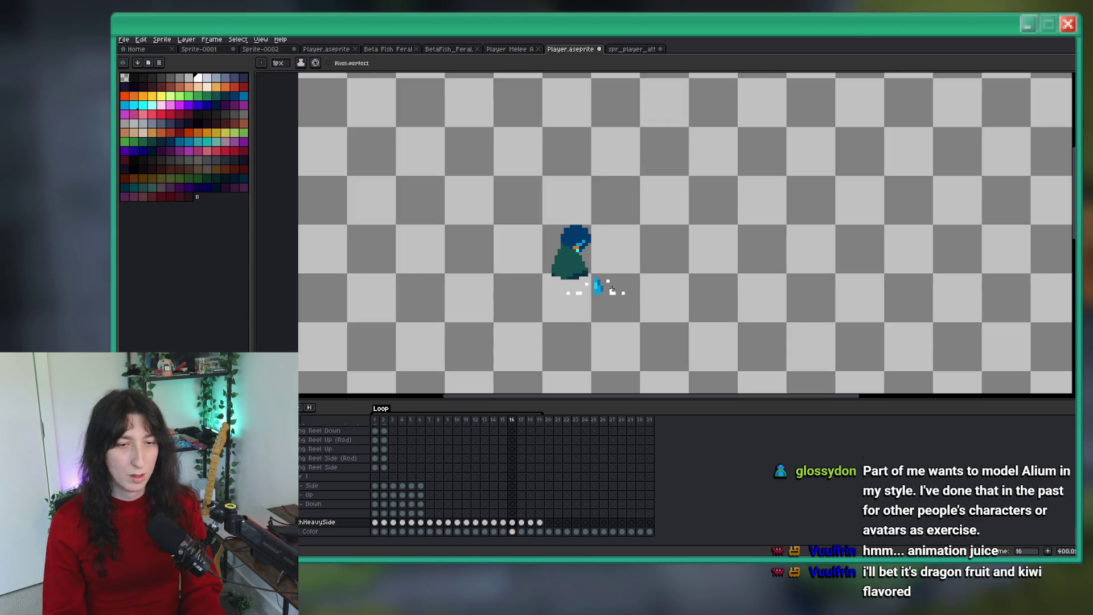
scroll(543, 319, down, 2)
scroll(543, 319, up, 3)
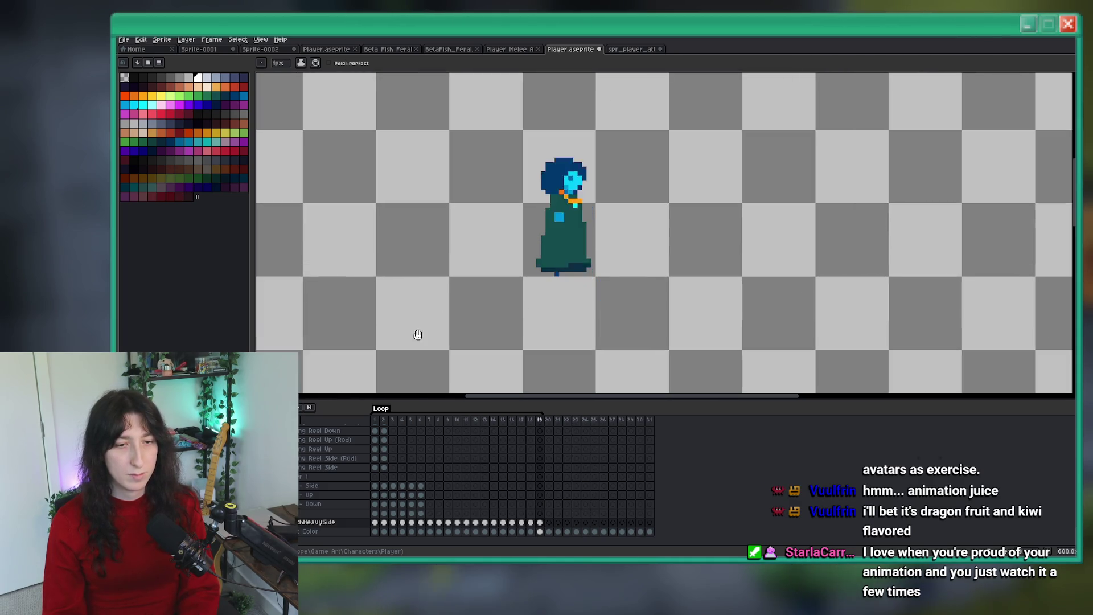
scroll(556, 293, down, 2)
scroll(639, 241, up, 1)
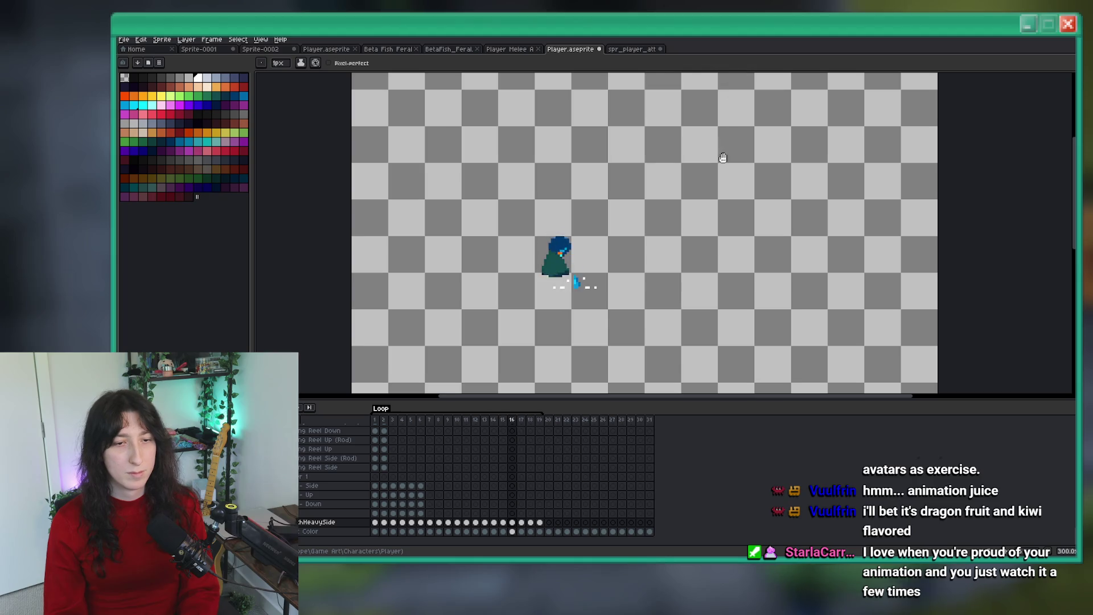
scroll(721, 153, down, 1)
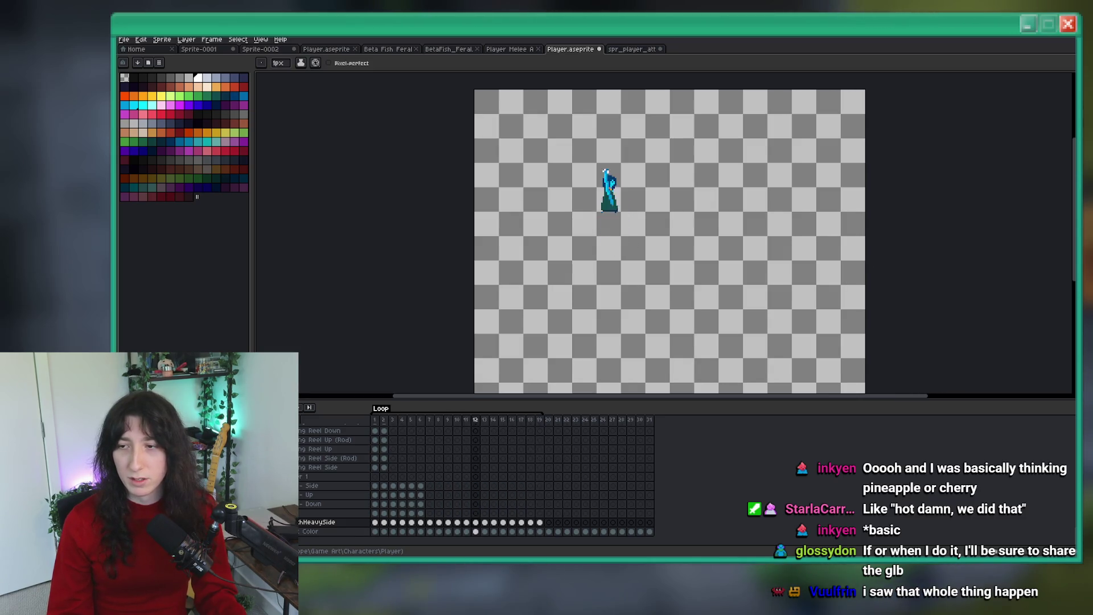
Step: Open Alium Closeup.png enlarged in Photos and flip back and forth through the fan art images
key(alt+Tab)
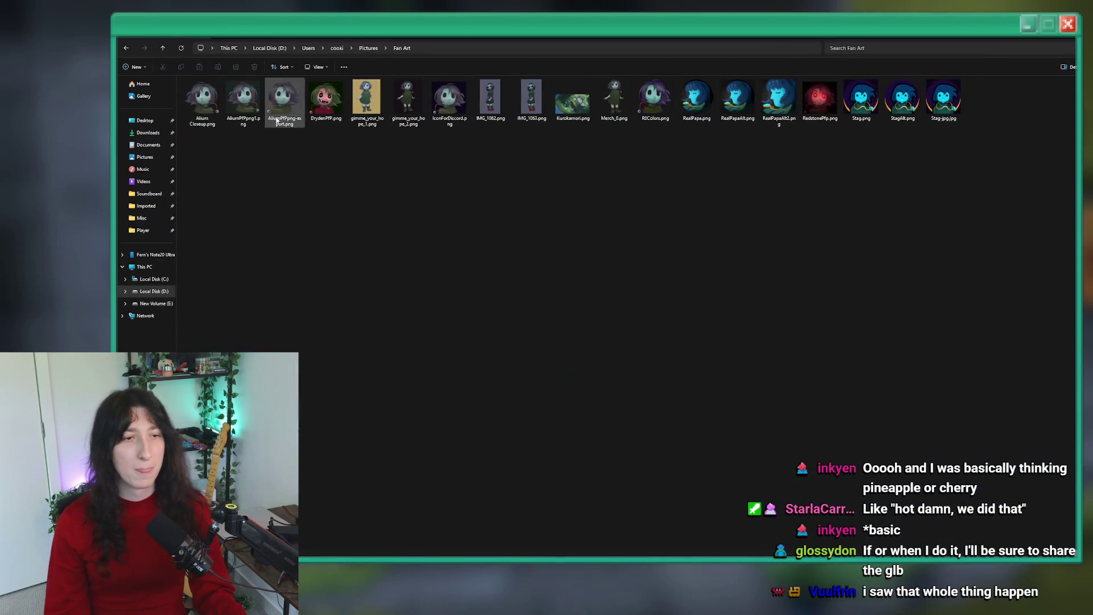
double_click(202, 101)
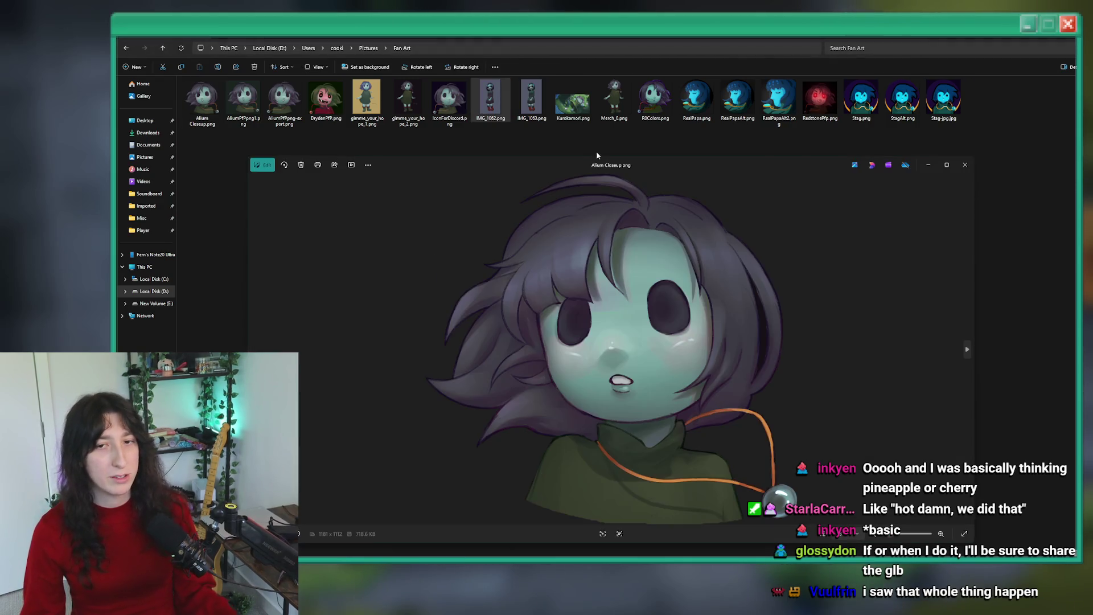
double_click(588, 171)
key(Right)
key(Right)
key(Right)
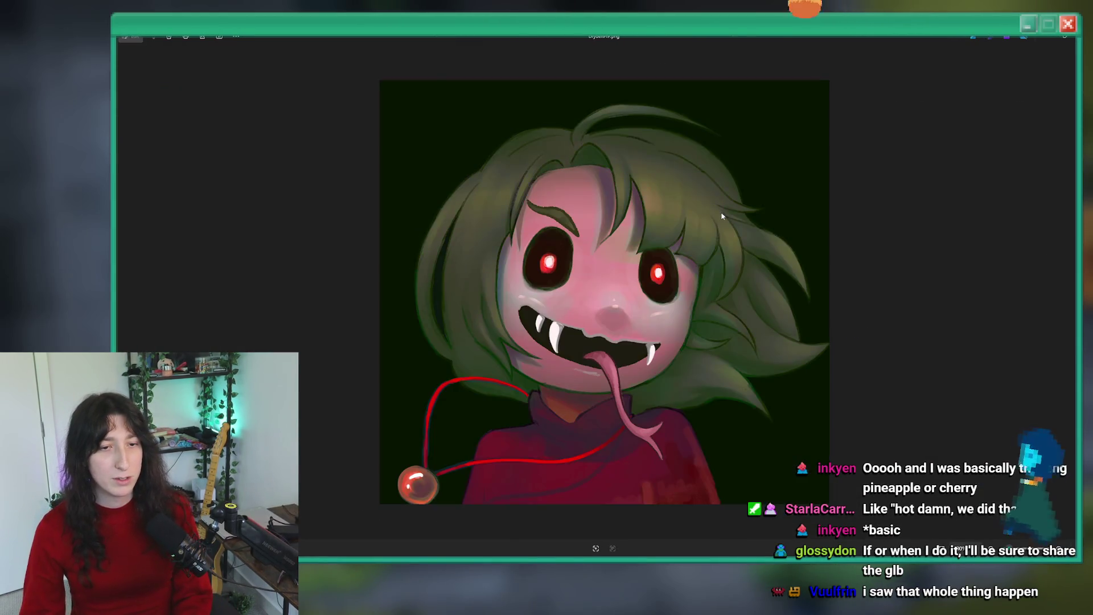
key(Left)
key(Left)
key(Right)
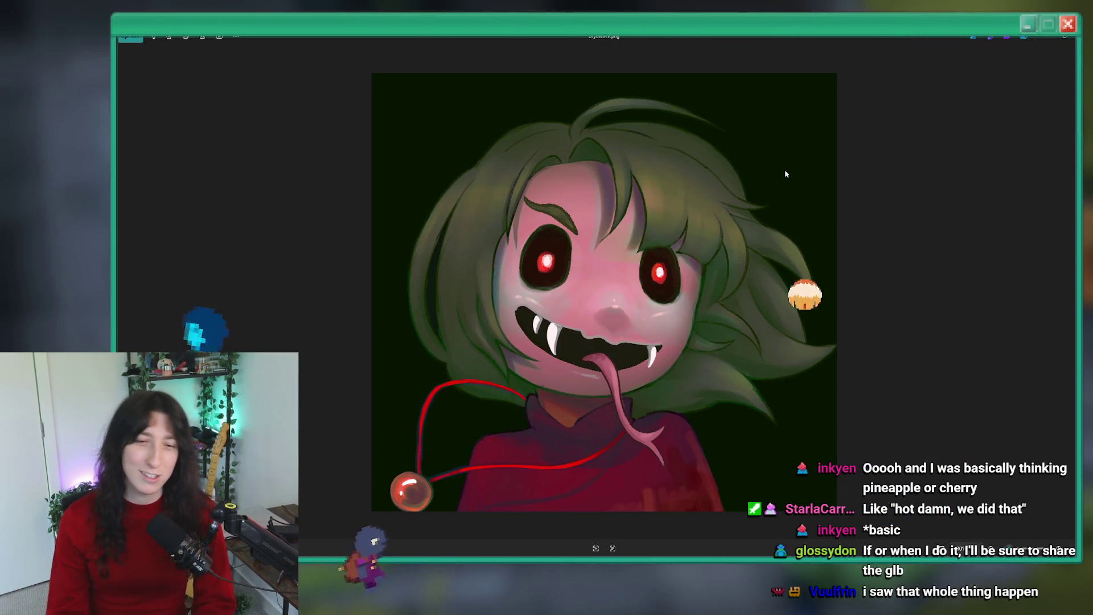
key(Left)
key(Right)
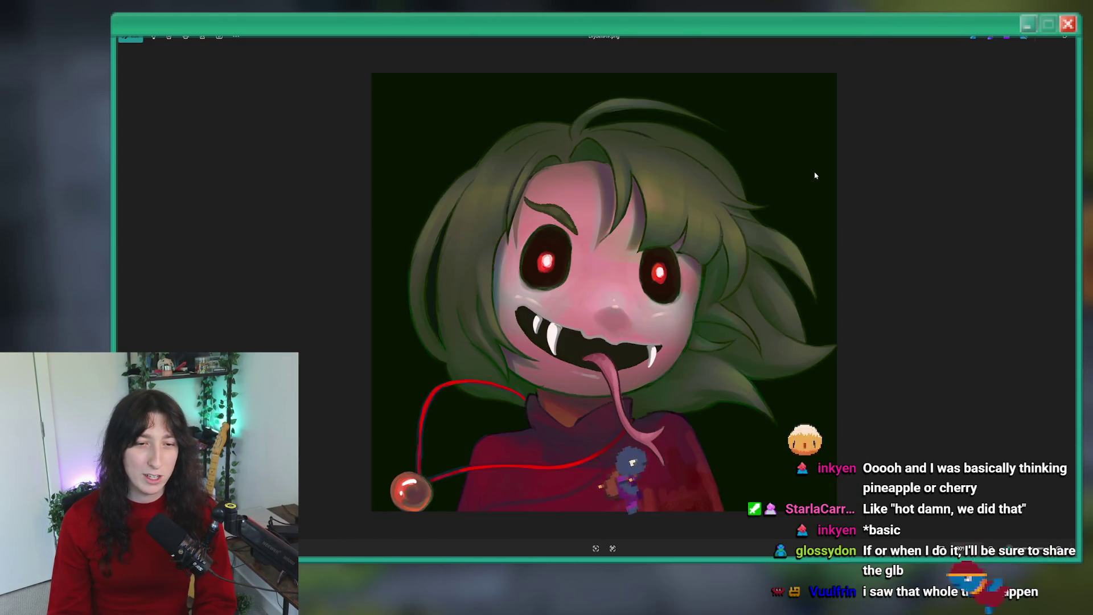
key(Right)
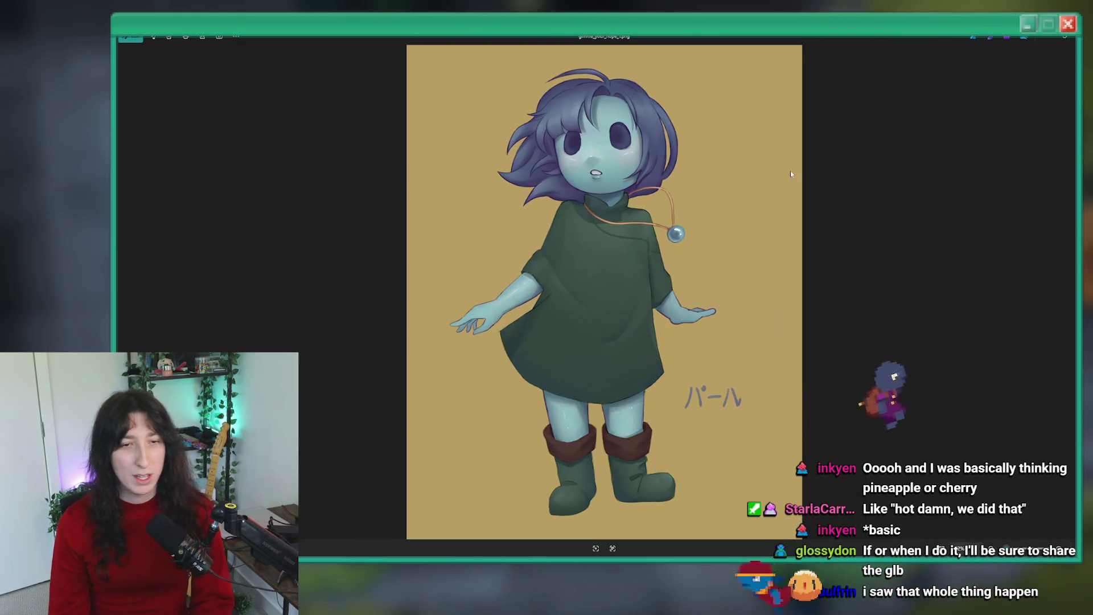
key(Left)
key(Left)
key(Left)
key(Right)
key(Right)
key(Right)
key(Left)
key(Left)
key(Right)
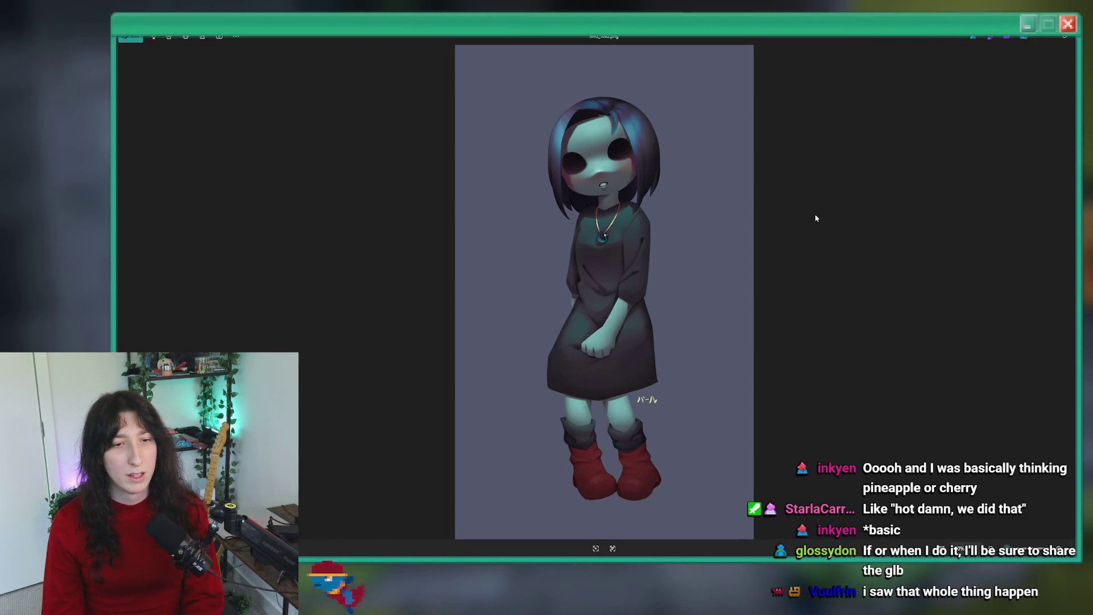
key(Left)
key(Right)
key(Right)
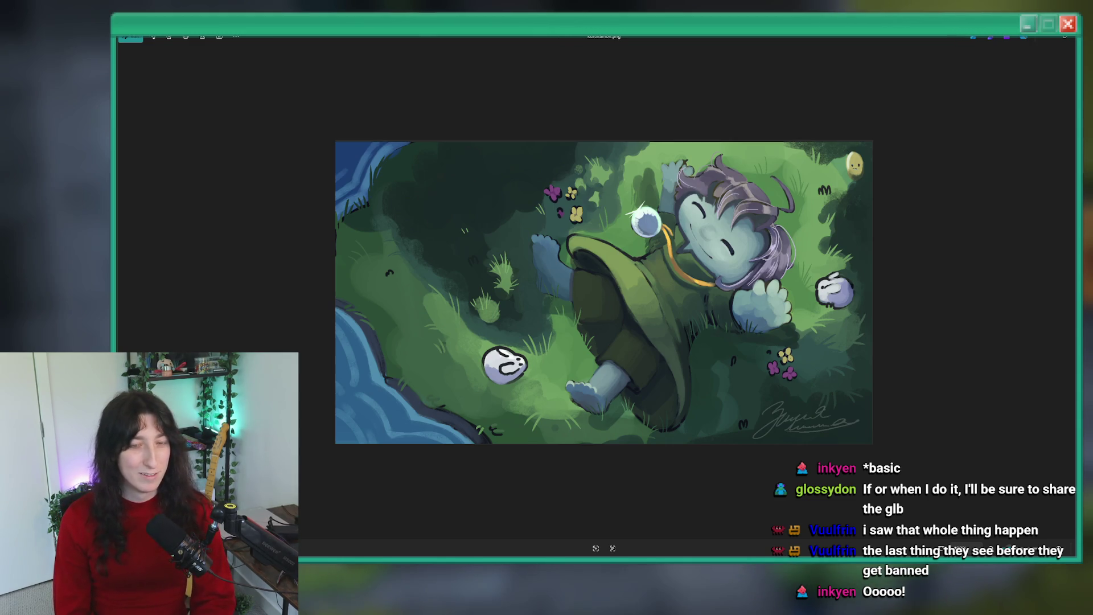
Step: Browse the remaining pictures, including the blue portraits, then close Photos and restore the Fan Art folder
key(Left)
key(Left)
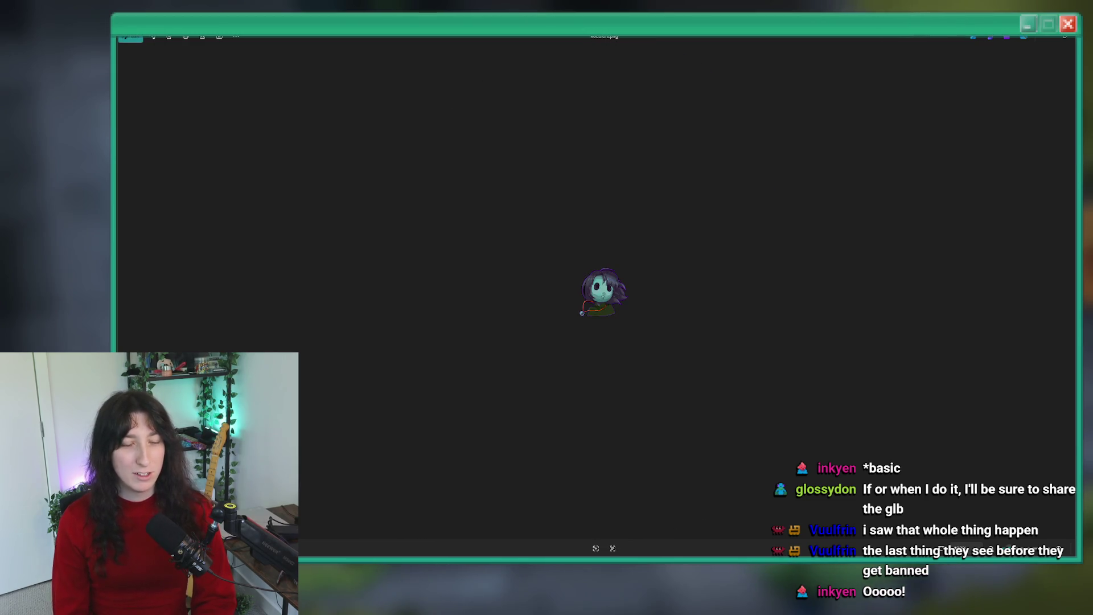
scroll(576, 317, up, 2)
scroll(591, 315, down, 1)
key(Left)
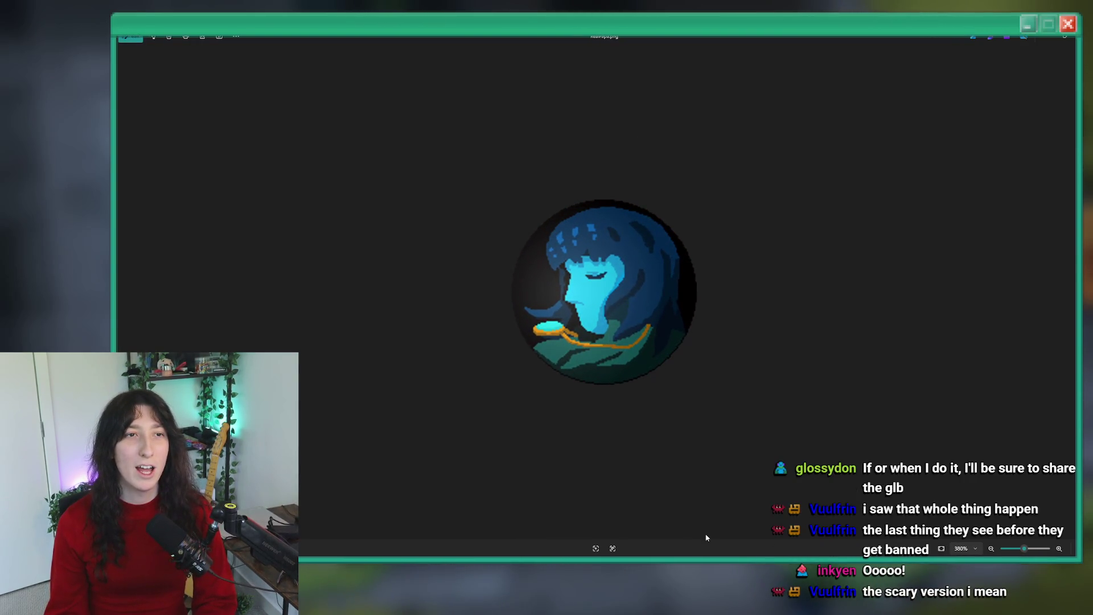
key(Left)
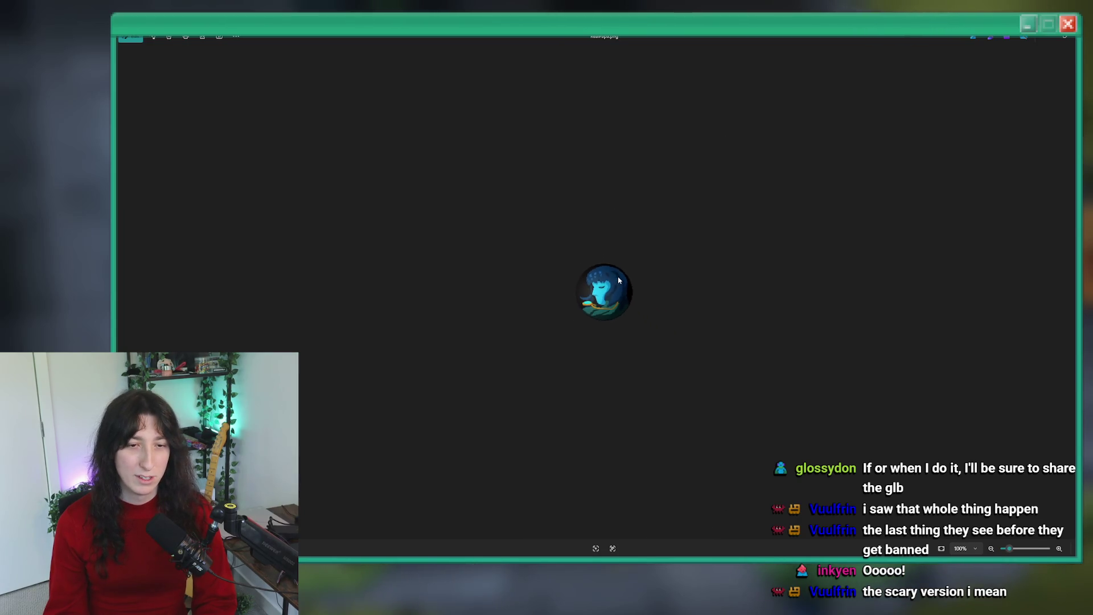
key(Left)
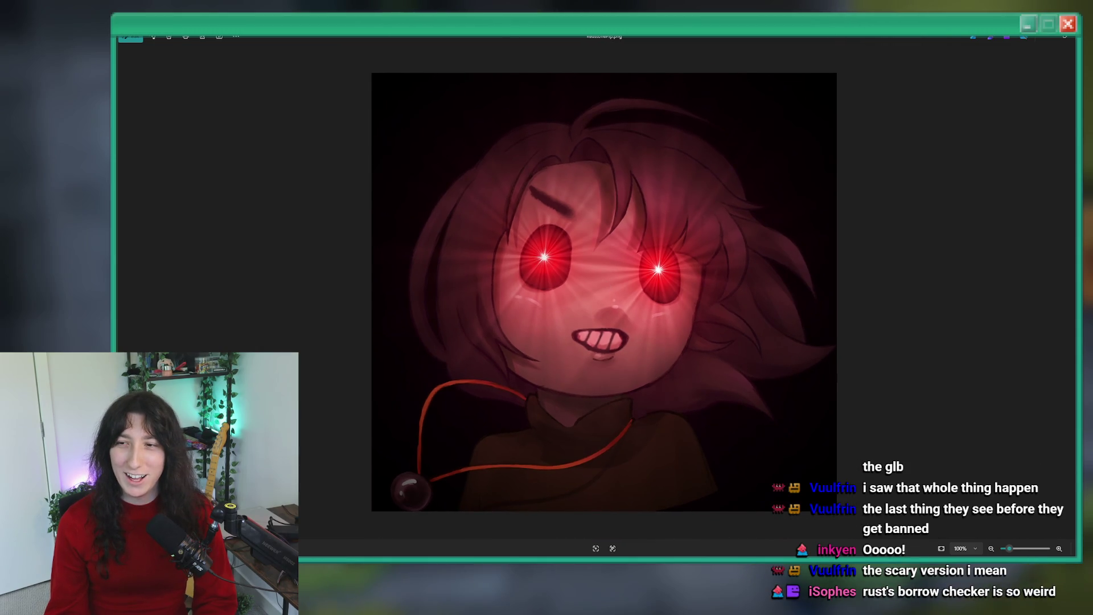
key(Left)
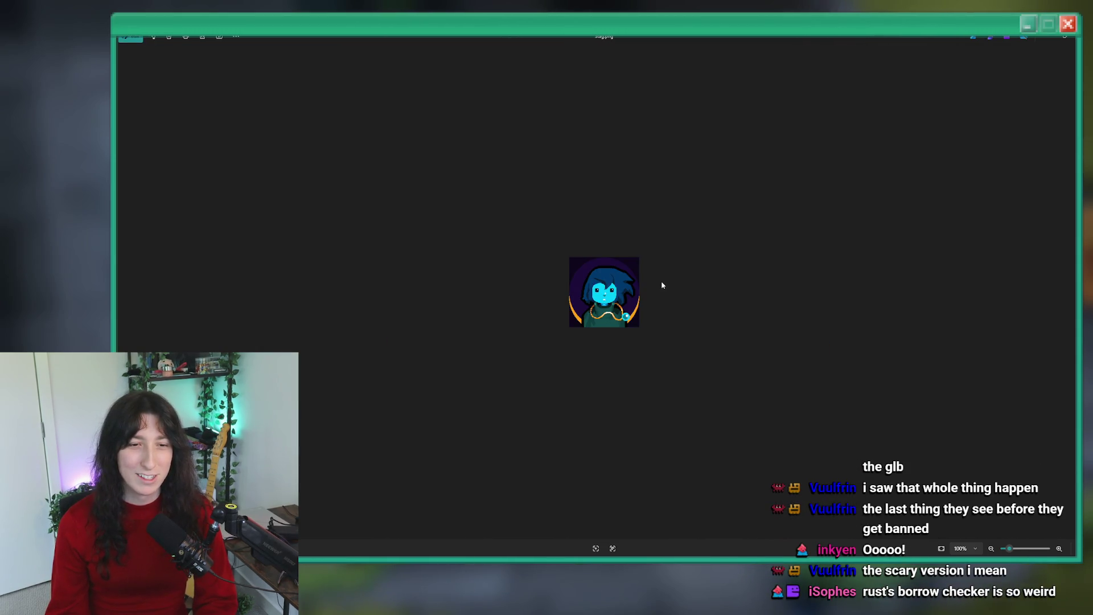
key(Left)
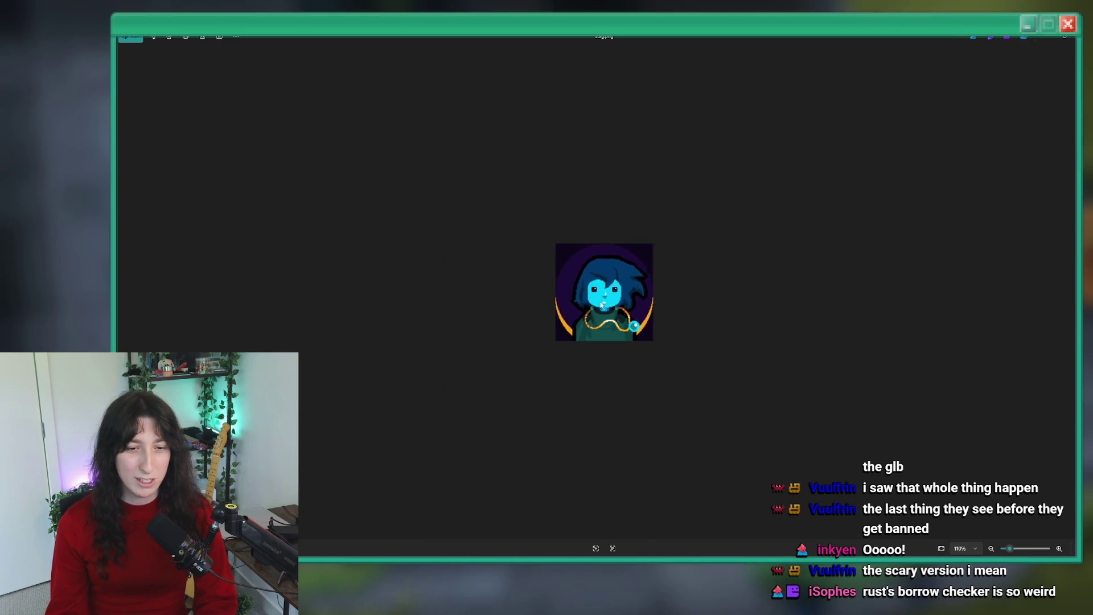
click(1064, 36)
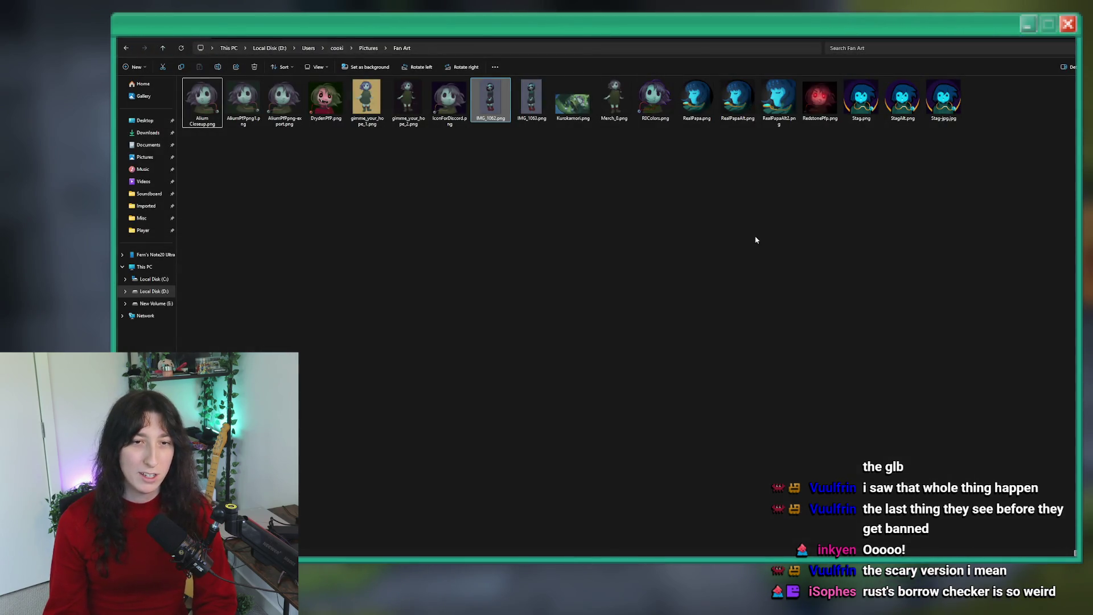
click(1048, 26)
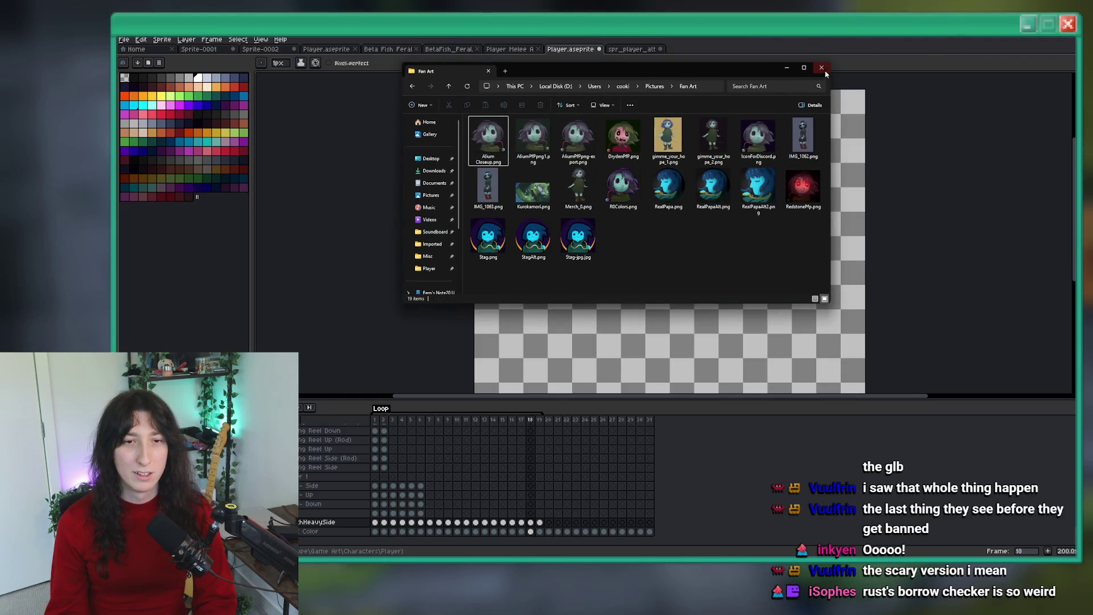
Step: Close the Fan Art folder, stop playback and select the Color cel on frame 15
click(821, 69)
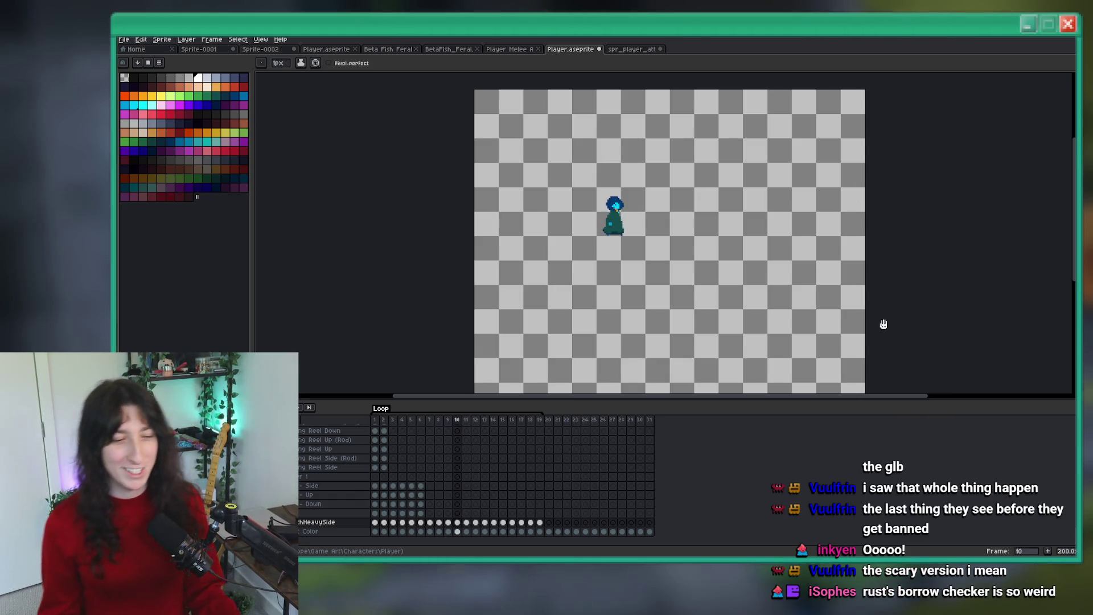
scroll(621, 262, up, 1)
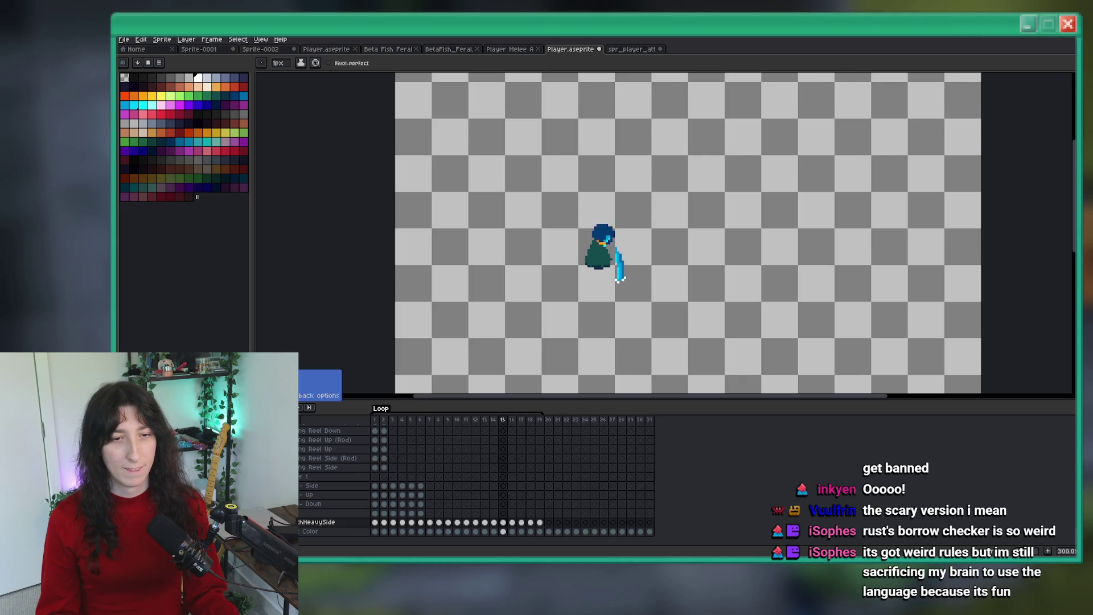
click(509, 523)
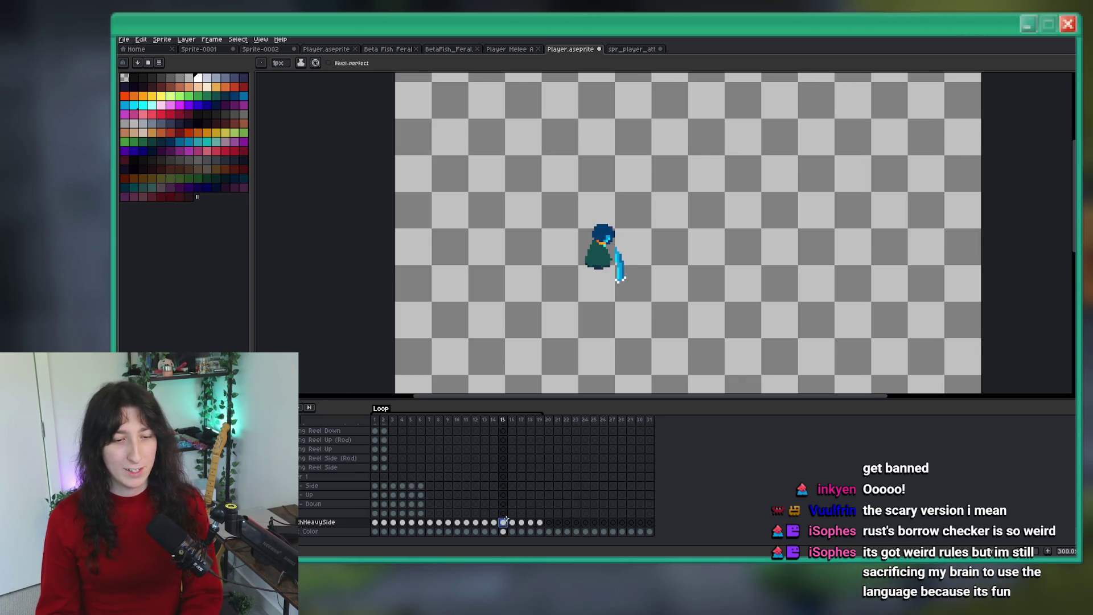
click(493, 532)
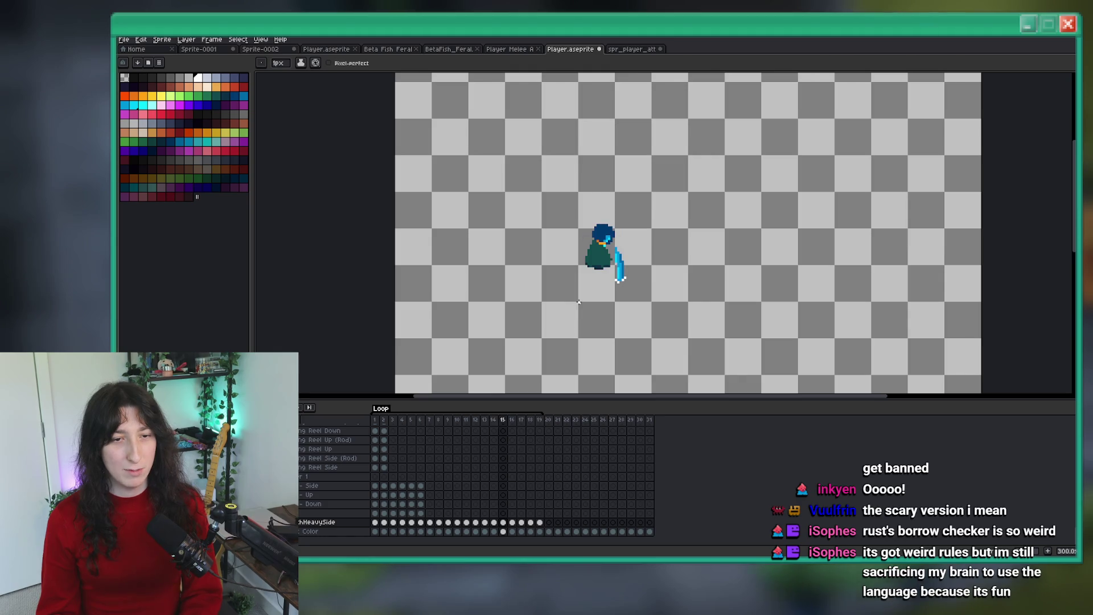
scroll(586, 289, up, 3)
scroll(589, 273, down, 2)
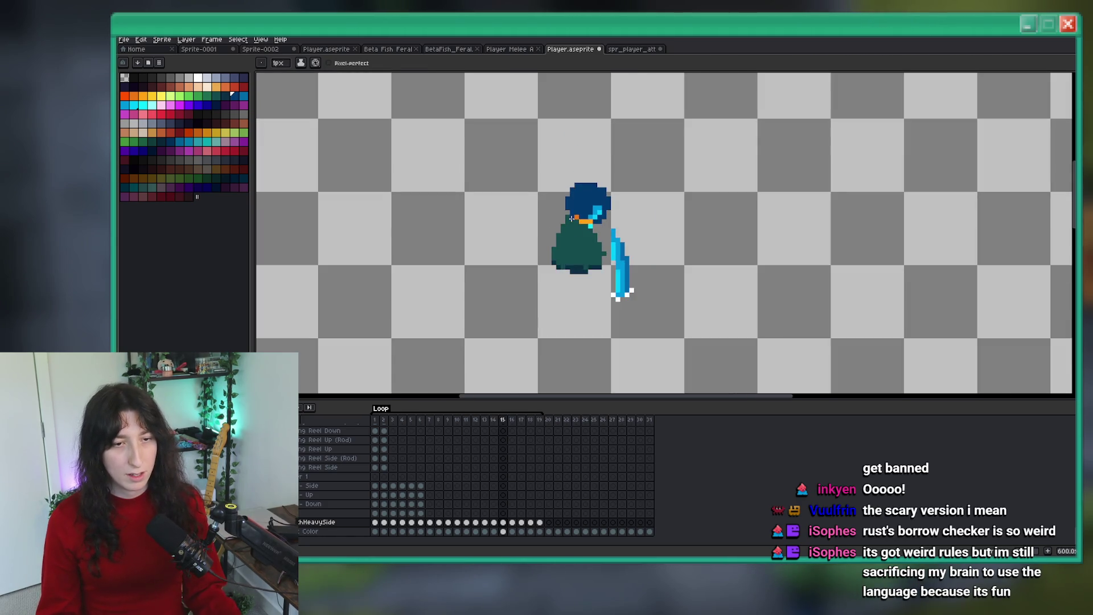
key(Right)
key(Left)
Step: Zoom in on frame 15 and compare its pose against frame 14
scroll(561, 202, up, 3)
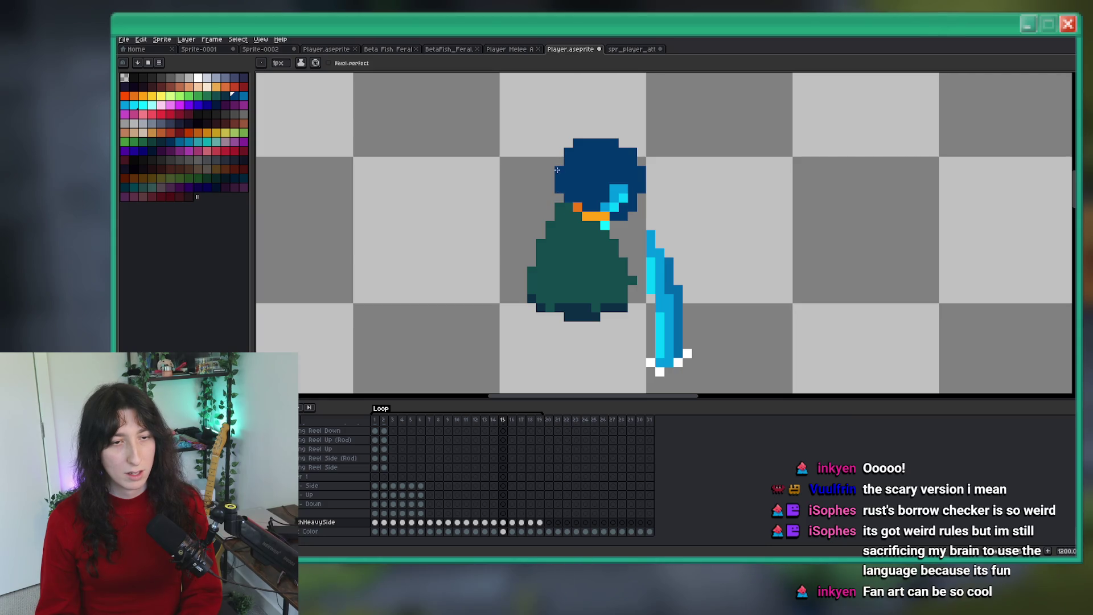
scroll(557, 170, down, 3)
scroll(547, 195, up, 7)
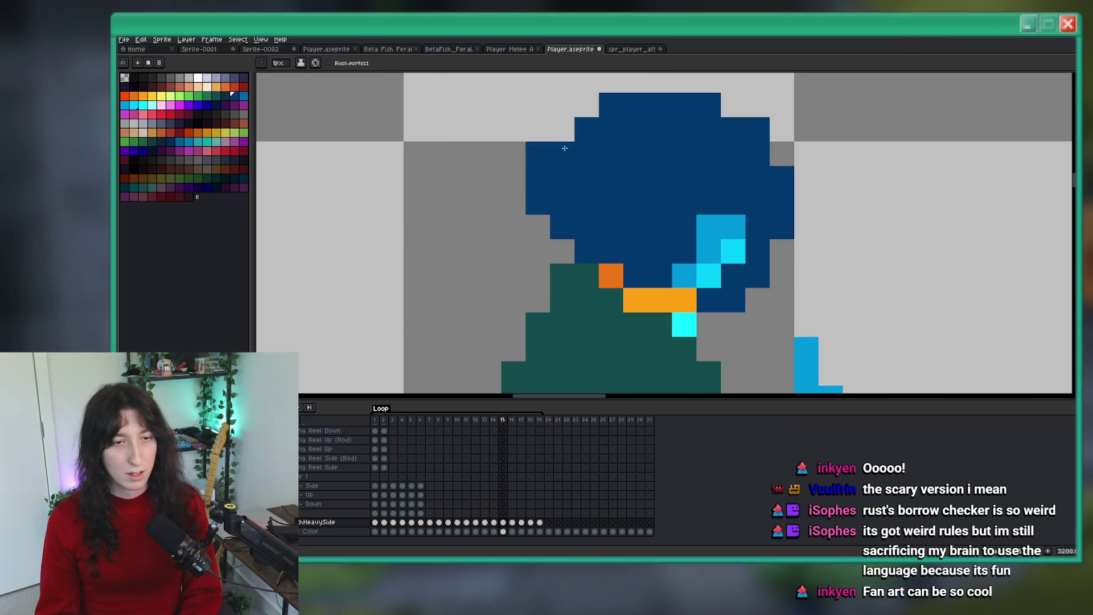
scroll(809, 187, down, 5)
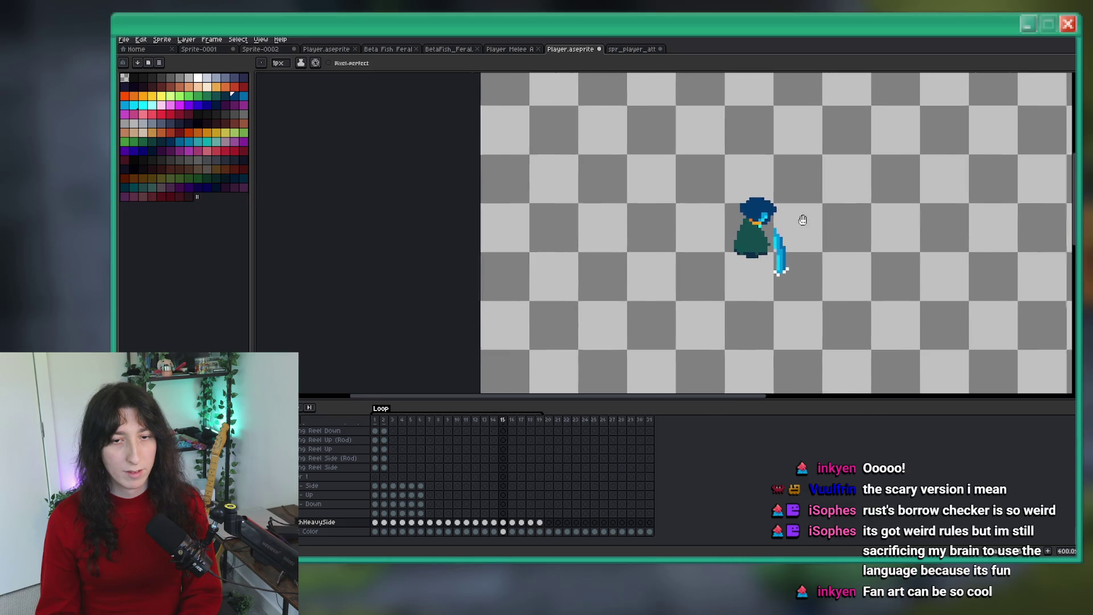
scroll(703, 207, up, 4)
scroll(815, 194, down, 7)
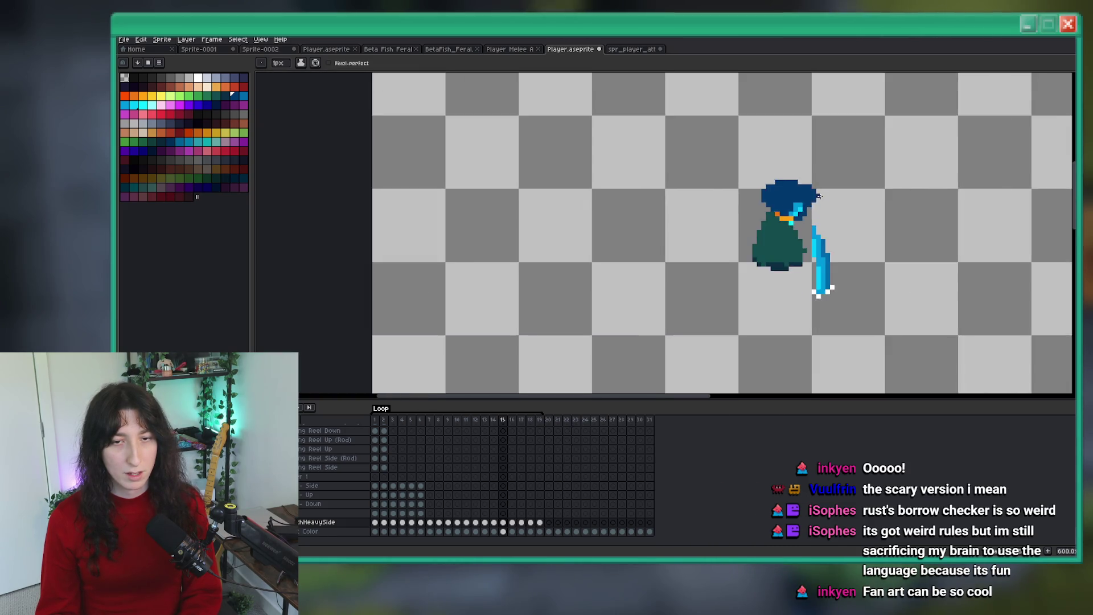
scroll(689, 243, up, 1)
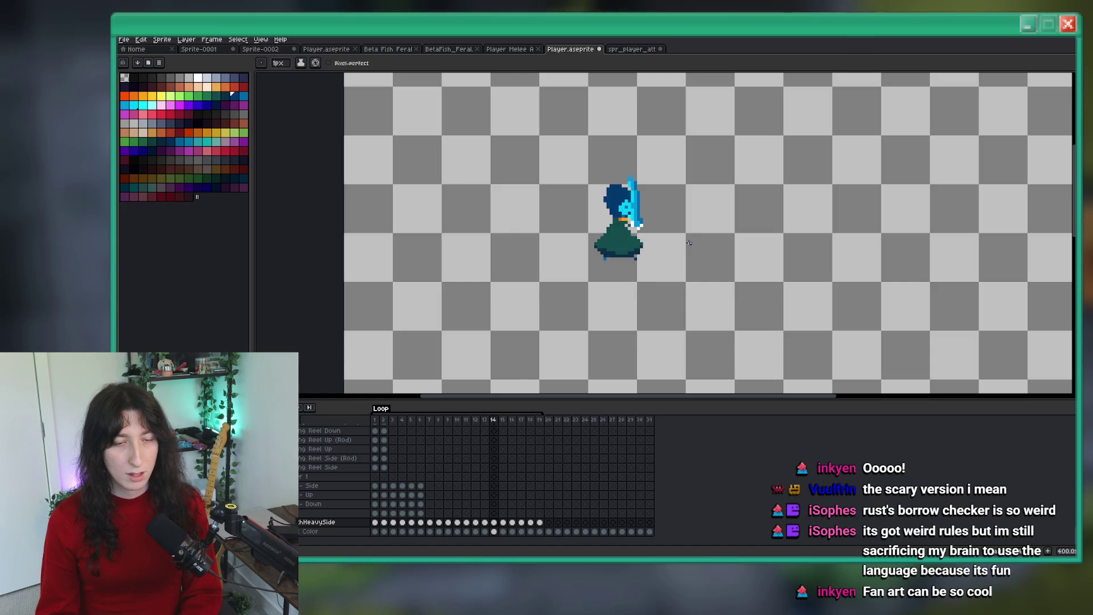
key(i)
key(comma)
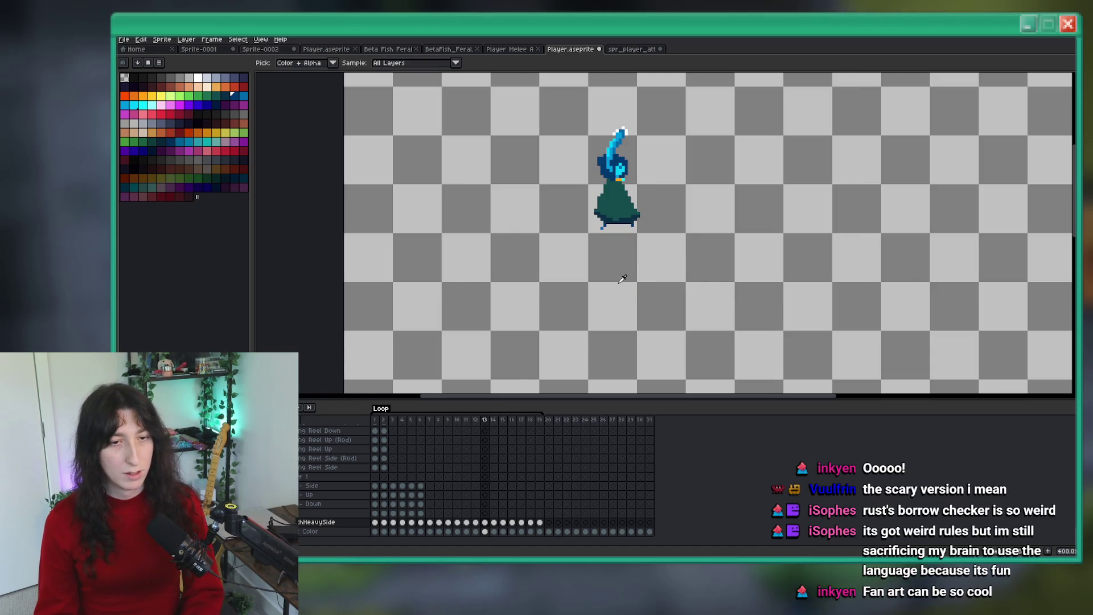
scroll(620, 271, up, 8)
scroll(604, 152, down, 4)
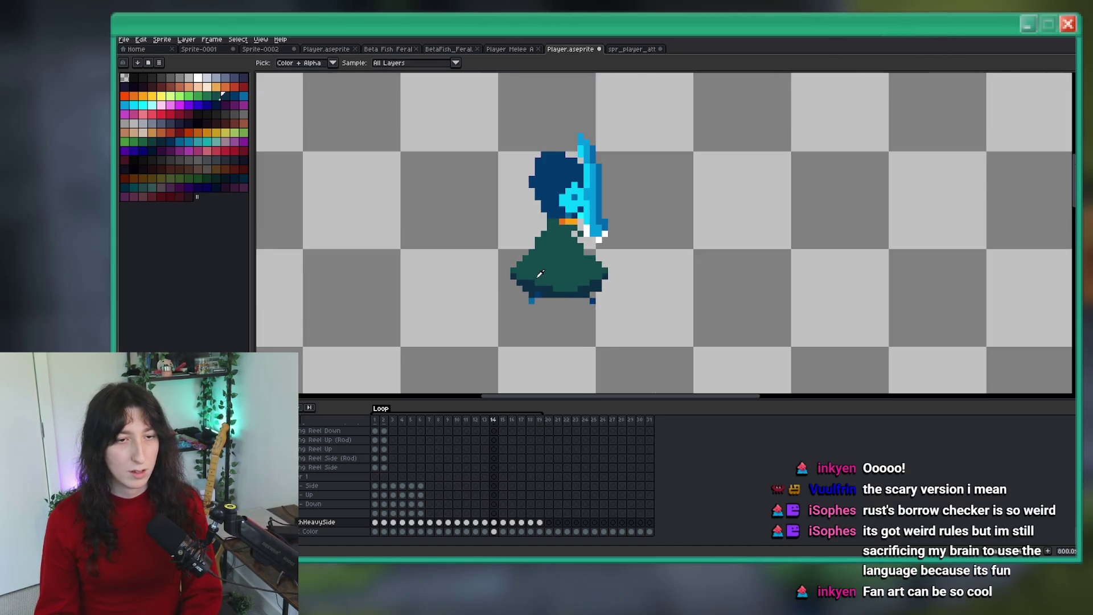
key(period)
scroll(544, 263, up, 2)
Step: Darken a pixel on the robe's left edge and erase stray teal pixels beside it
key(b)
scroll(535, 310, up, 1)
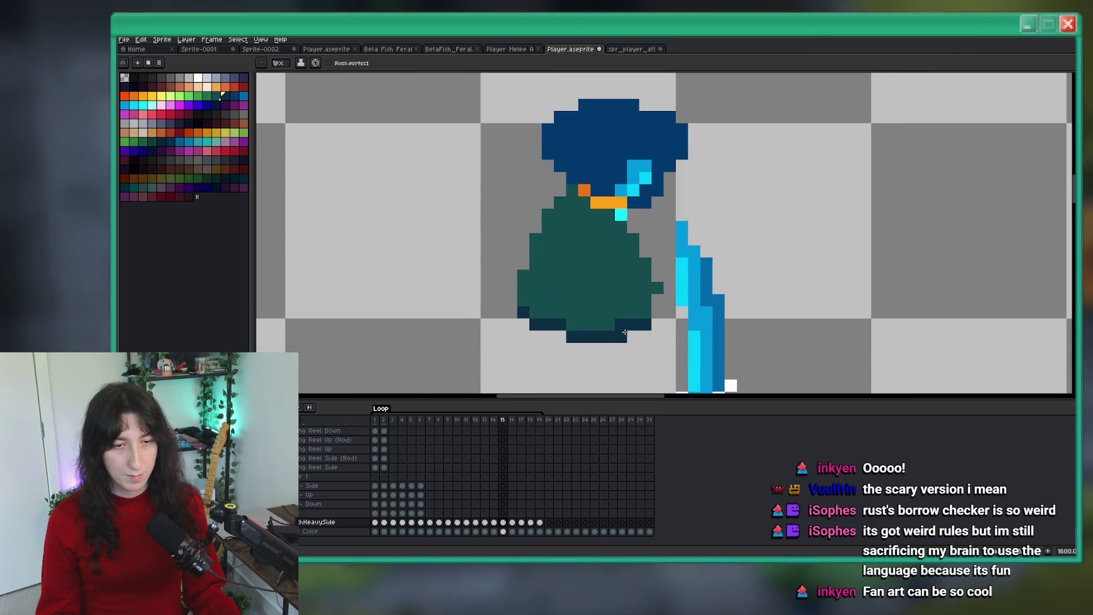
scroll(625, 332, down, 4)
key(comma)
key(period)
drag(644, 330, 598, 316)
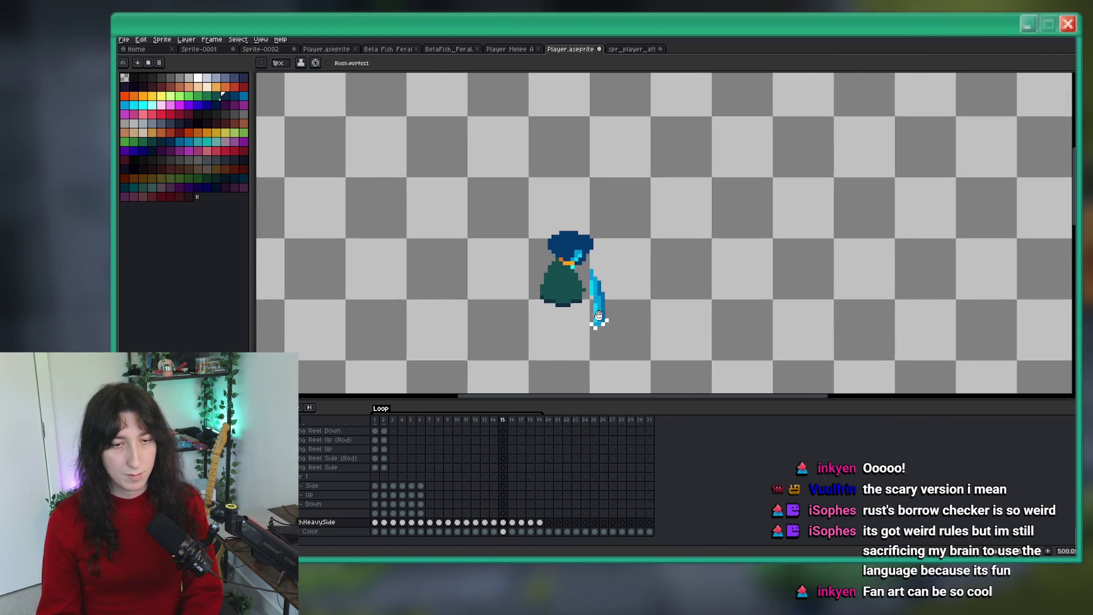
scroll(578, 286, up, 5)
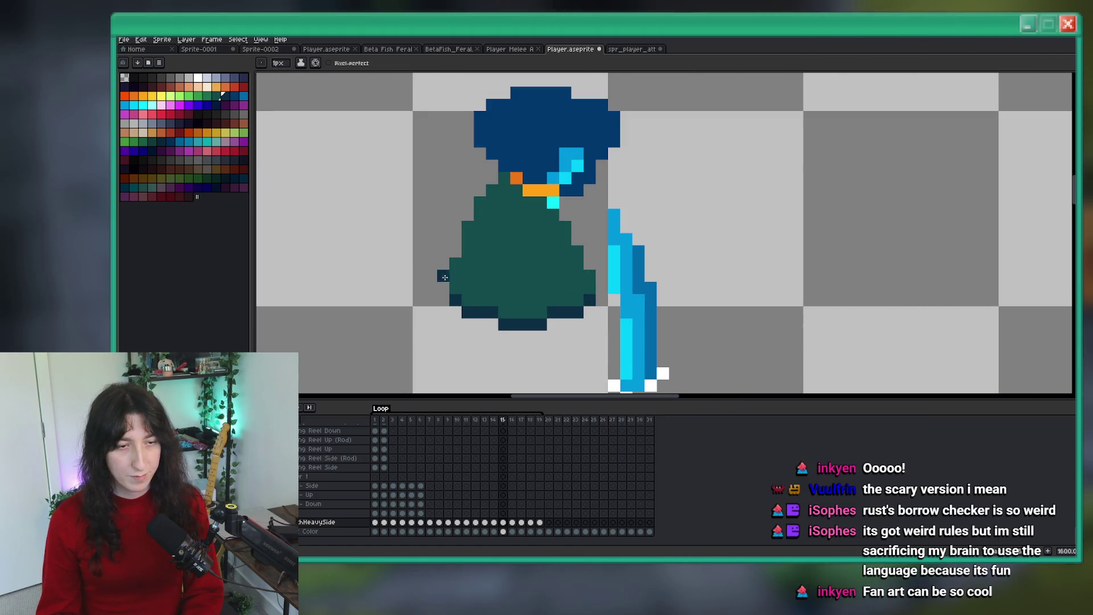
click(444, 287)
right_click(431, 281)
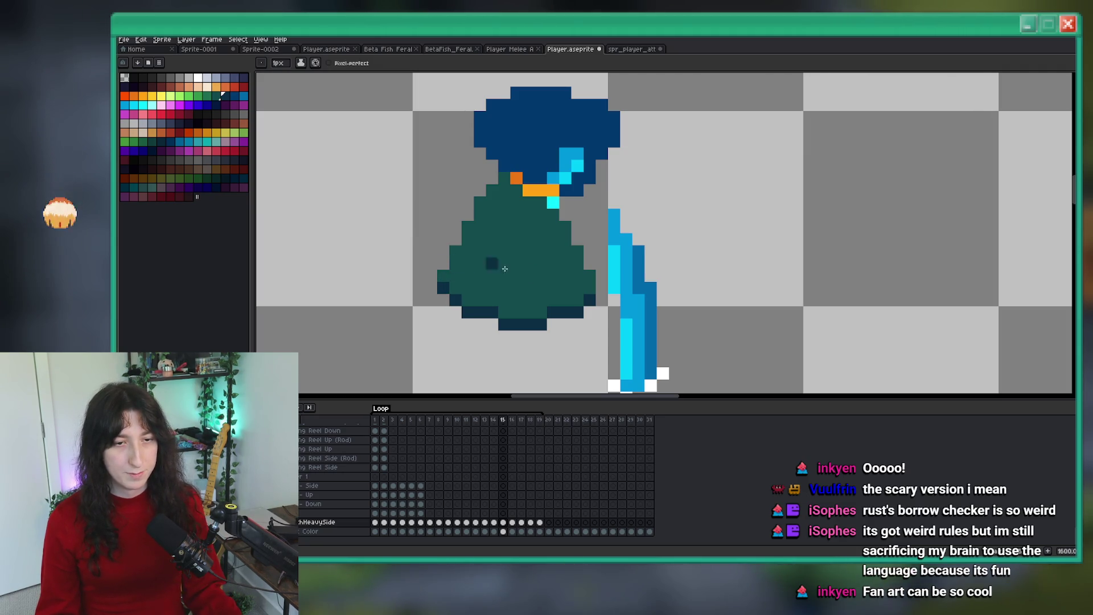
scroll(596, 272, down, 4)
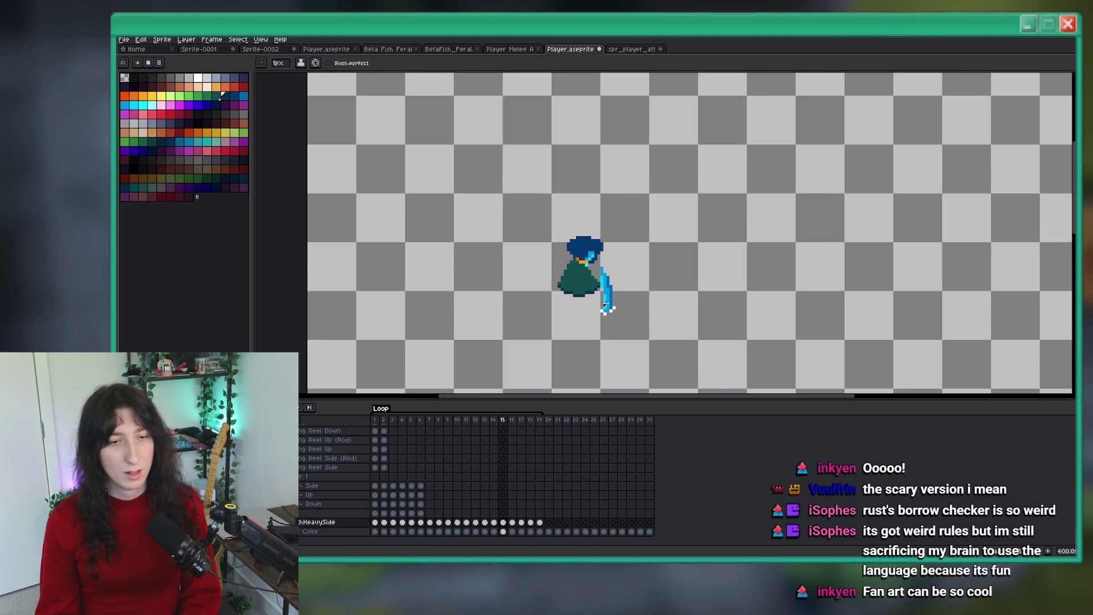
key(Right)
alt+click(555, 232)
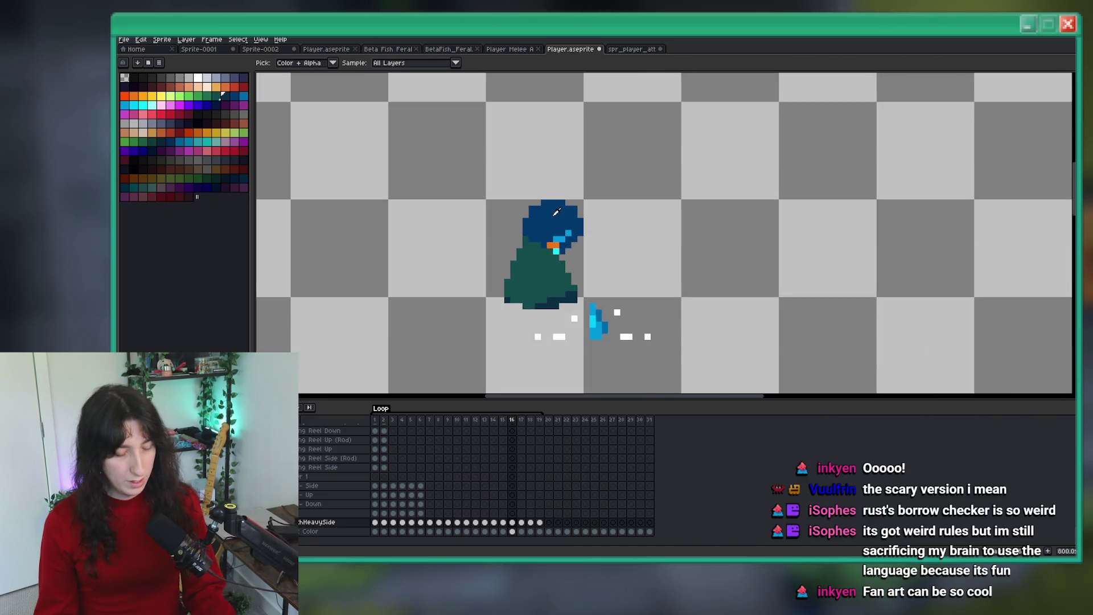
Step: On frame 16, recolour a collar pixel under the face and cover the old orange pixel with dark blue
scroll(539, 224, up, 5)
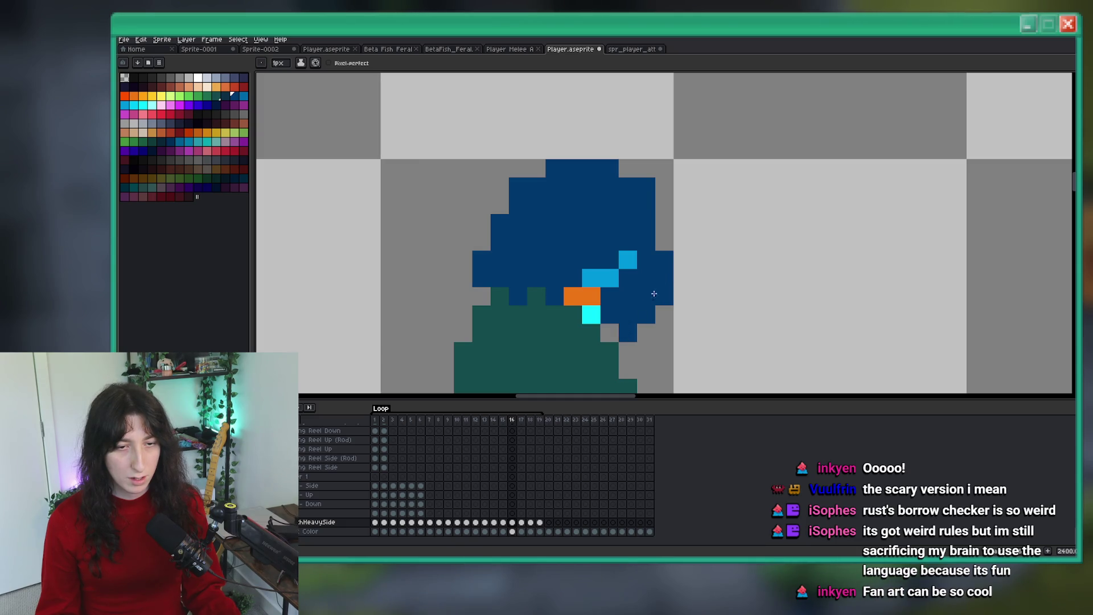
scroll(509, 300, down, 5)
key(Left)
key(Right)
scroll(559, 311, up, 5)
scroll(559, 312, up, 3)
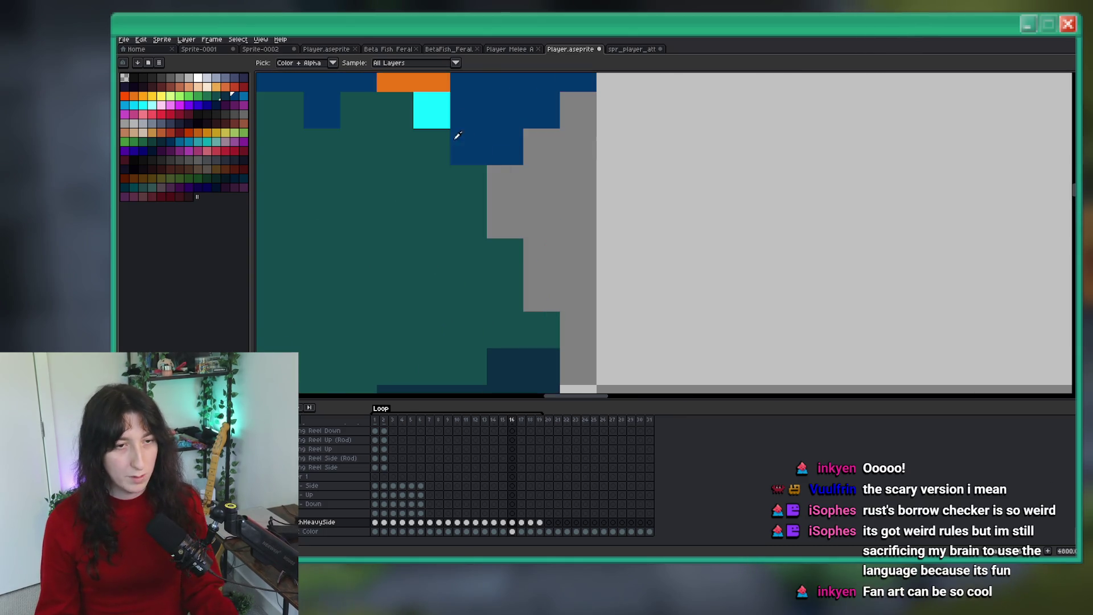
click(529, 236)
key(b)
click(524, 303)
key(ctrl+z)
click(521, 271)
click(484, 272)
key(ctrl+z)
click(521, 234)
Step: Move the pixel below the collar into place and paint the two gaps beside it dark blue
scroll(542, 246, down, 3)
scroll(542, 246, down, 1)
key(Left)
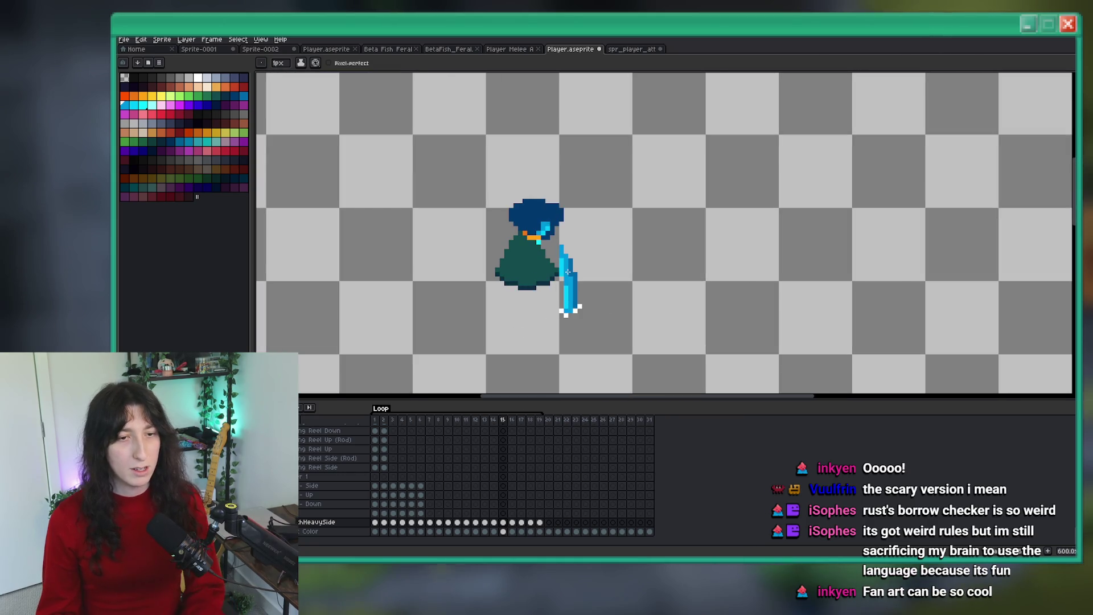
key(Right)
scroll(563, 269, down, 1)
key(Left)
key(Right)
scroll(547, 260, up, 2)
scroll(557, 268, up, 4)
key(m)
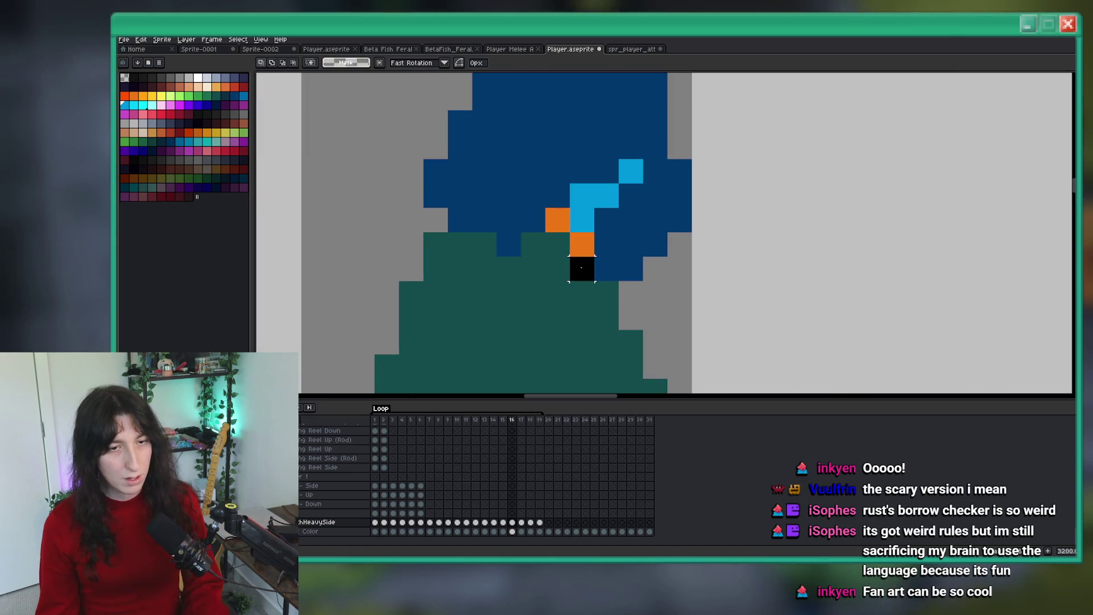
drag(569, 239, 595, 307)
click(601, 206)
key(b)
click(580, 245)
click(555, 219)
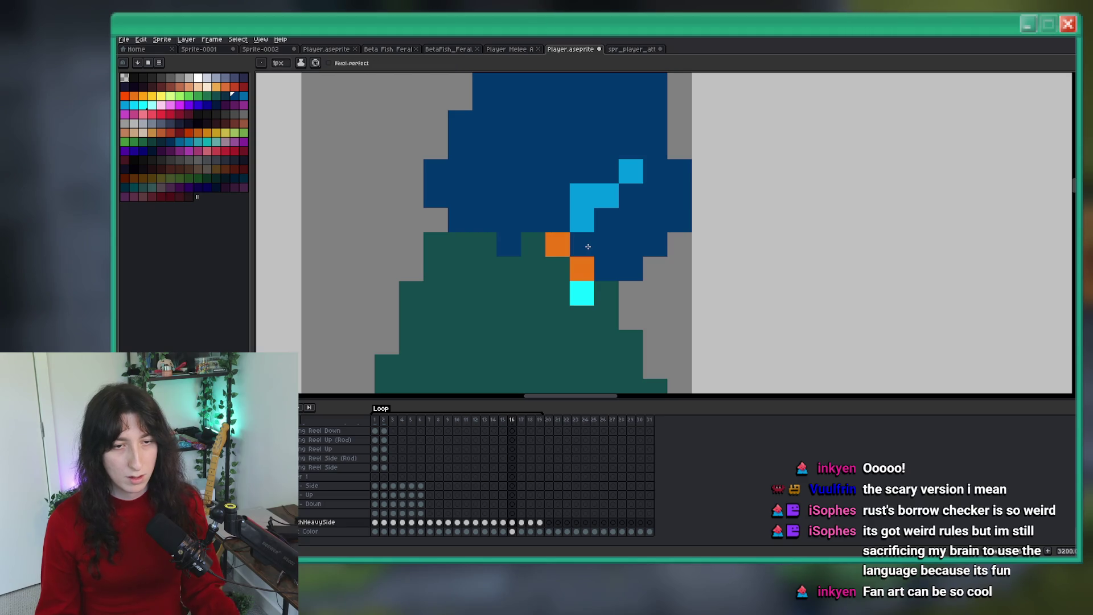
Step: Flip between frames 16, 17 and 18 to check the collar fix across the attack
scroll(587, 247, down, 6)
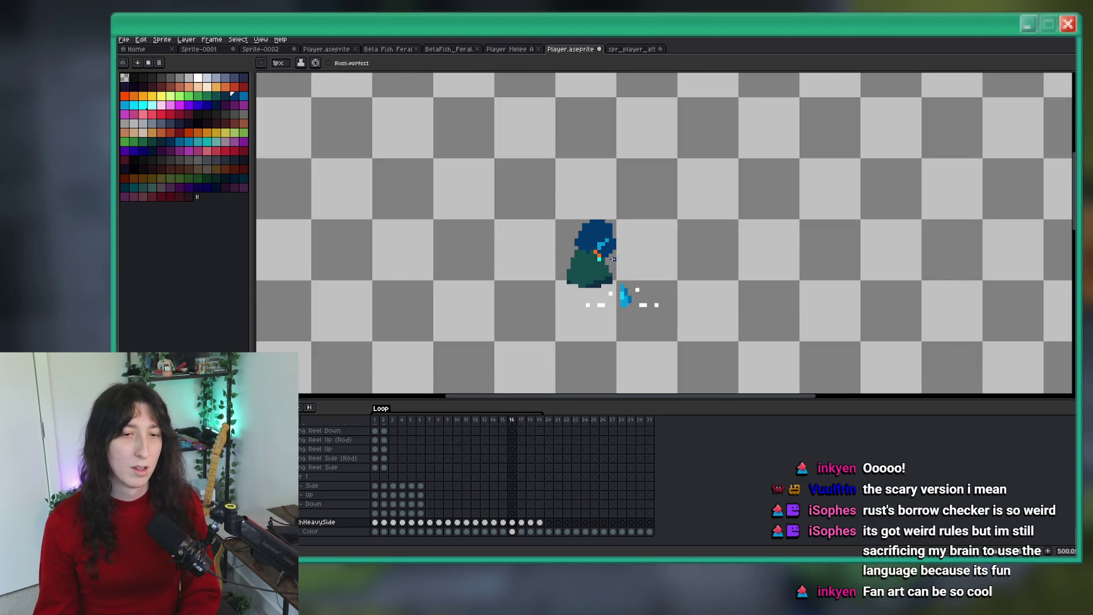
scroll(613, 259, down, 3)
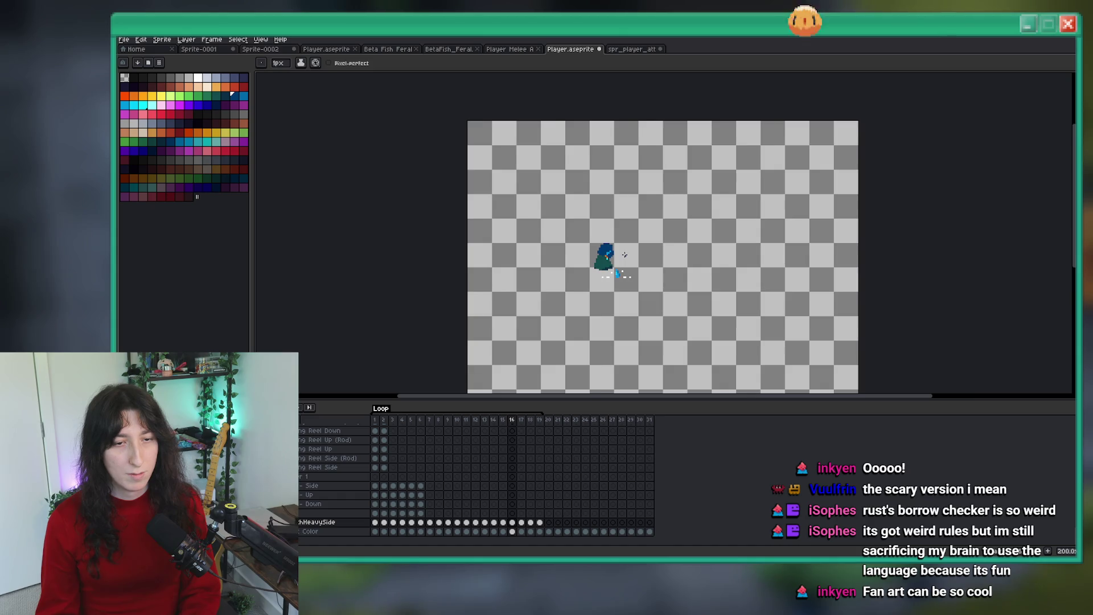
scroll(614, 256, up, 4)
scroll(563, 280, up, 4)
key(b)
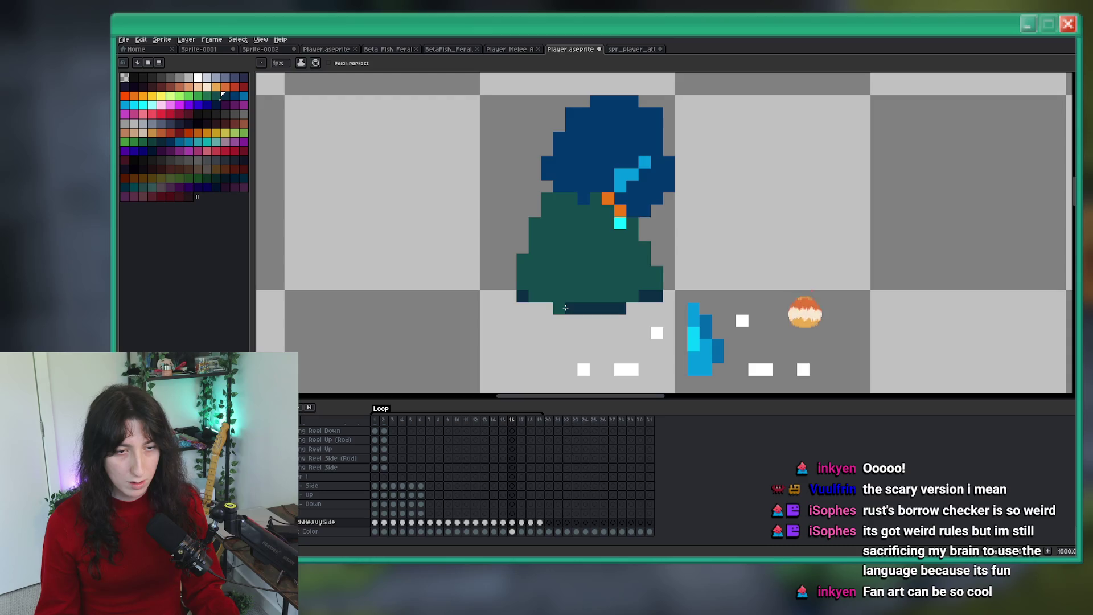
scroll(645, 304, down, 4)
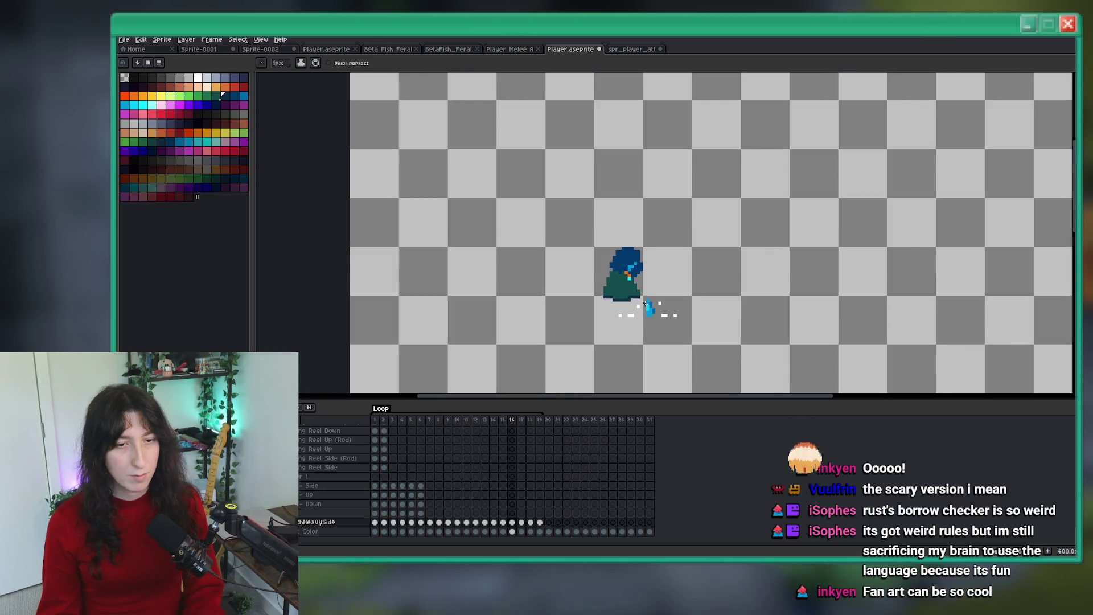
scroll(645, 303, up, 4)
key(Right)
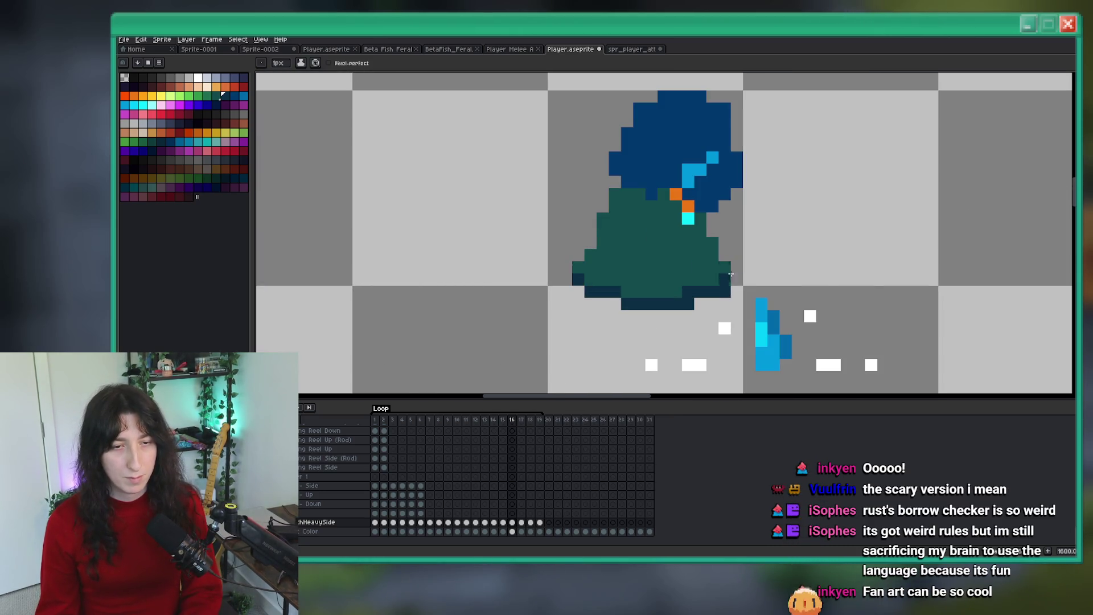
scroll(727, 262, down, 4)
key(Right)
key(Left)
key(Right)
key(Right)
key(Left)
key(Left)
key(Right)
drag(824, 252, 779, 263)
key(Right)
key(Right)
key(Left)
key(Left)
key(Right)
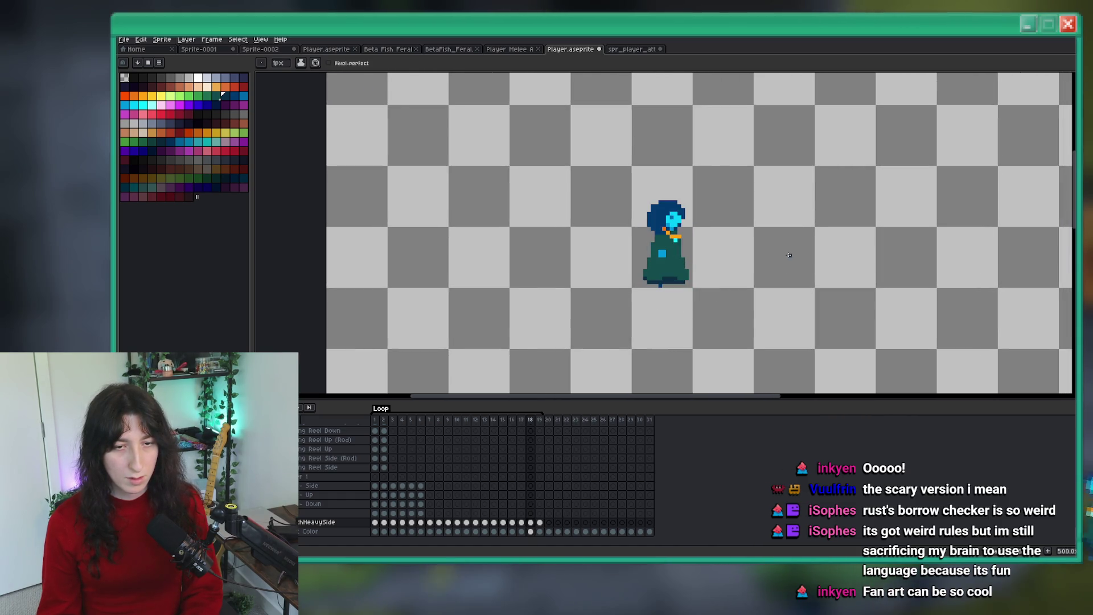
Step: Review frames 17 and 18, sampling a colour from the sprite along the way
scroll(788, 255, up, 2)
key(i)
click(610, 227)
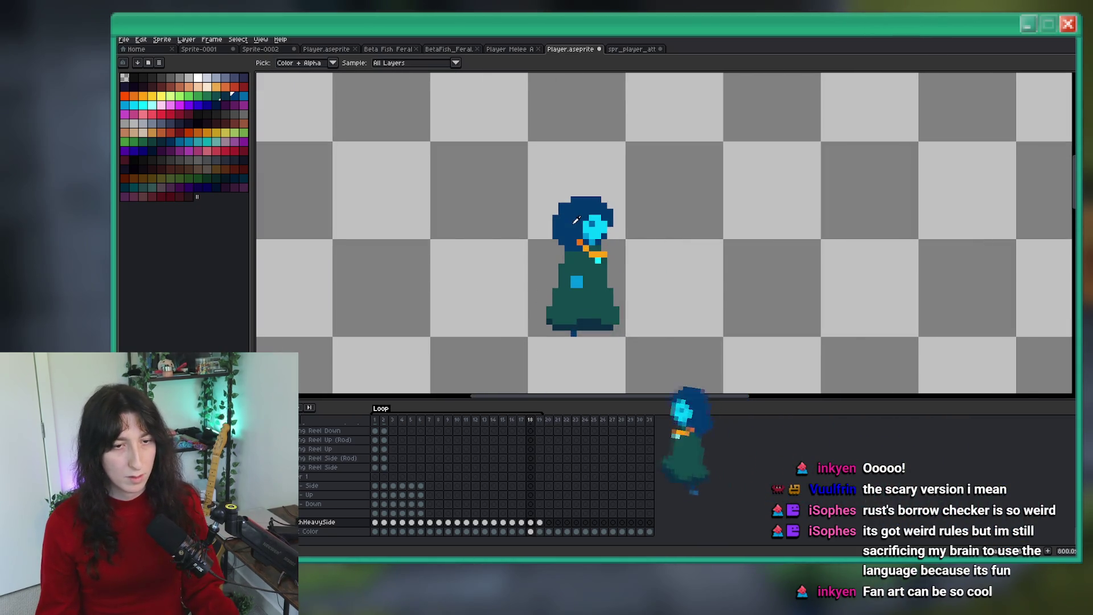
scroll(564, 261, up, 3)
key(b)
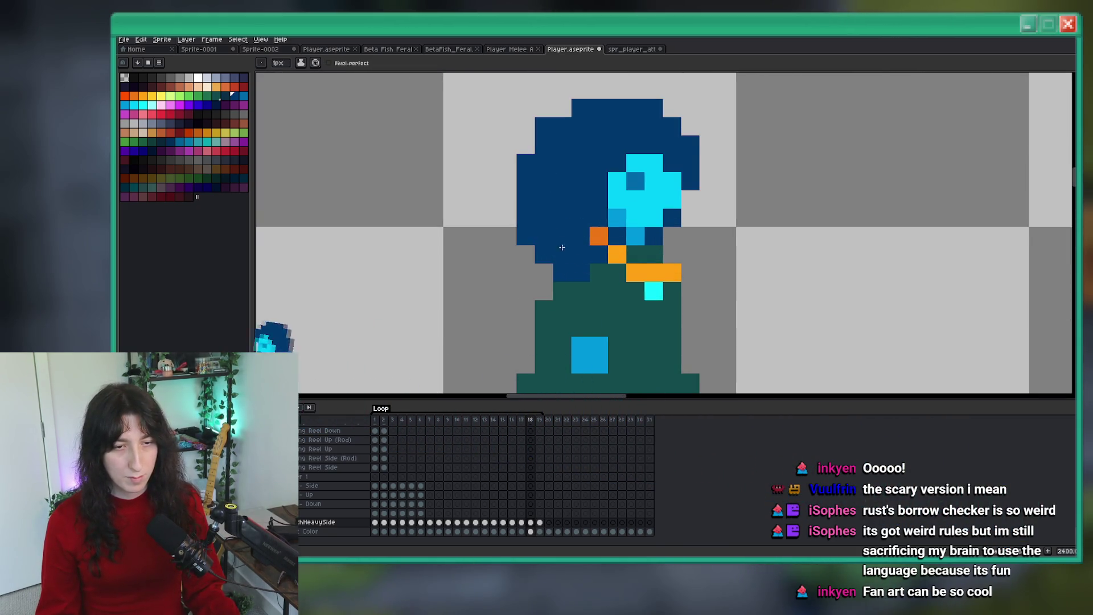
key(Left)
scroll(653, 245, down, 5)
key(Right)
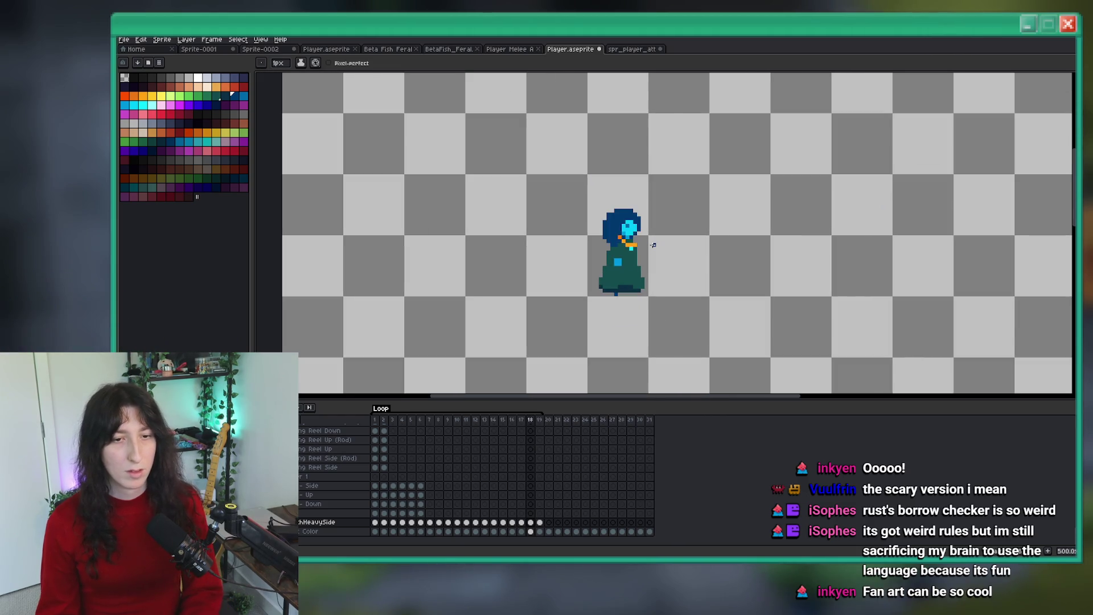
scroll(653, 245, down, 2)
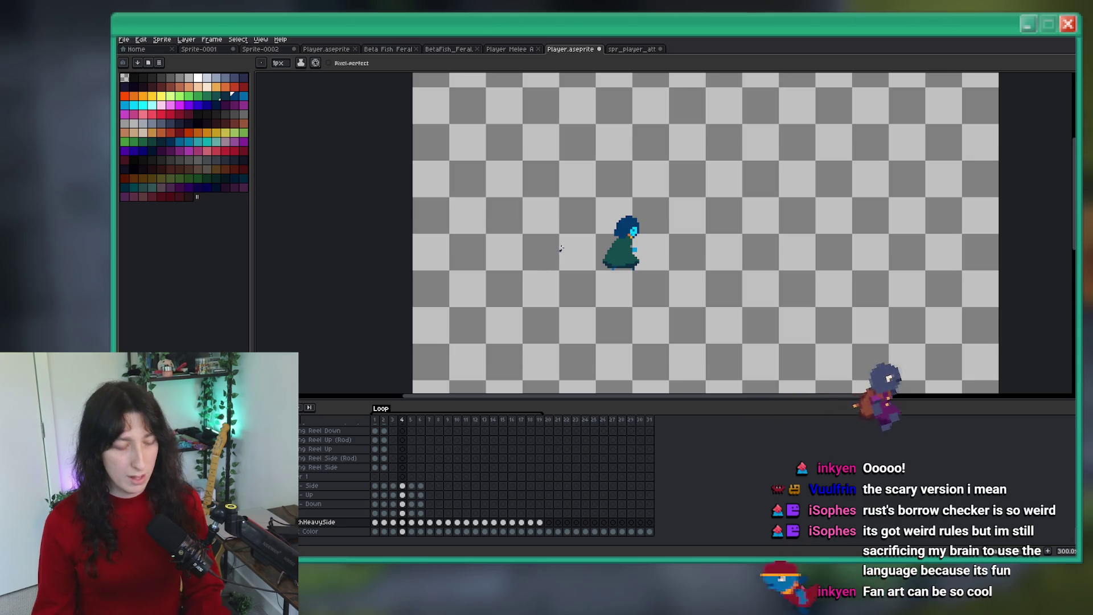
Step: On frame 4, pick the hood's dark blue and pencil in the missing hood-edge pixel
key(i)
scroll(588, 218, up, 5)
scroll(643, 198, up, 1)
key(b)
click(705, 290)
Step: Compare frame 4 against frame 3, then move on to frame 5
scroll(768, 284, down, 3)
key(Left)
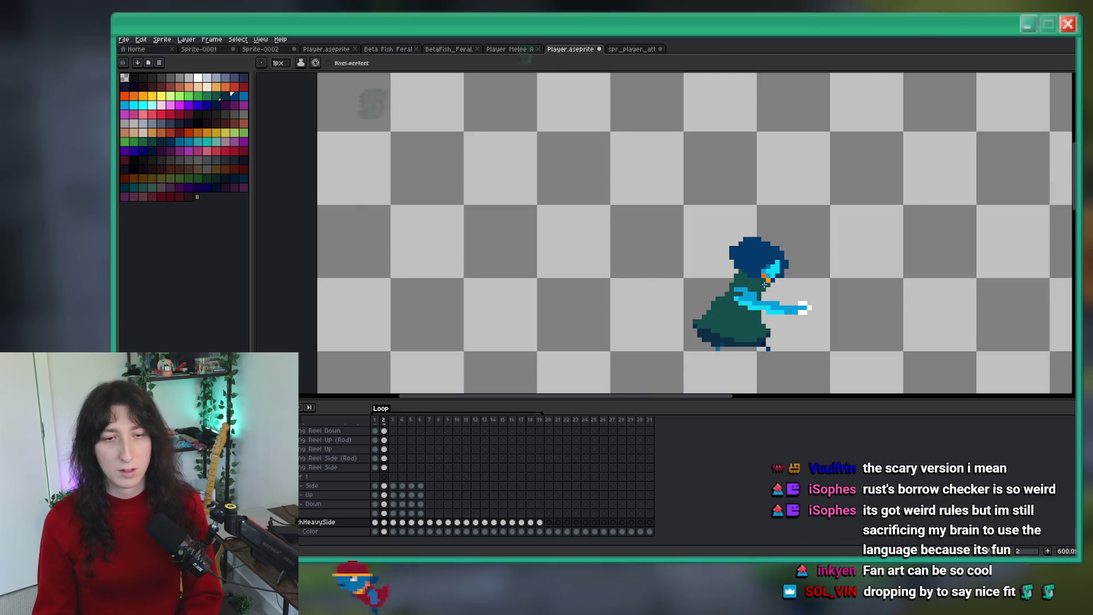
key(Right)
scroll(673, 267, up, 4)
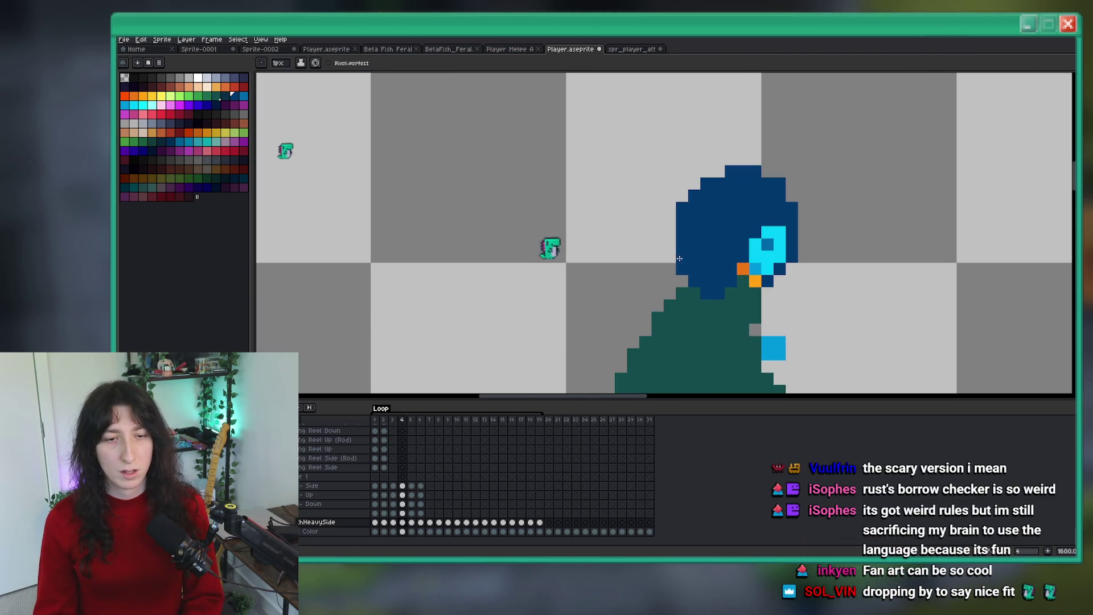
scroll(672, 266, down, 3)
key(Right)
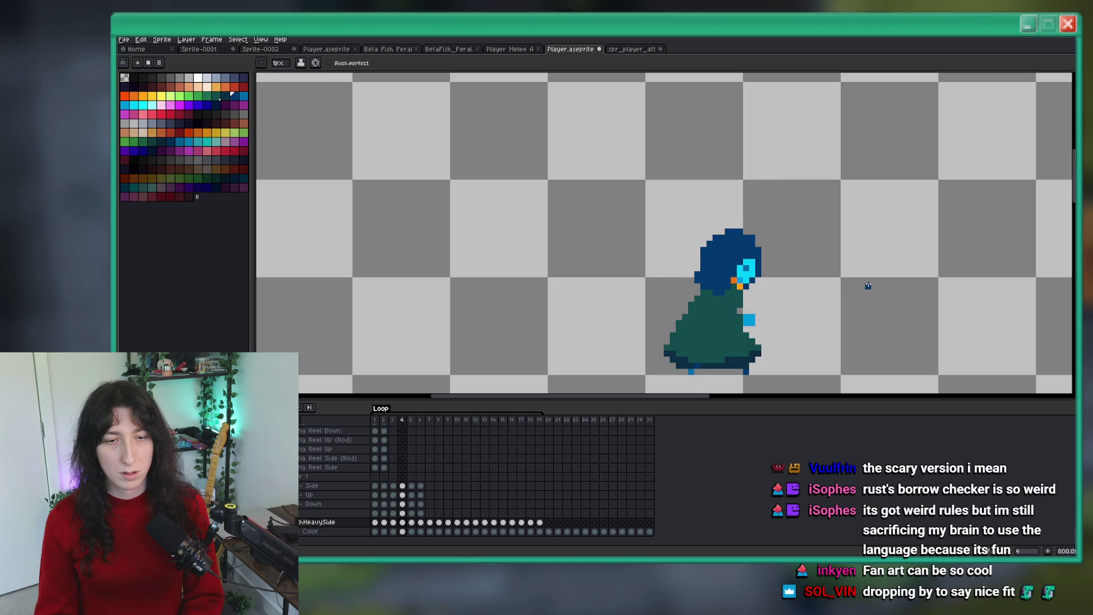
drag(866, 285, 828, 280)
scroll(772, 280, up, 5)
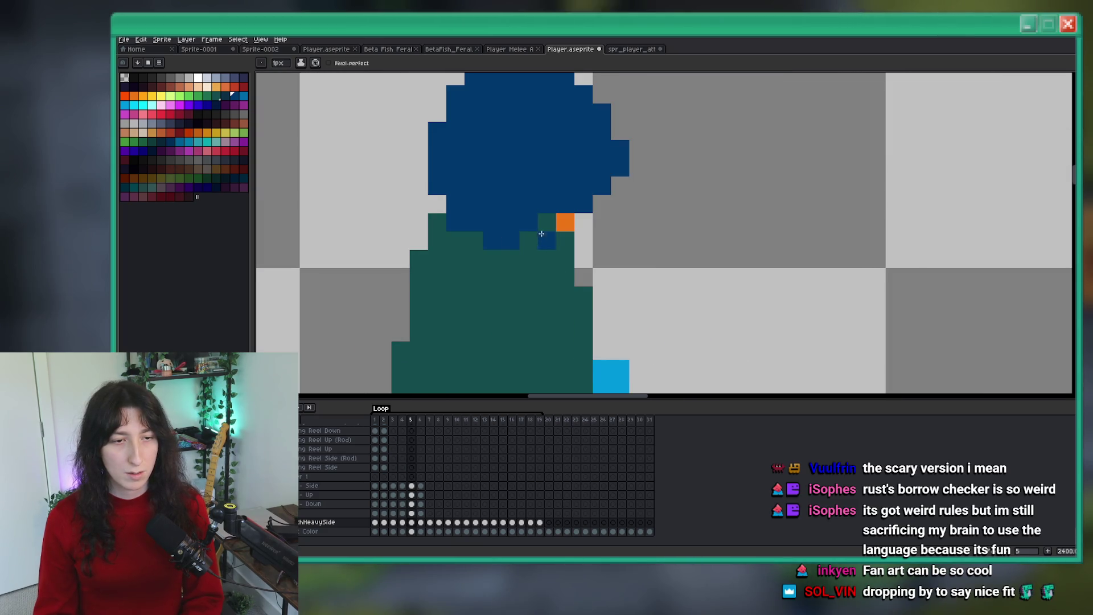
scroll(543, 239, down, 5)
Step: On frame 6, erase the stray blue pixels on the hood's left edge
key(Right)
key(Left)
key(Right)
scroll(584, 239, up, 3)
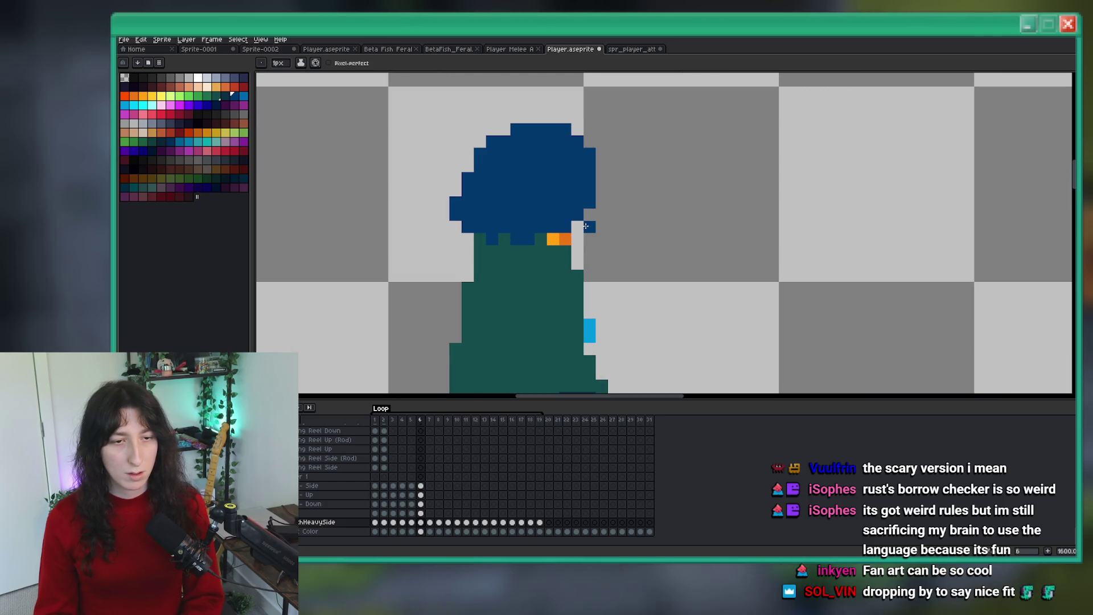
scroll(586, 226, down, 3)
key(Left)
key(Right)
scroll(583, 214, up, 5)
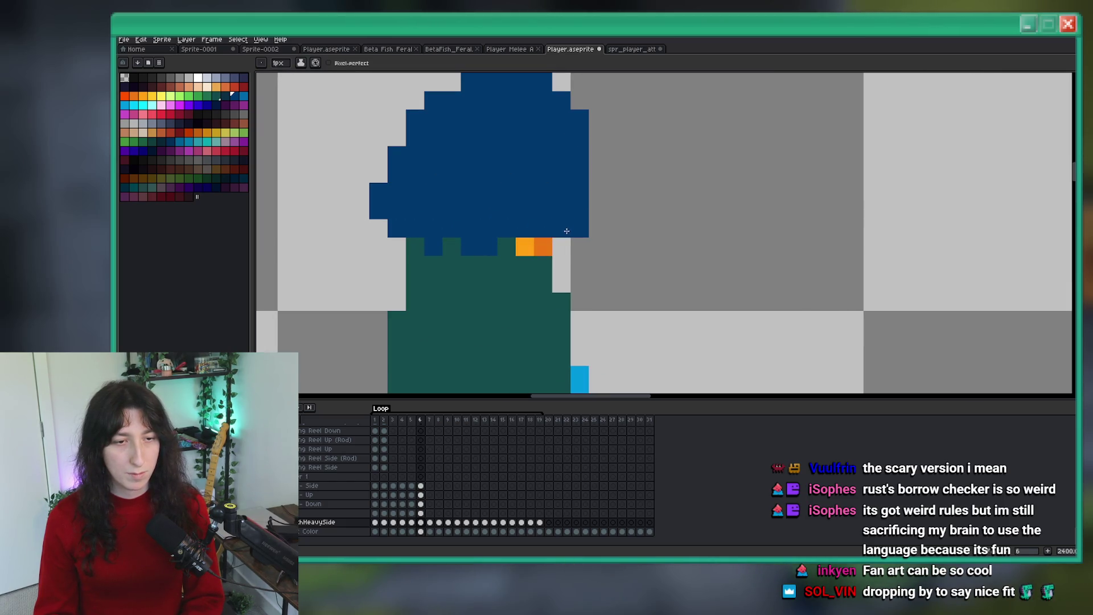
key(e)
mouse_move(380, 220)
mouse_down()
mouse_move(395, 171)
mouse_move(397, 210)
mouse_up()
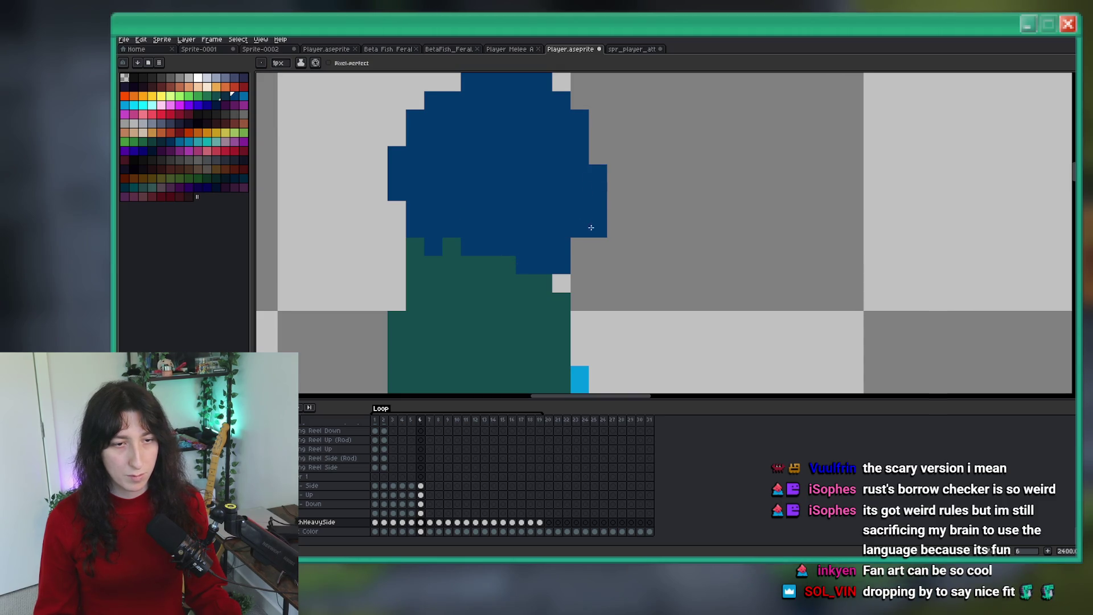
Step: Erase the two stray blue pixels at the hood's lower-left
scroll(581, 250, down, 3)
key(Left)
key(Right)
scroll(503, 256, up, 3)
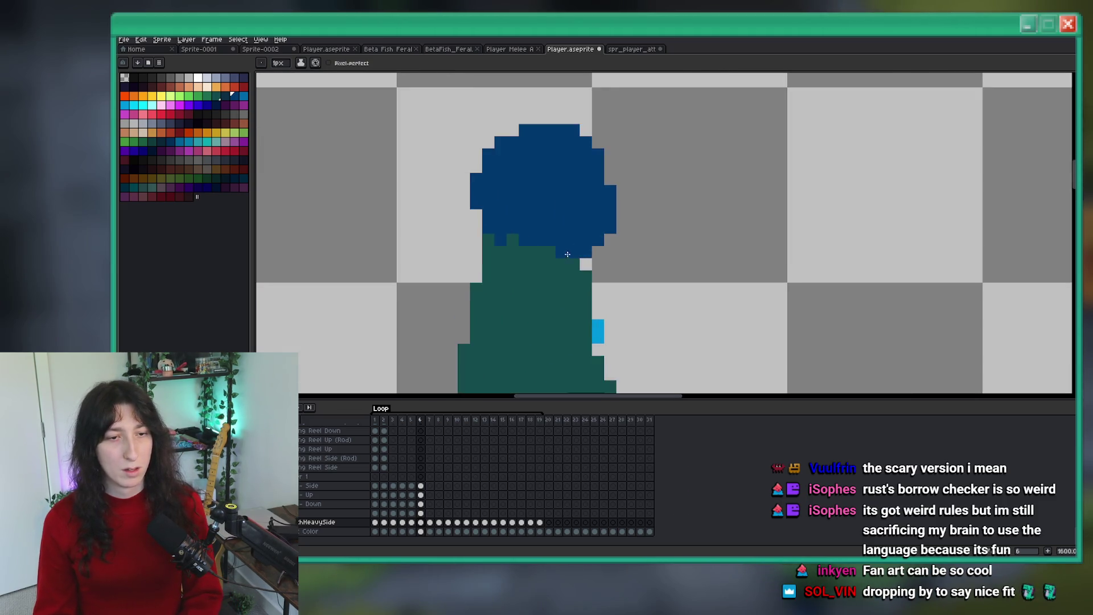
key(e)
drag(484, 237, 465, 220)
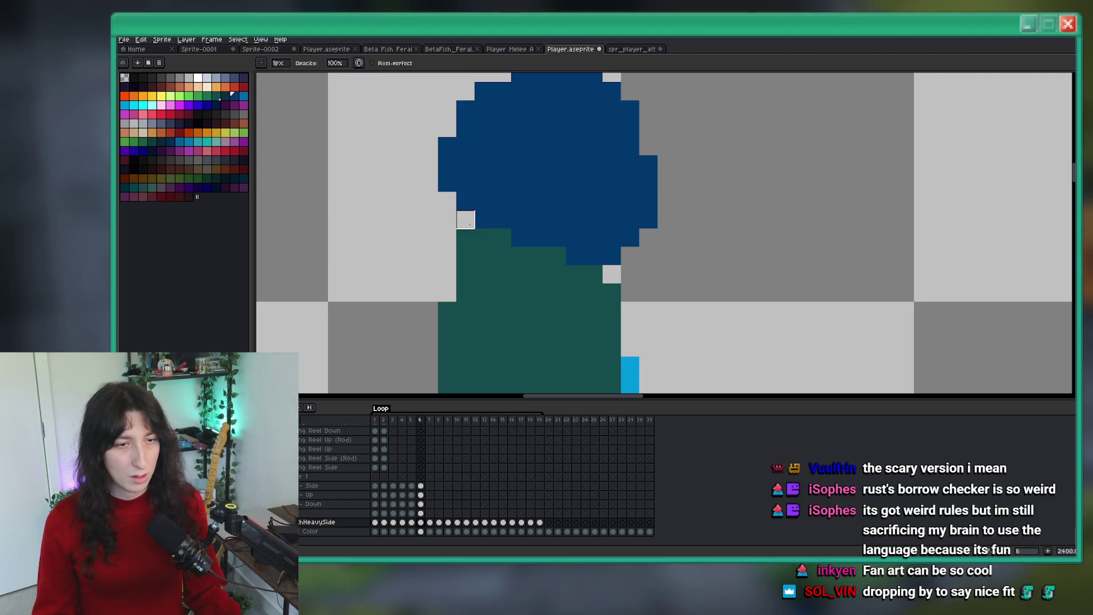
Step: Compare frame 6 with its neighbours, then advance to frame 7
scroll(448, 182, down, 5)
scroll(470, 197, up, 2)
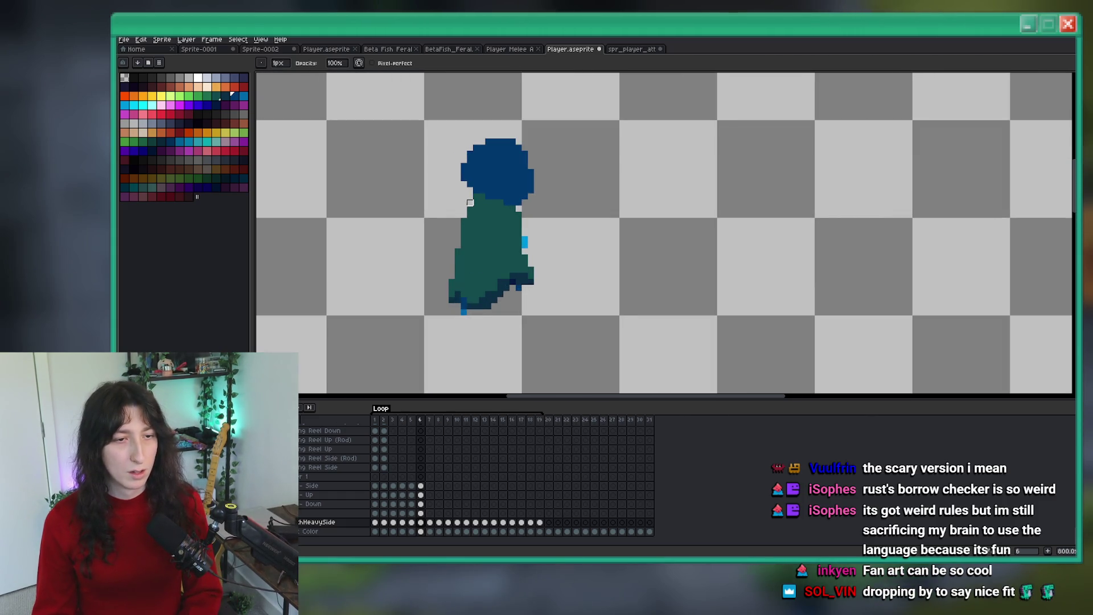
scroll(562, 244, down, 1)
key(Left)
key(Right)
key(Right)
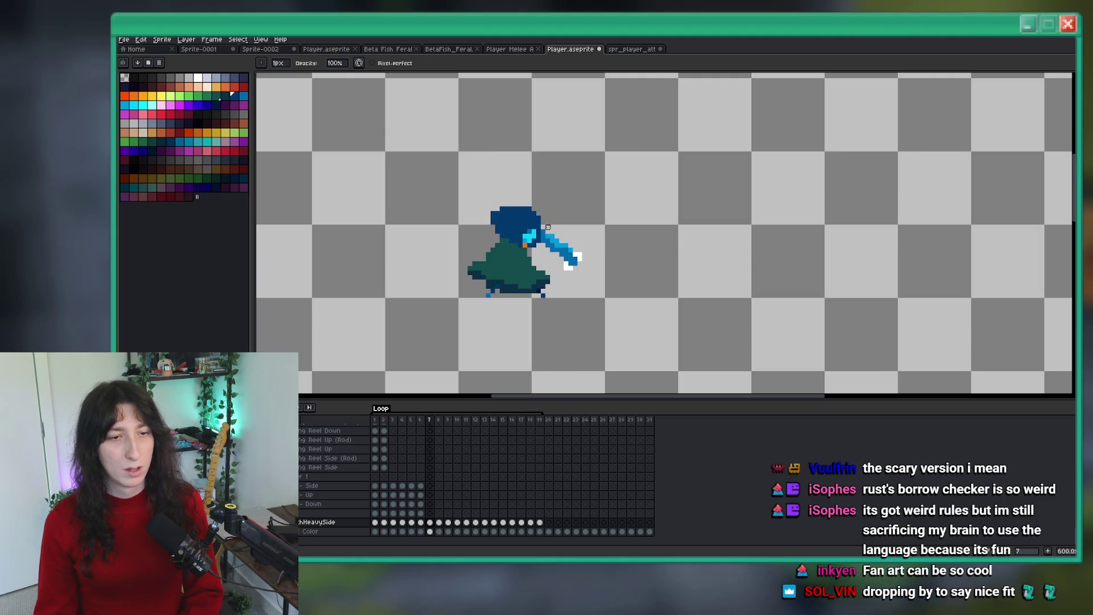
key(Right)
key(Right)
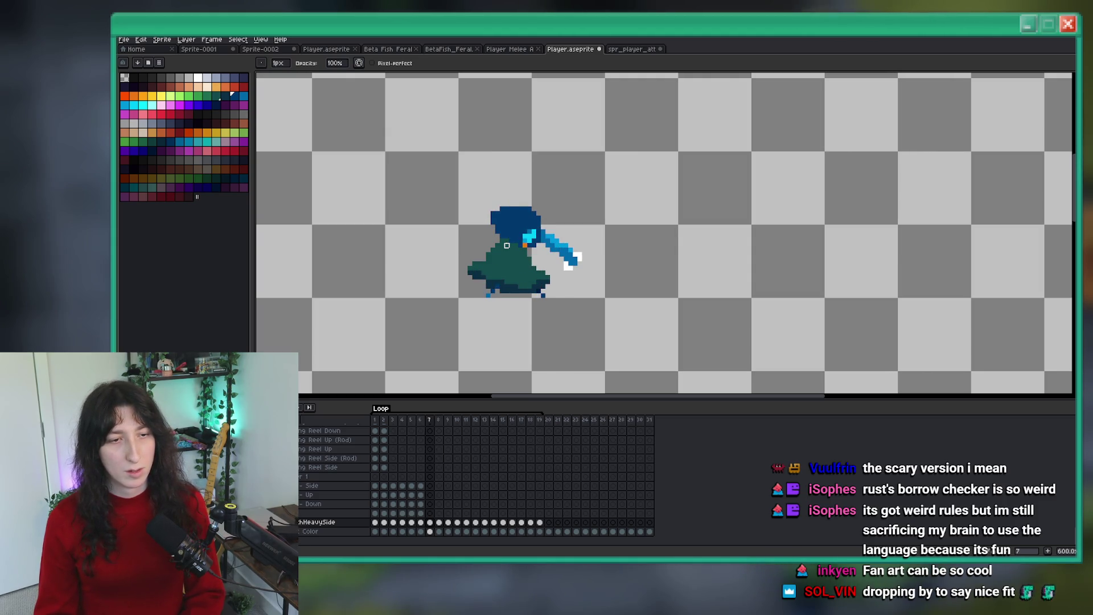
key(Left)
scroll(501, 233, up, 4)
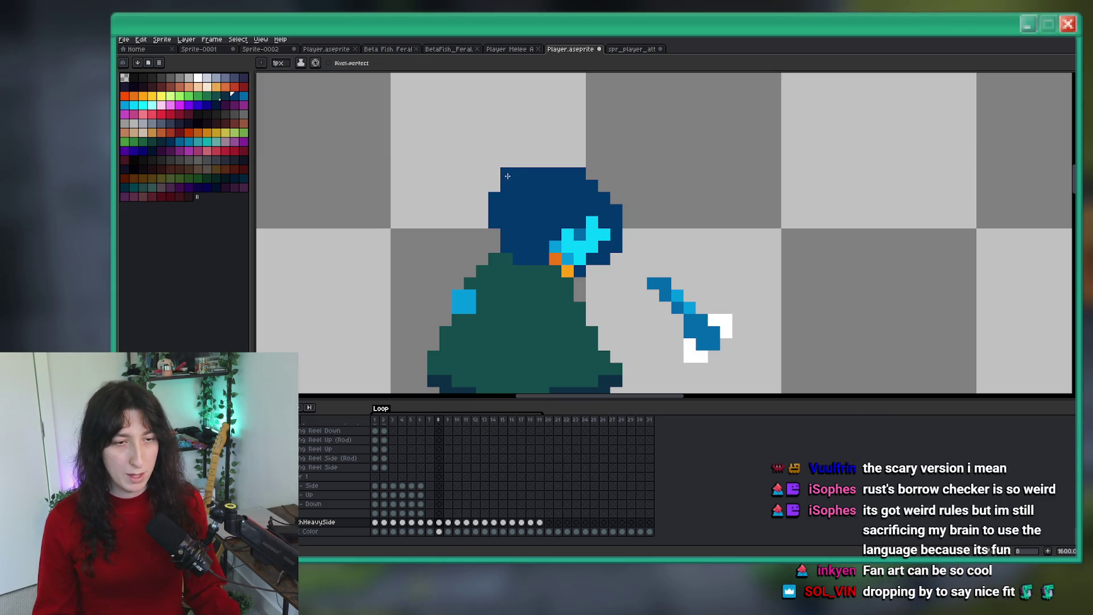
scroll(548, 162, down, 5)
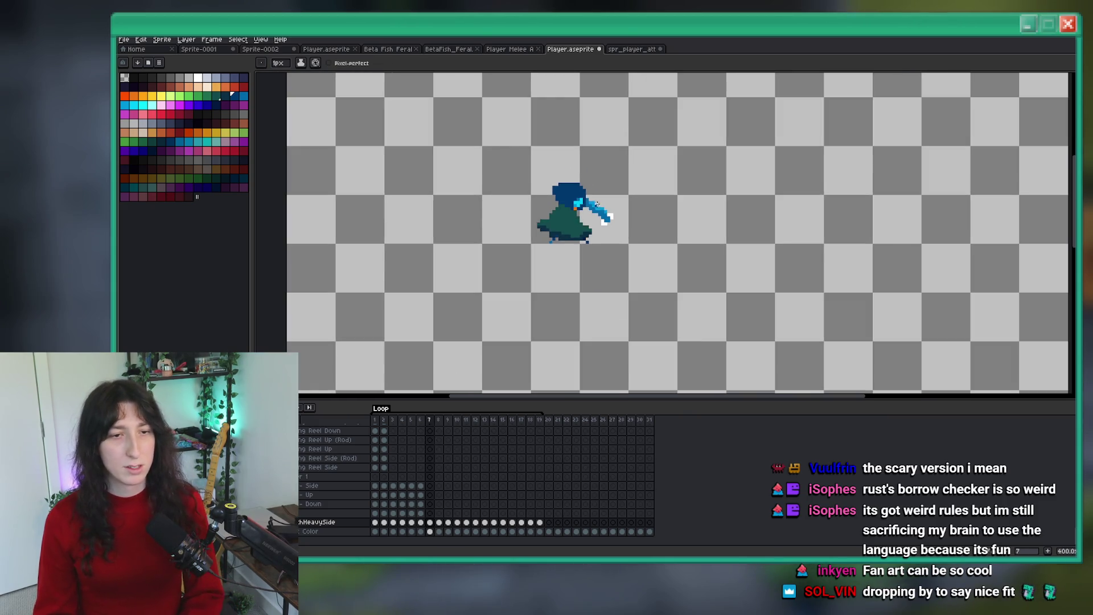
key(Right)
key(Right)
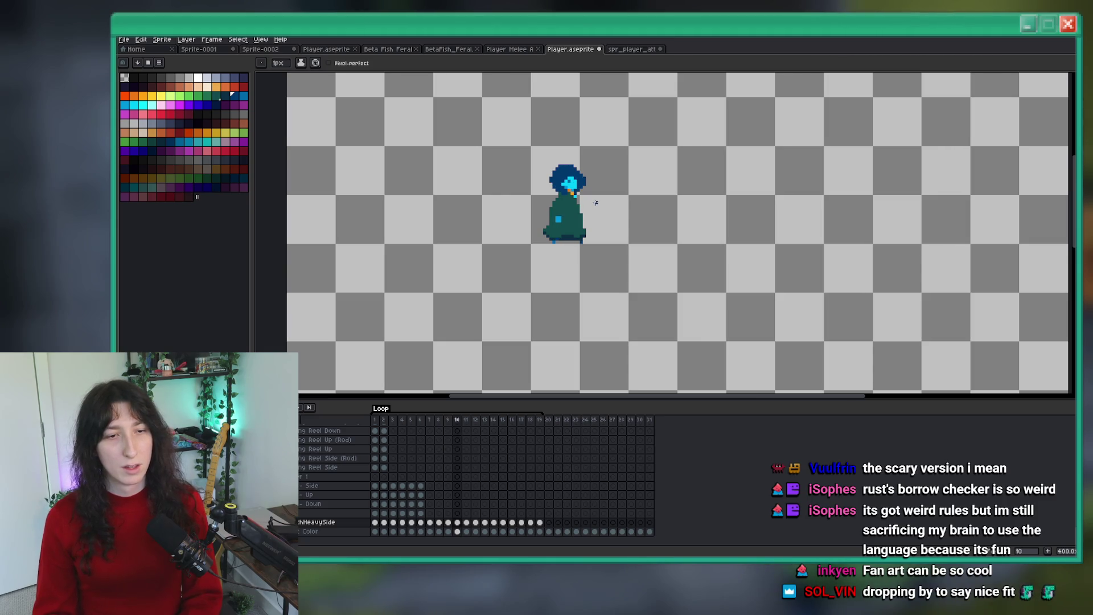
Step: Erase the hood's top-left dark-blue pixel and add two dark-blue pixels lower on its left edge
scroll(586, 195, up, 8)
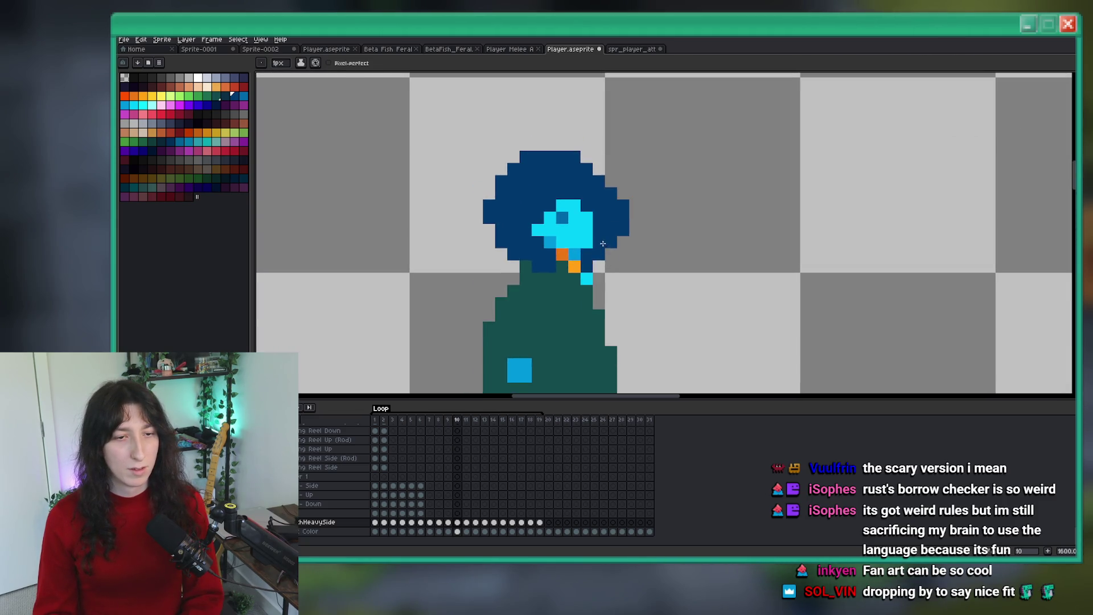
key(b)
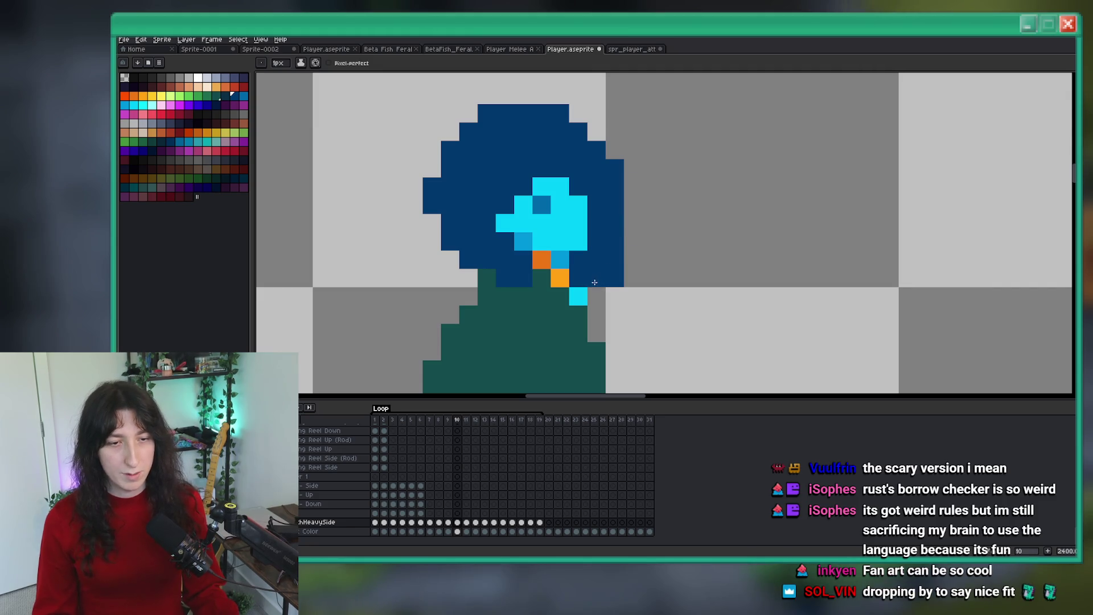
key(e)
scroll(618, 168, down, 7)
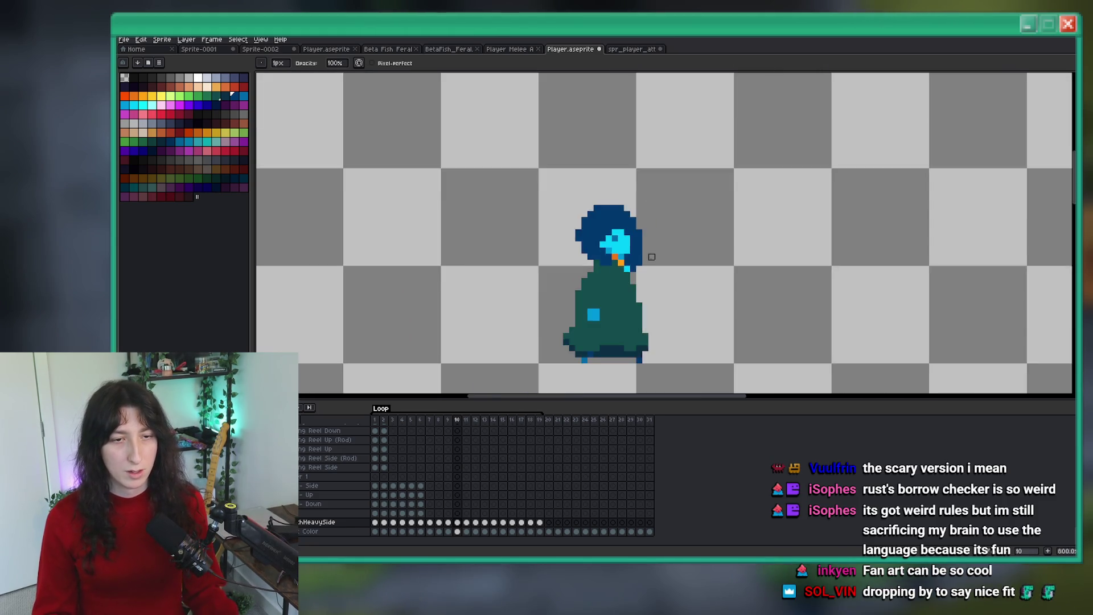
scroll(641, 247, up, 4)
scroll(642, 228, down, 3)
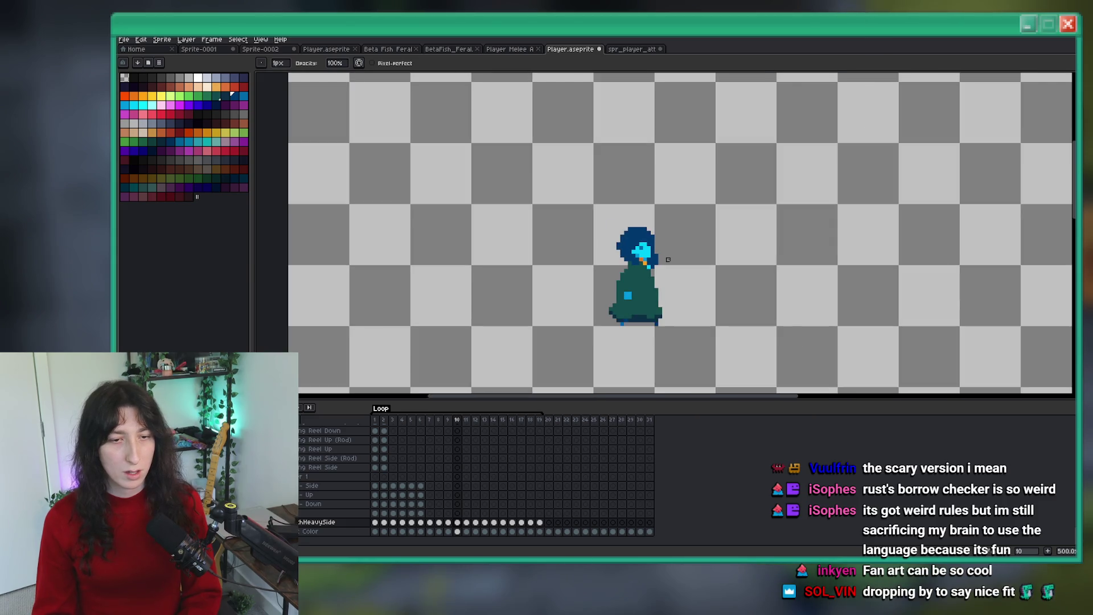
scroll(632, 234, up, 6)
right_click(450, 196)
drag(449, 233, 468, 271)
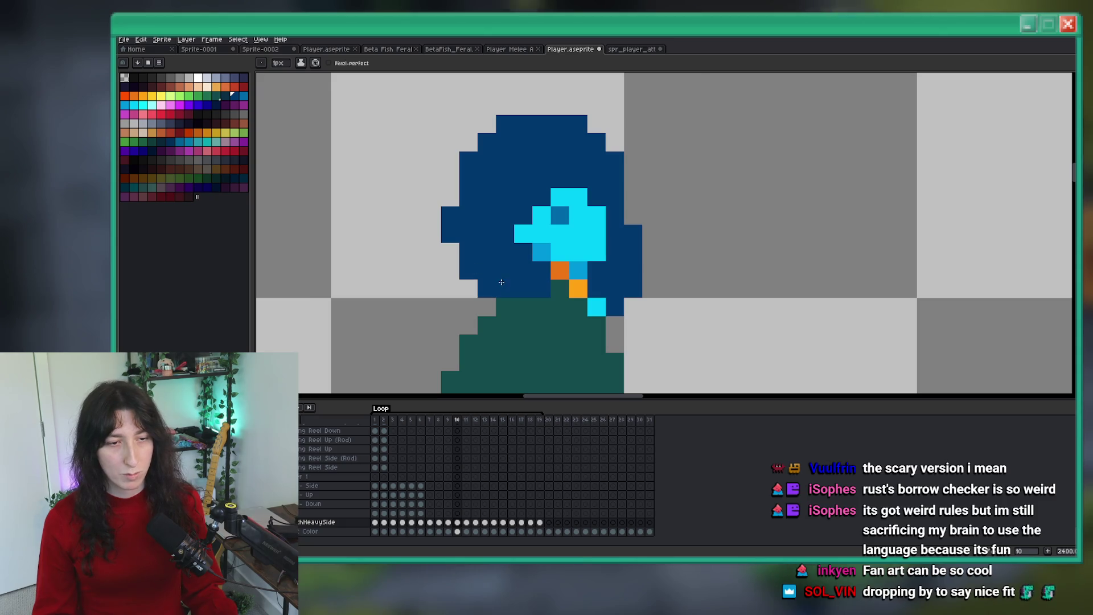
scroll(501, 282, down, 5)
scroll(529, 307, up, 3)
scroll(555, 333, down, 4)
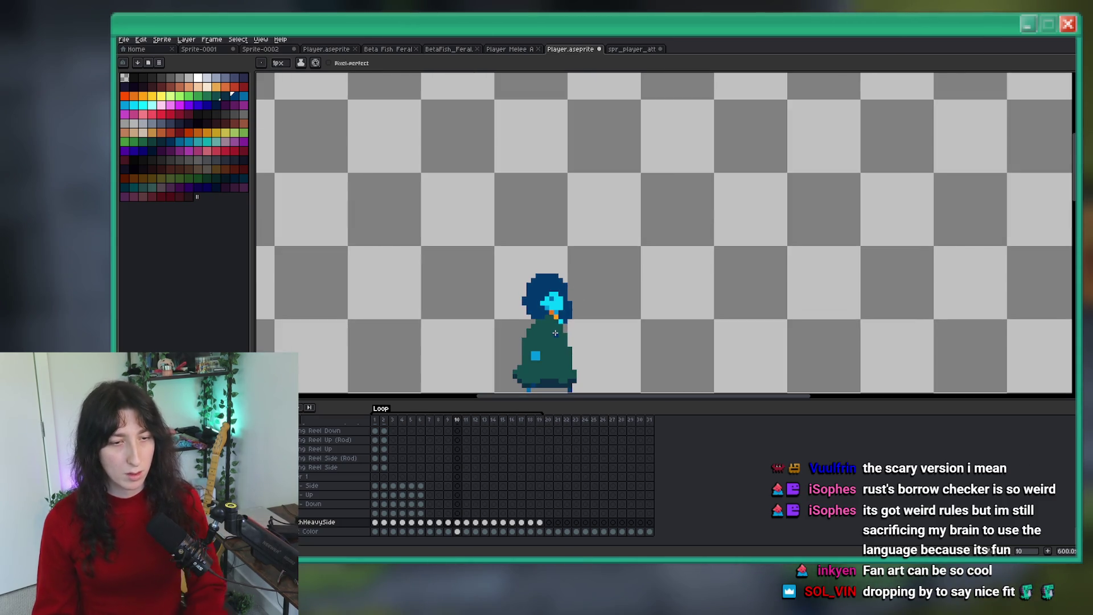
scroll(555, 333, up, 1)
scroll(535, 296, down, 2)
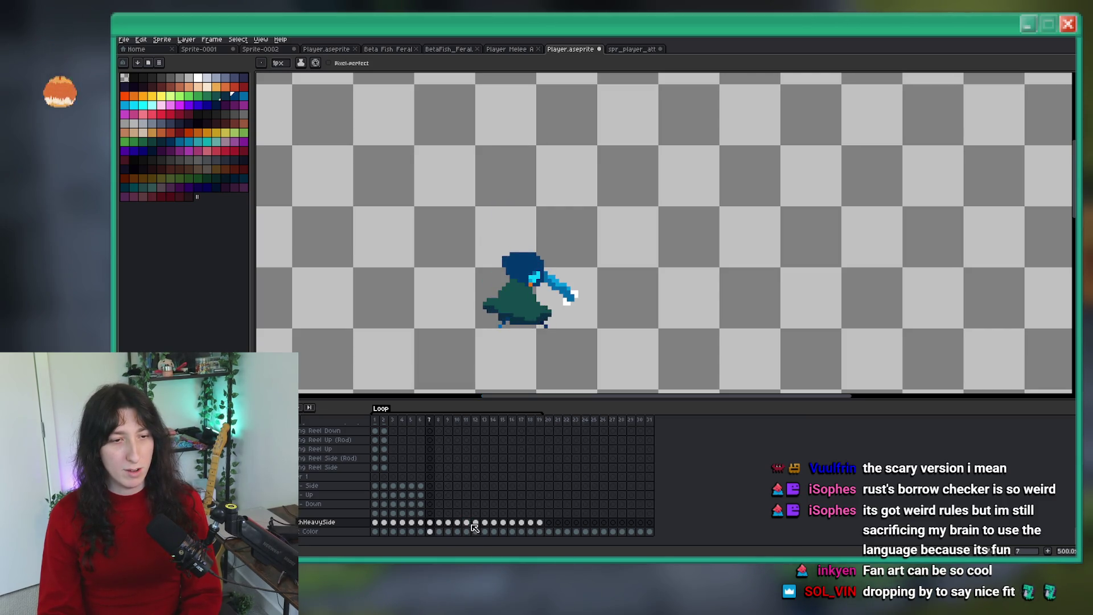
Step: Step back one frame, then play the heavy side attack to preview the sword swing
scroll(506, 249, up, 5)
scroll(506, 248, up, 1)
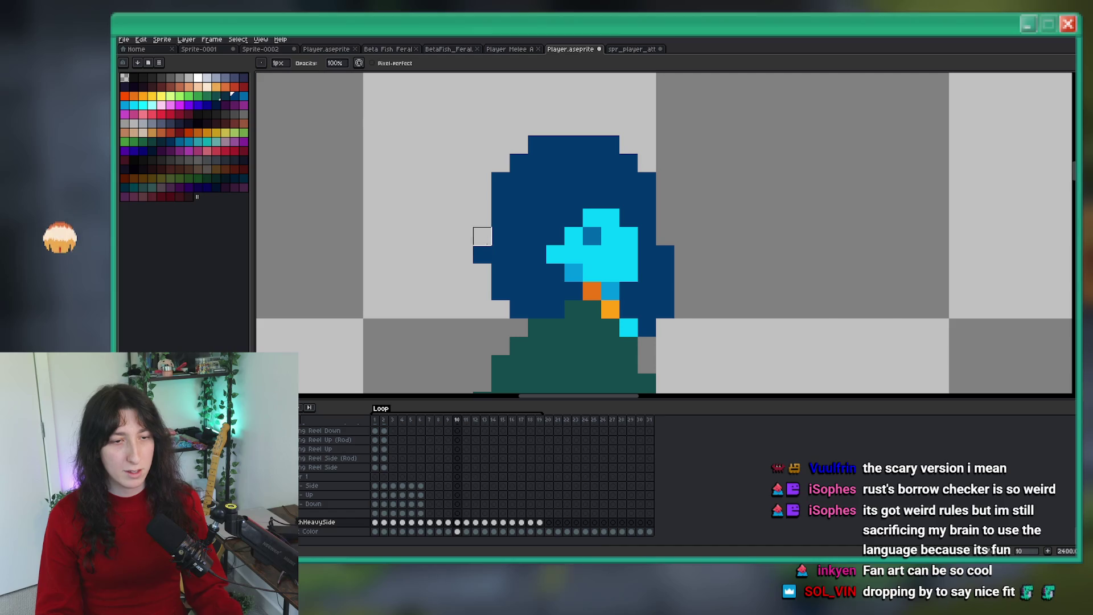
scroll(481, 249, down, 1)
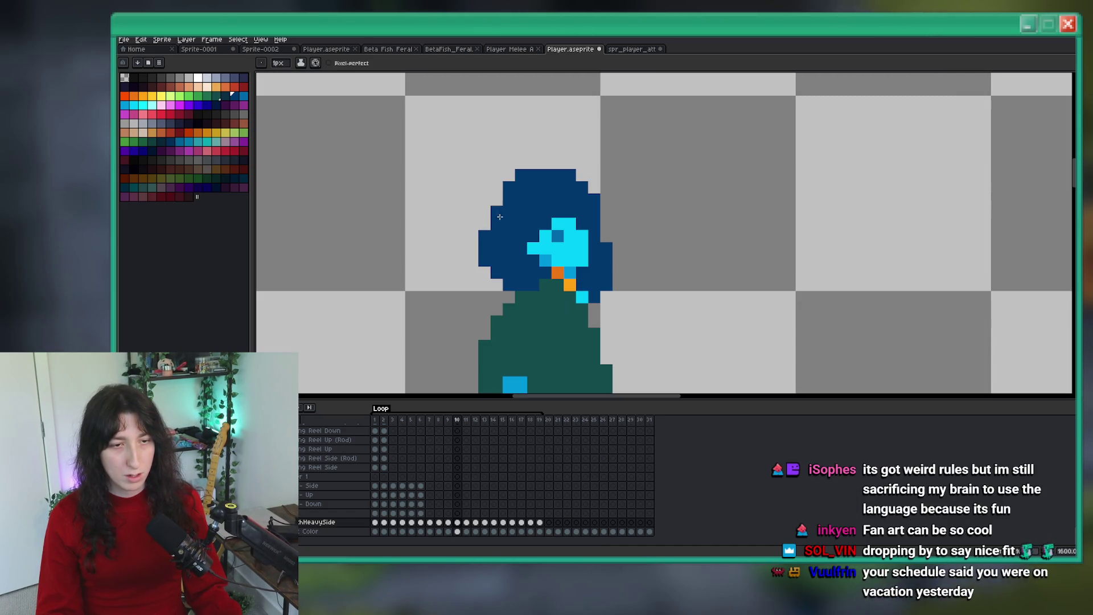
scroll(500, 201, down, 5)
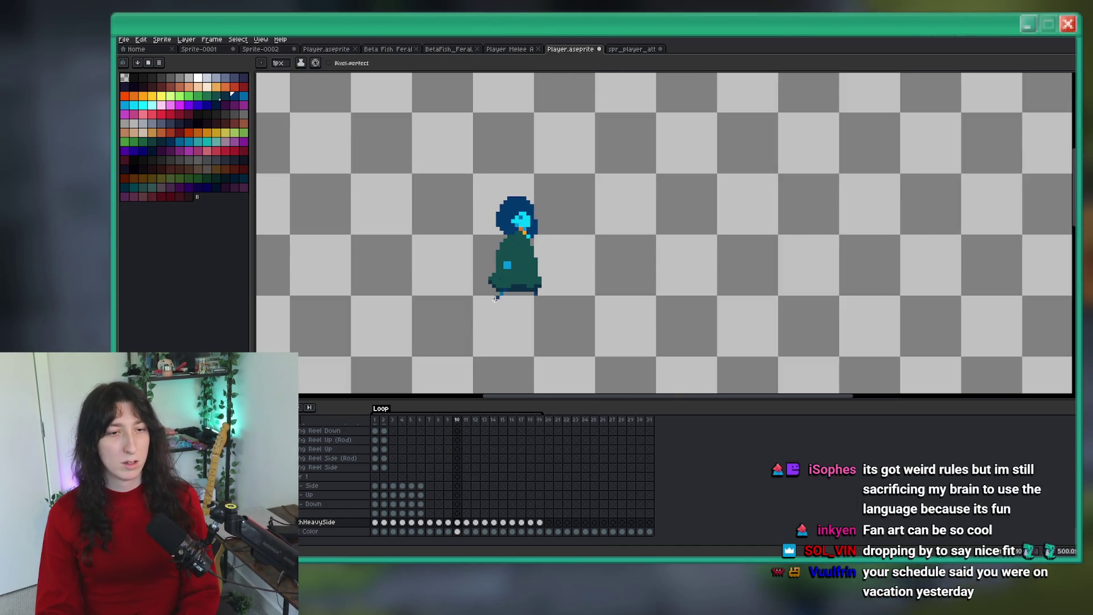
key(Left)
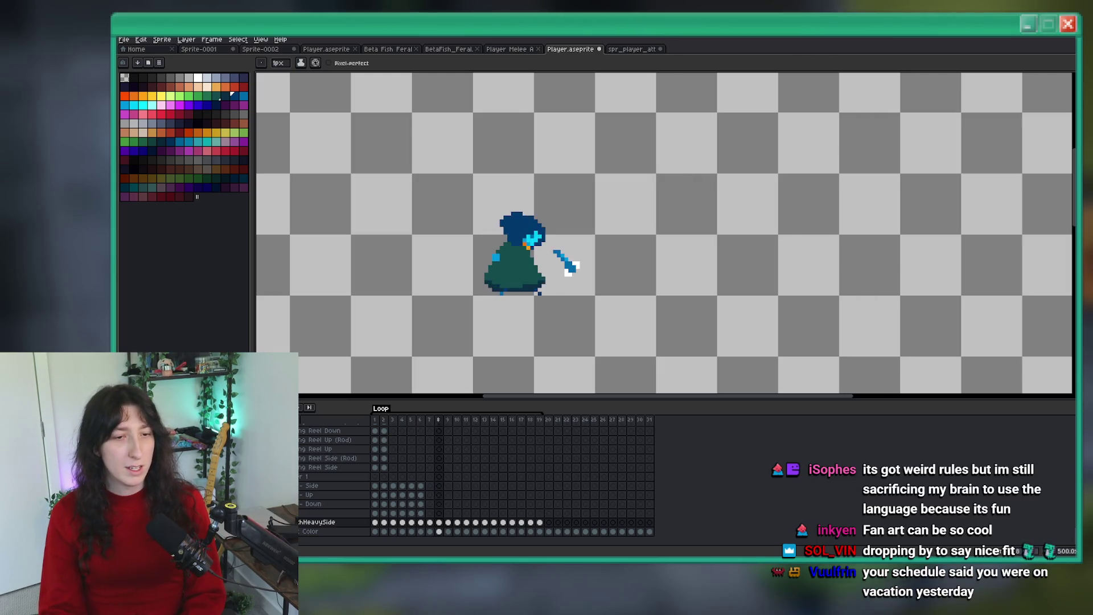
scroll(590, 202, up, 7)
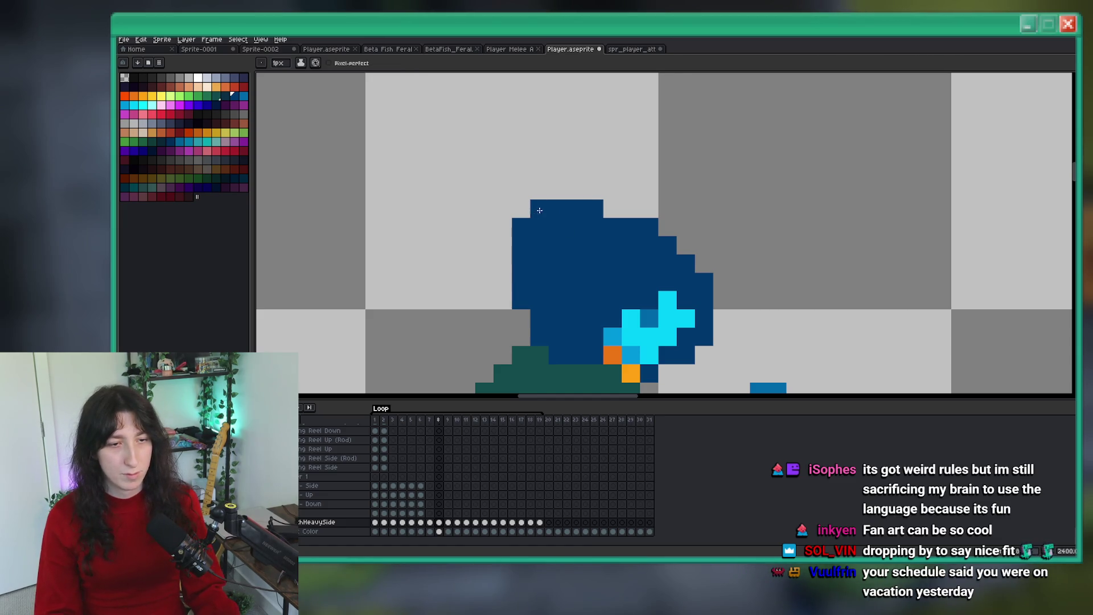
scroll(518, 279, down, 9)
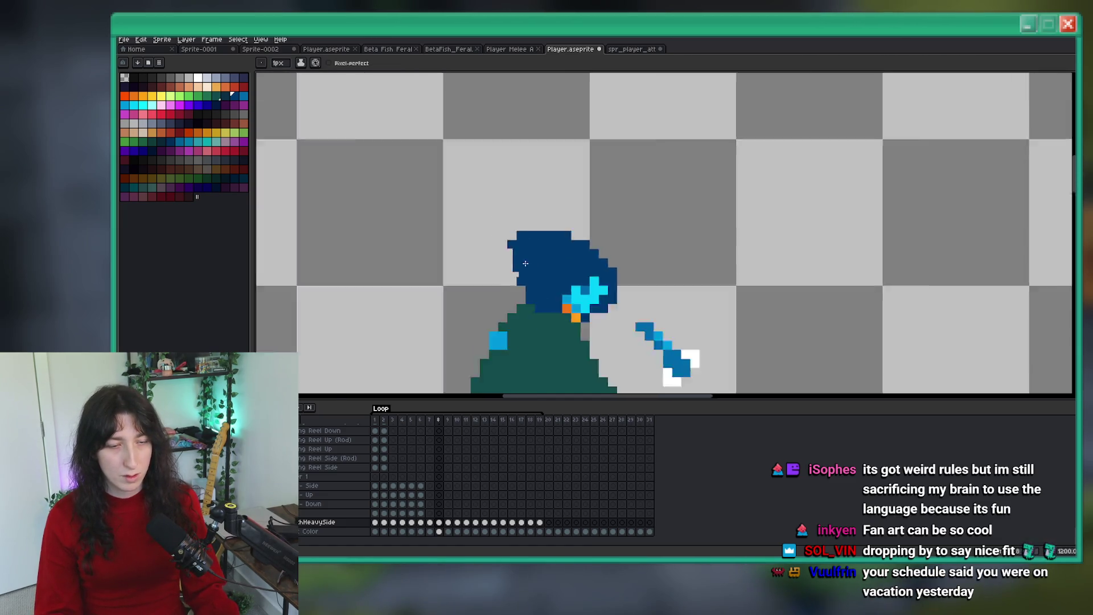
scroll(517, 270, up, 6)
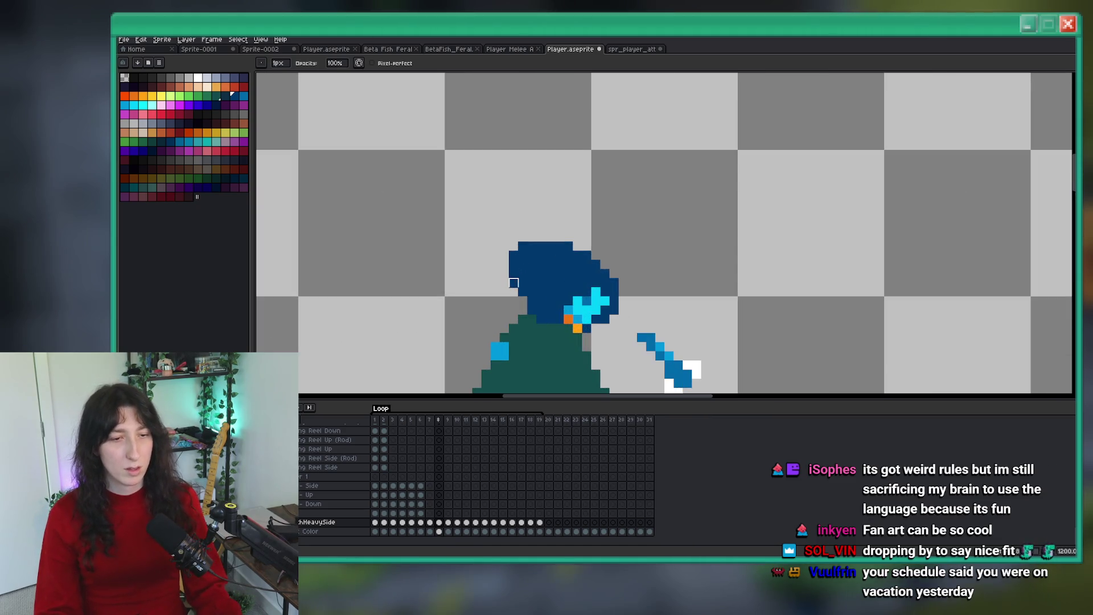
scroll(532, 239, down, 4)
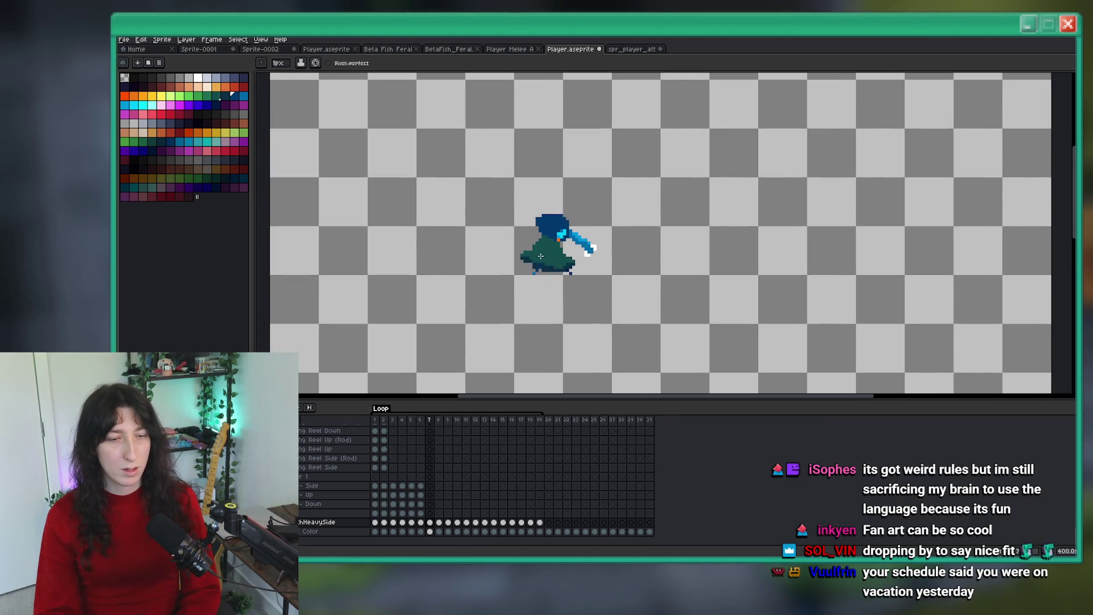
key(Return)
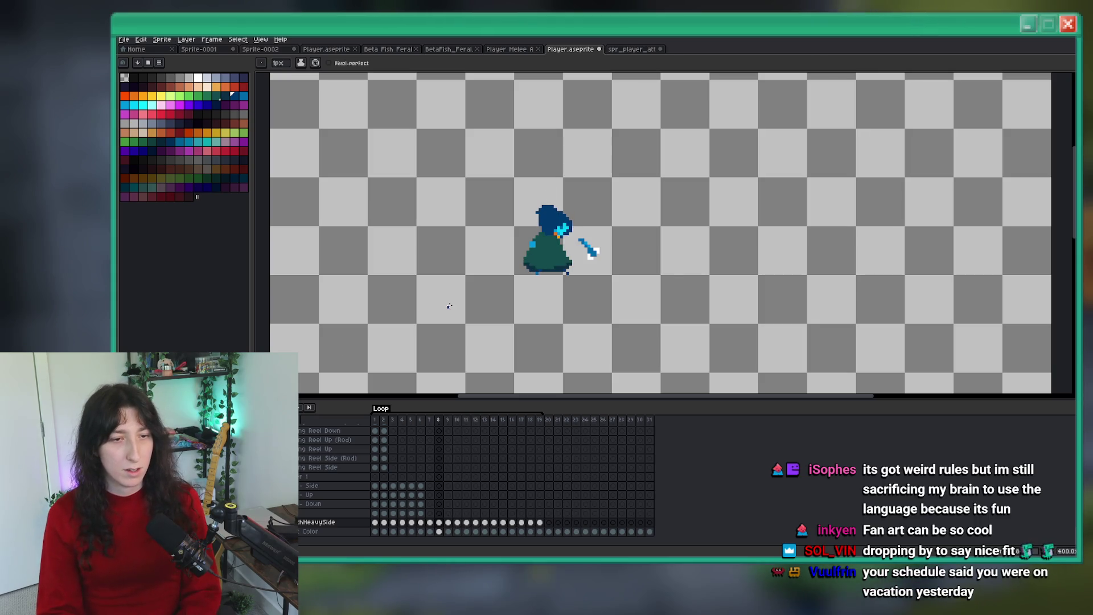
scroll(513, 232, up, 5)
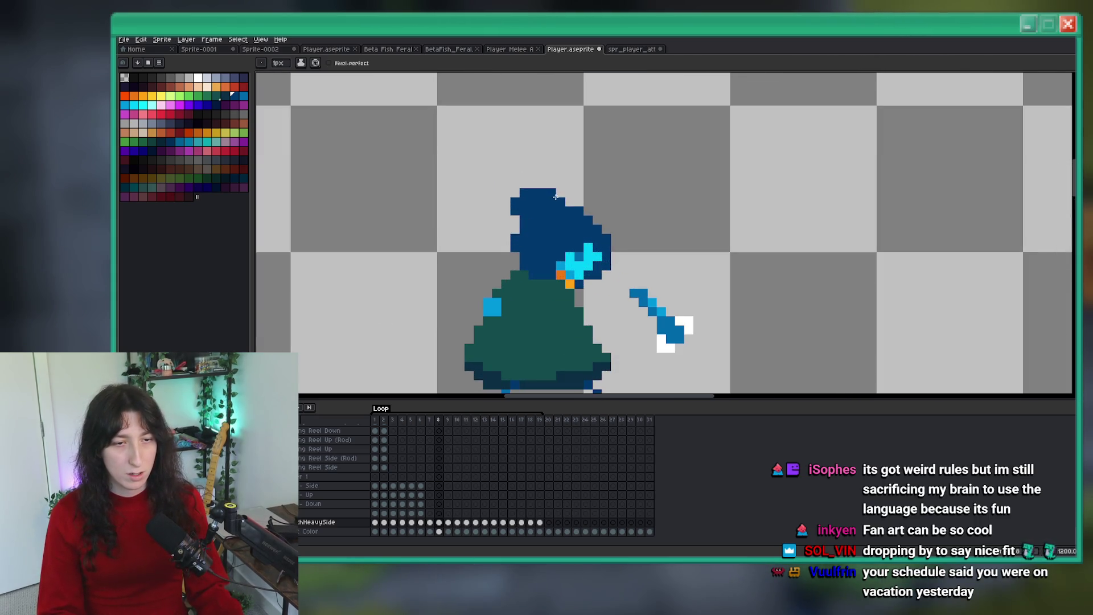
Step: Zoom in and out on the HeavySide attack, compare frames 6 and 10, and replay it
scroll(525, 202, down, 4)
scroll(527, 198, up, 4)
scroll(528, 194, down, 3)
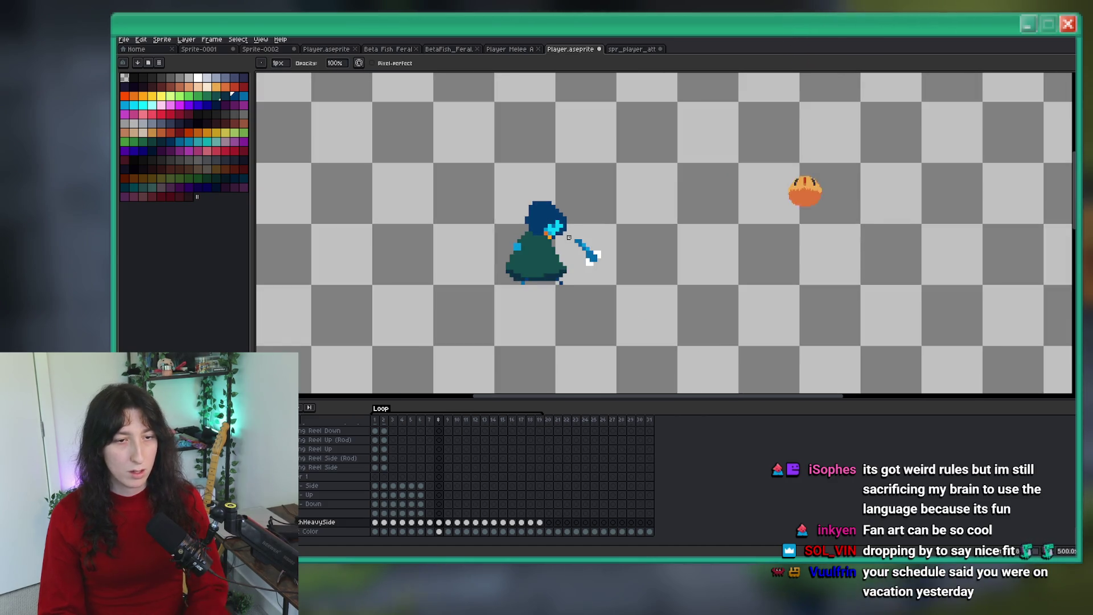
scroll(528, 205, down, 1)
scroll(512, 239, up, 1)
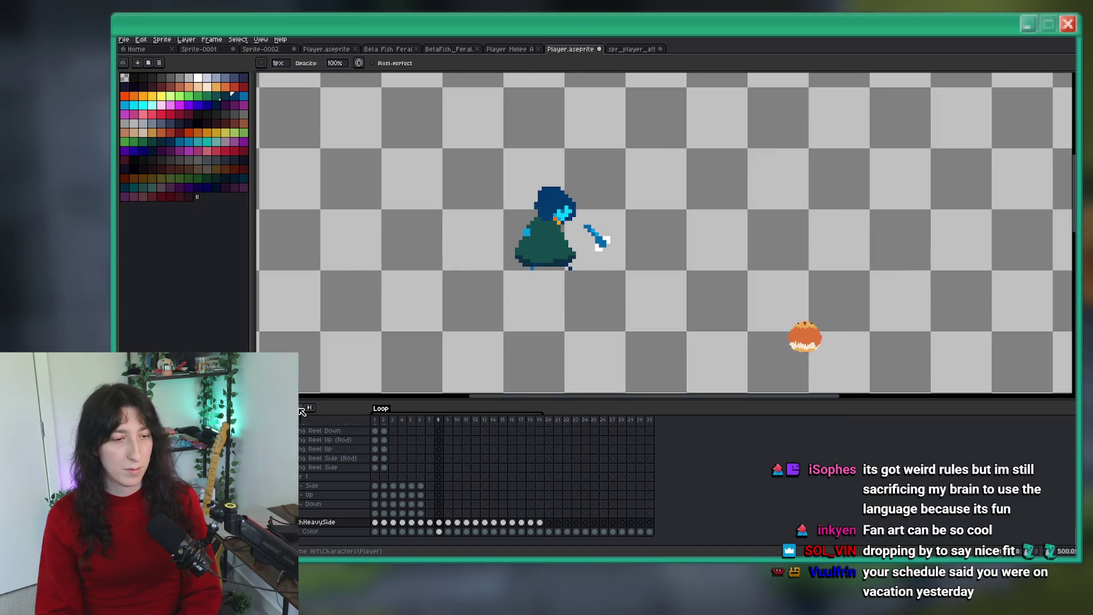
scroll(558, 216, down, 1)
scroll(593, 185, up, 3)
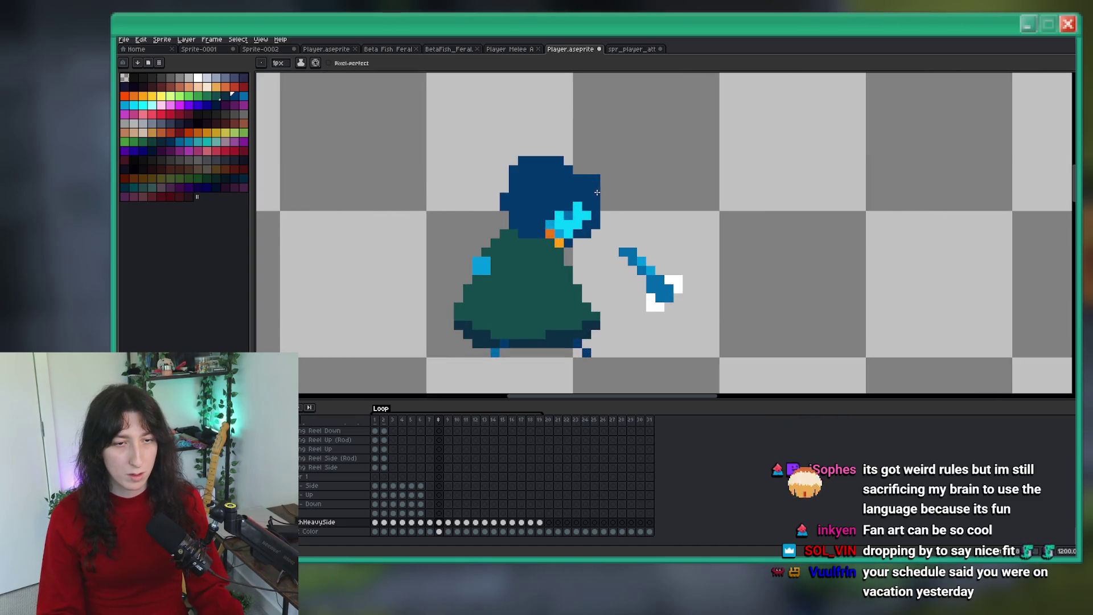
scroll(597, 192, down, 5)
scroll(331, 326, up, 1)
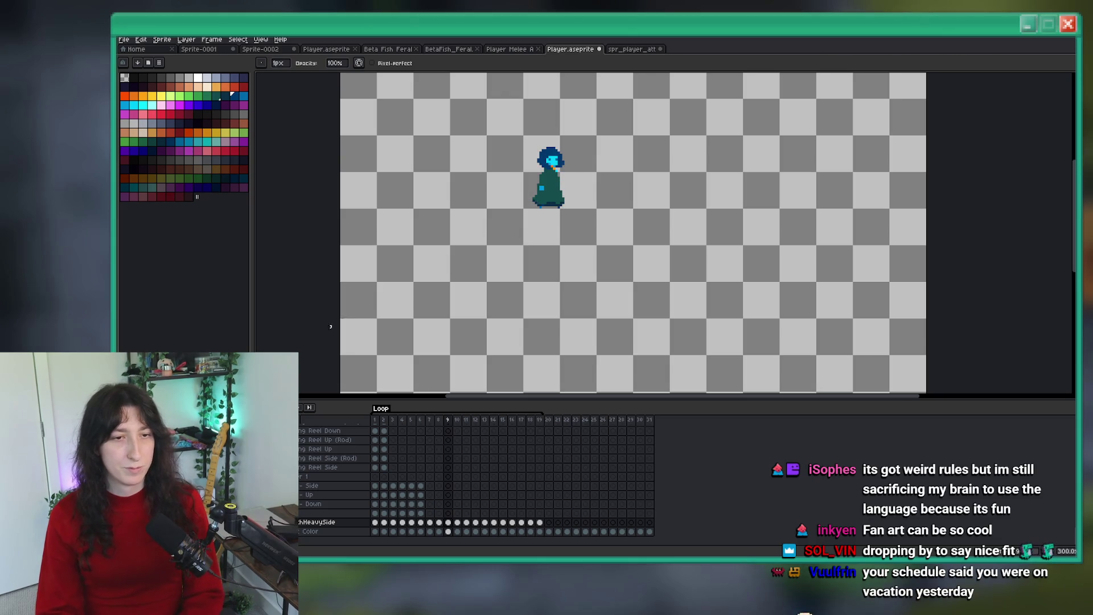
key(Left)
key(Left)
key(Left)
key(Right)
key(Return)
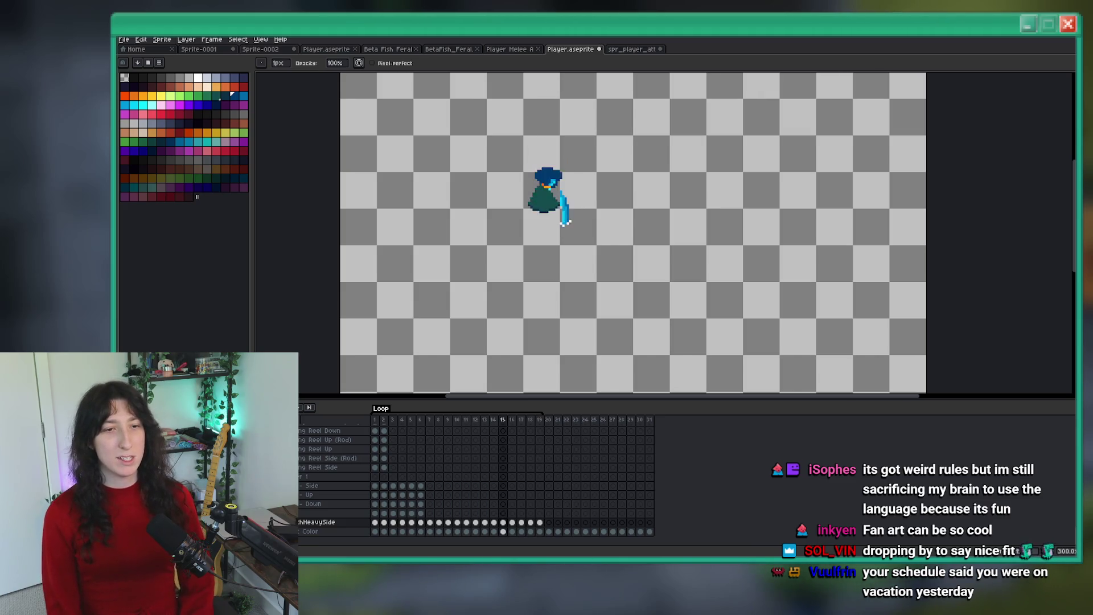
Step: Recentre the sprite, review frame 11, the crouched splash frame and frame 1, then switch to GameMaker
drag(576, 261, 608, 264)
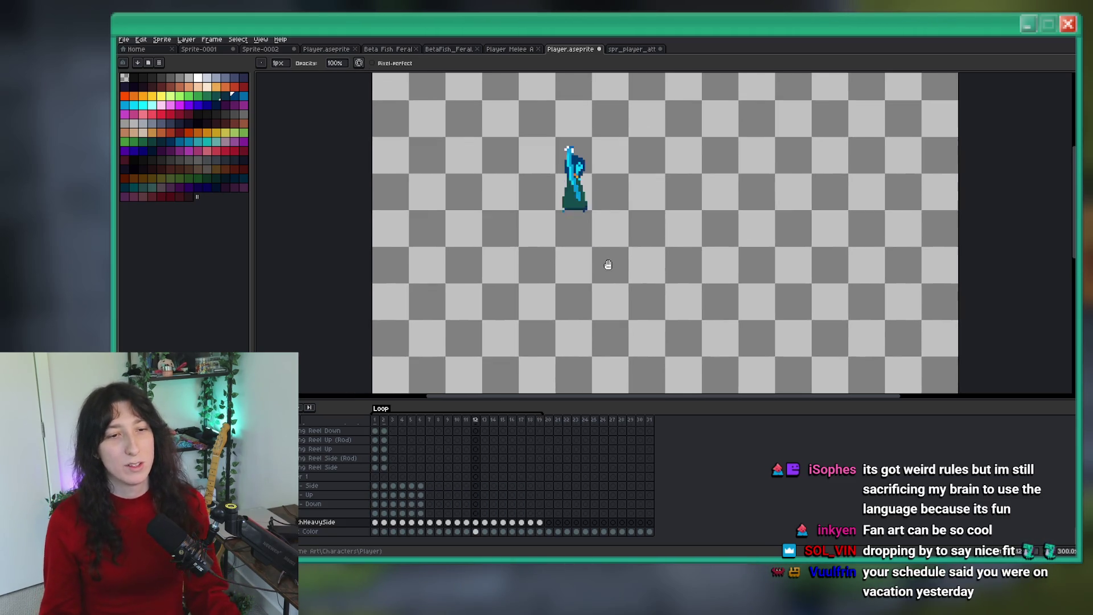
scroll(608, 264, up, 1)
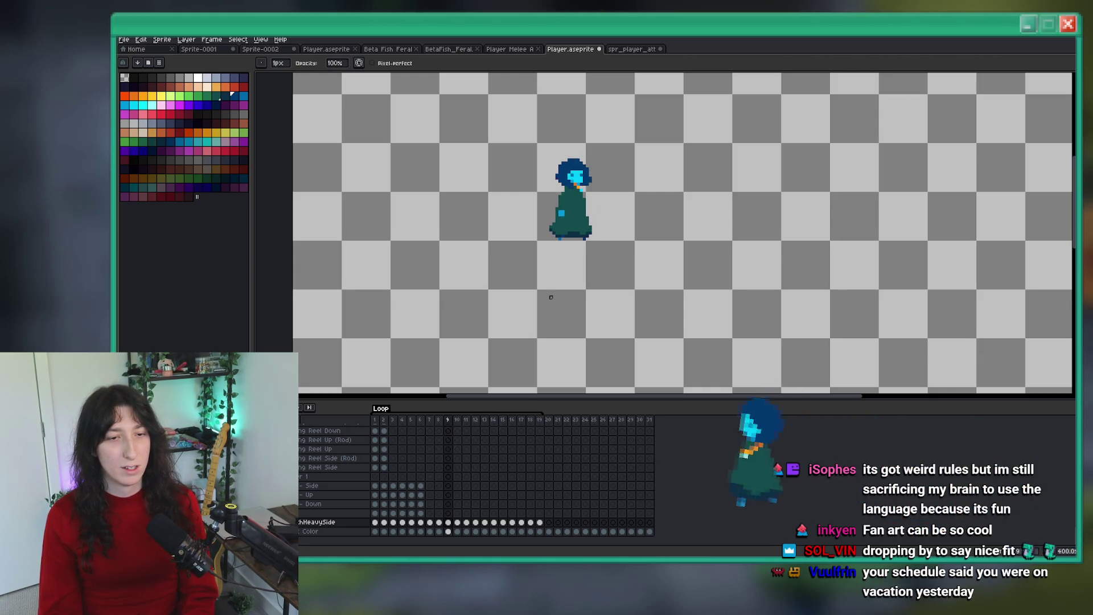
scroll(575, 257, up, 3)
key(m)
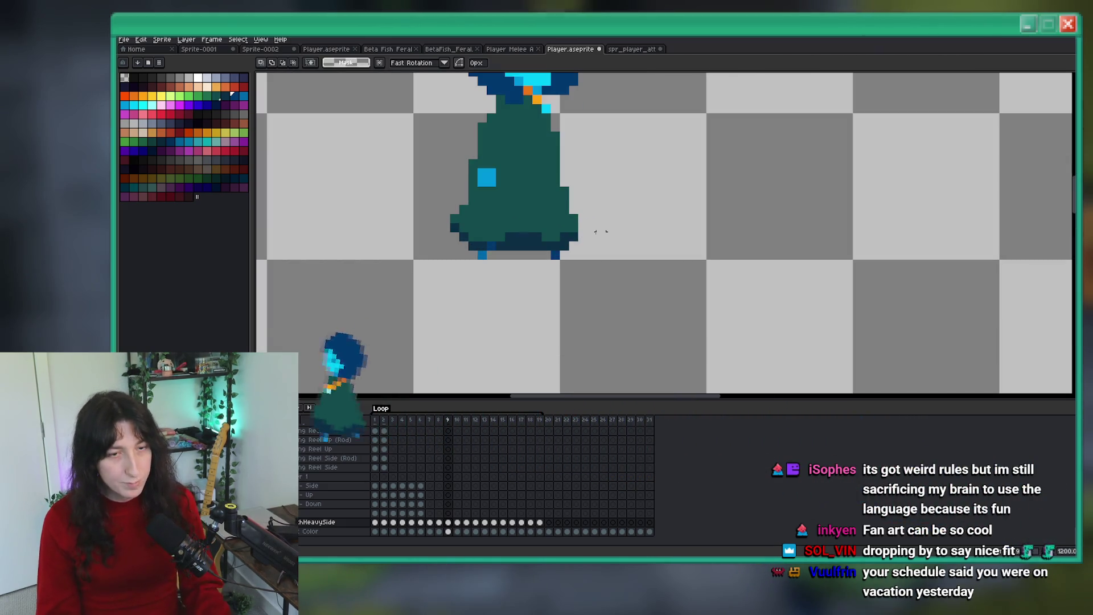
key(.)
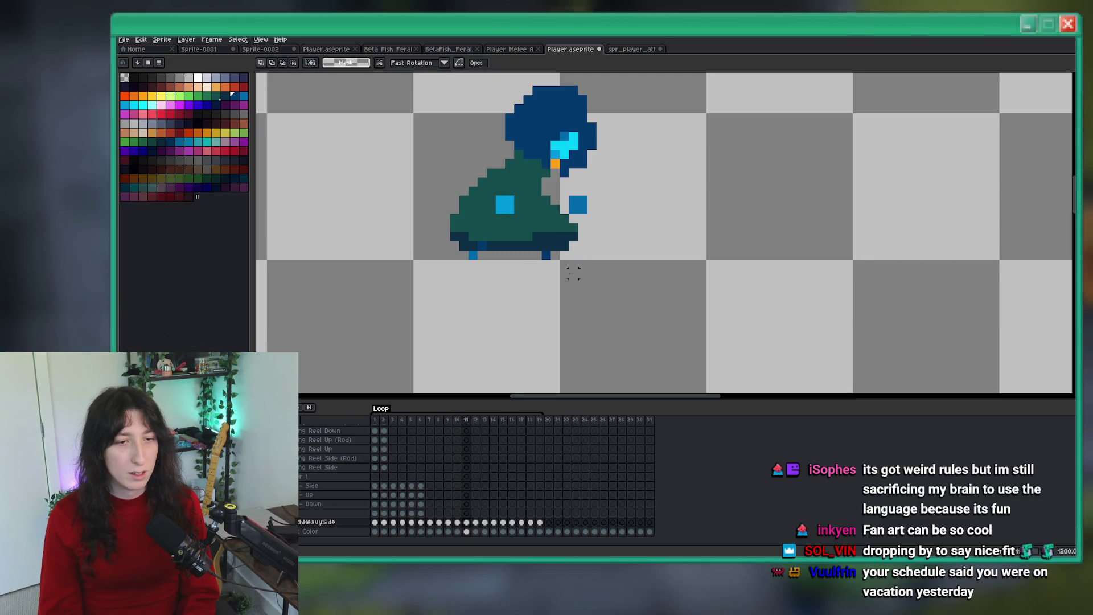
scroll(563, 273, down, 3)
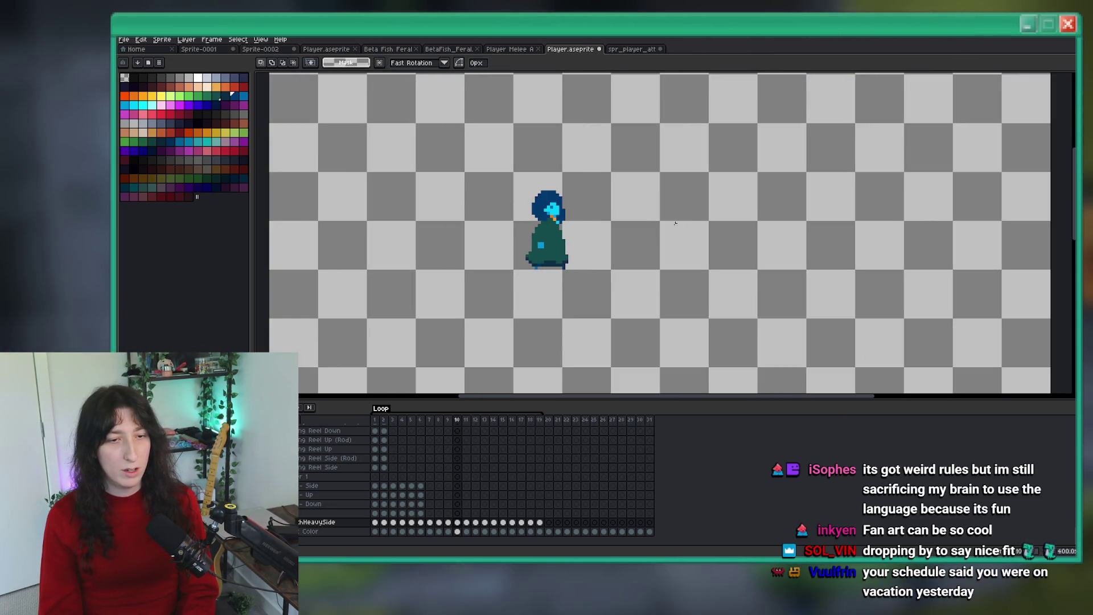
scroll(558, 319, down, 2)
key(.)
key(.)
key(.)
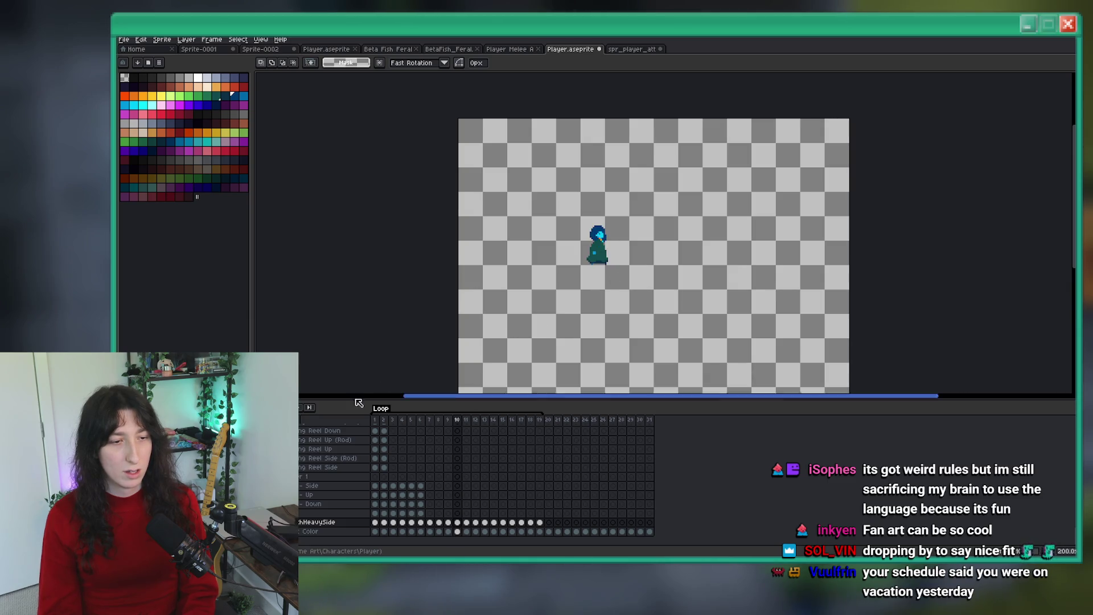
key(Home)
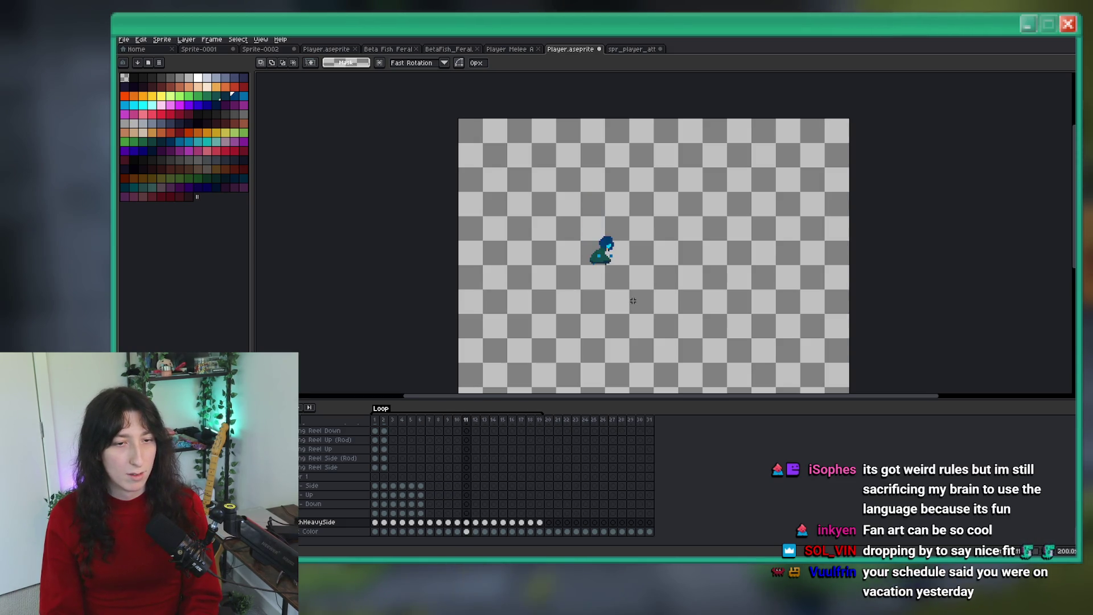
drag(633, 300, 541, 194)
key(ctrl+d)
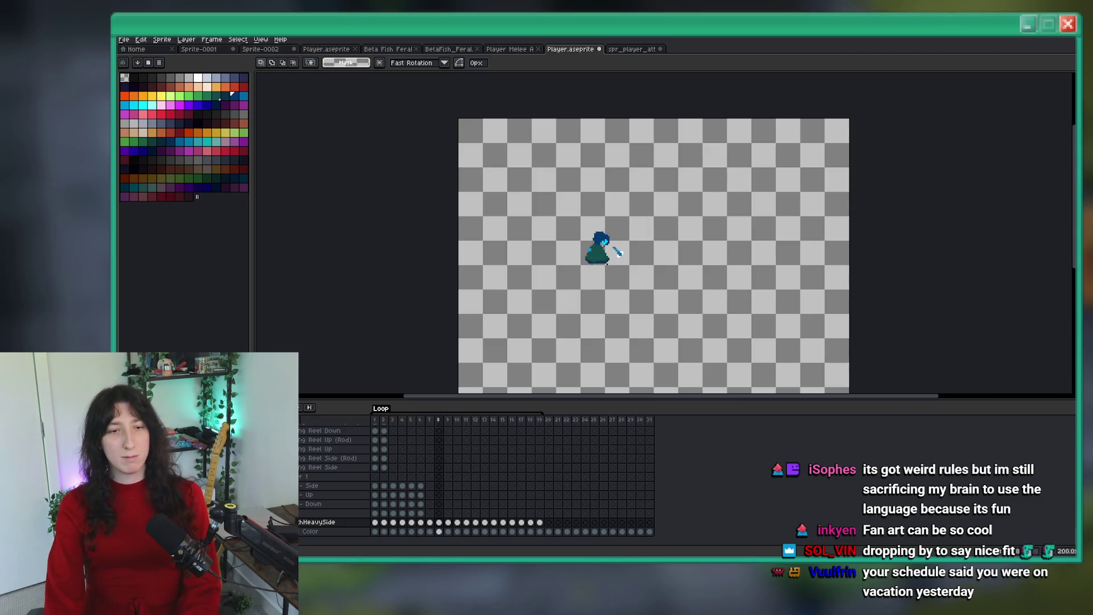
scroll(490, 288, up, 2)
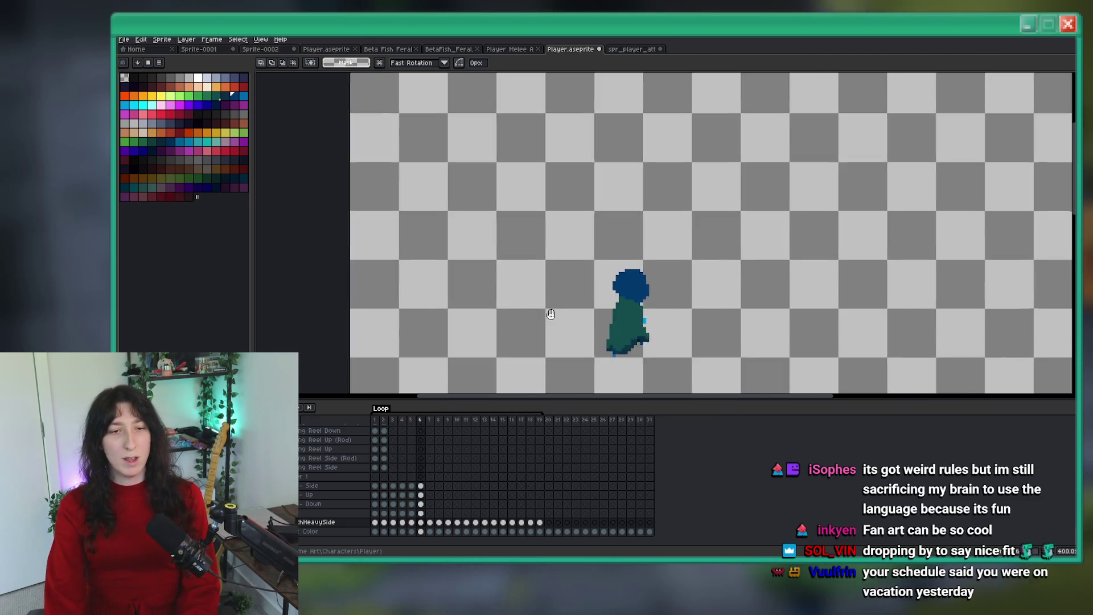
scroll(551, 314, down, 1)
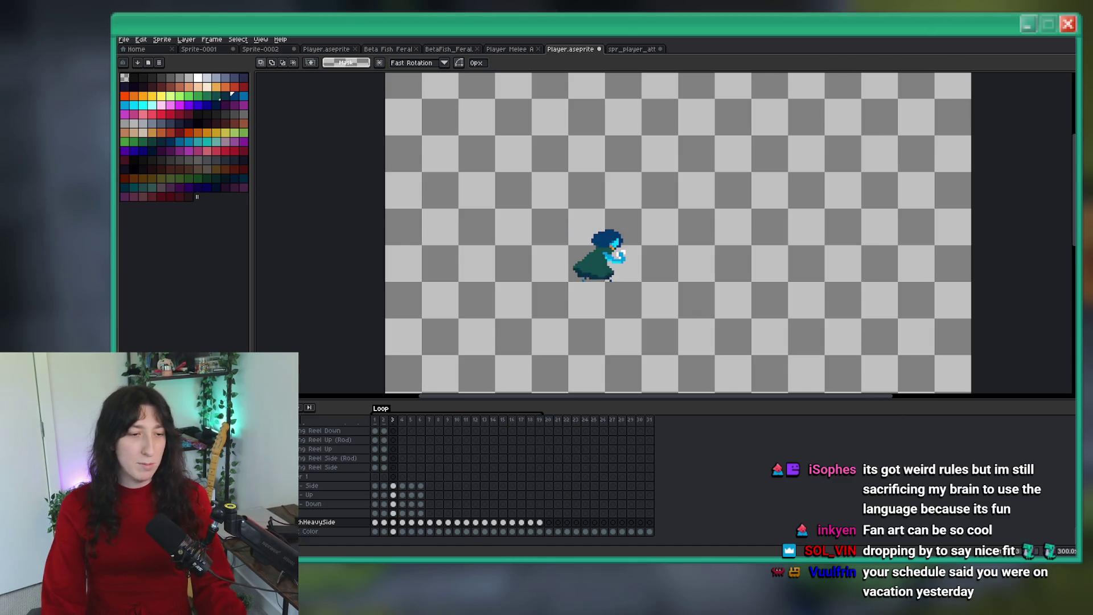
key(alt+Tab)
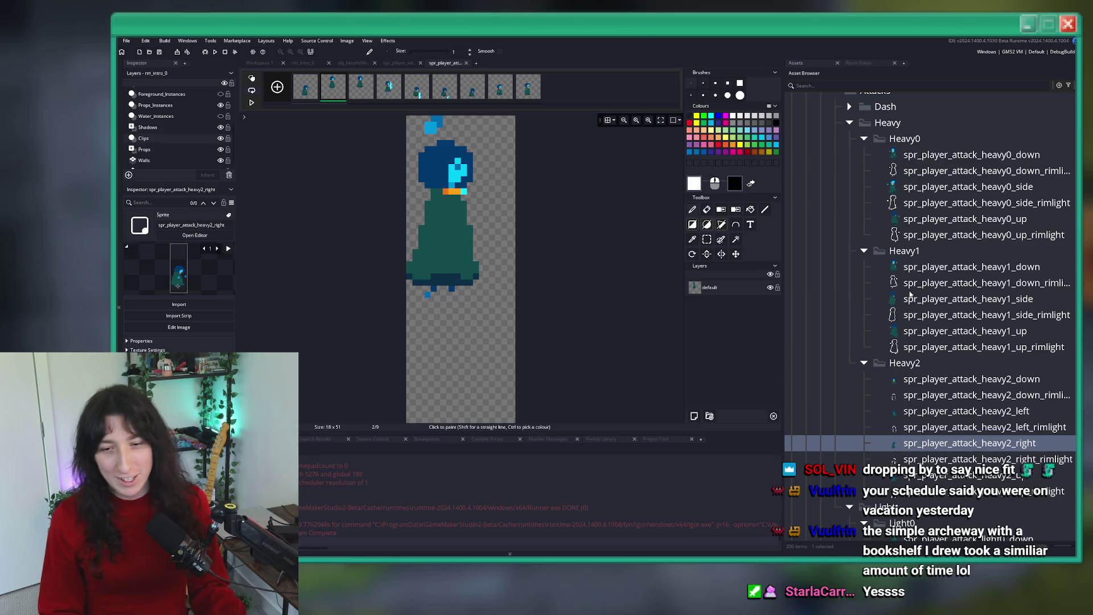
Step: Check spr_player_attack_heavy0_down in GameMaker, then return to Aseprite's HeavySide frame 4
double_click(916, 154)
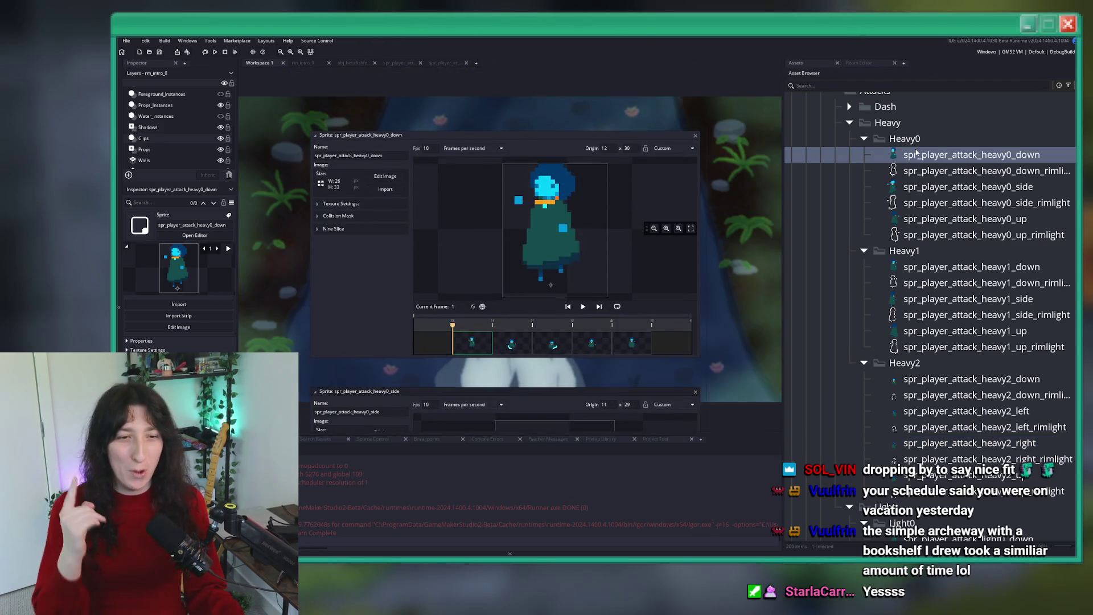
key(alt+Tab)
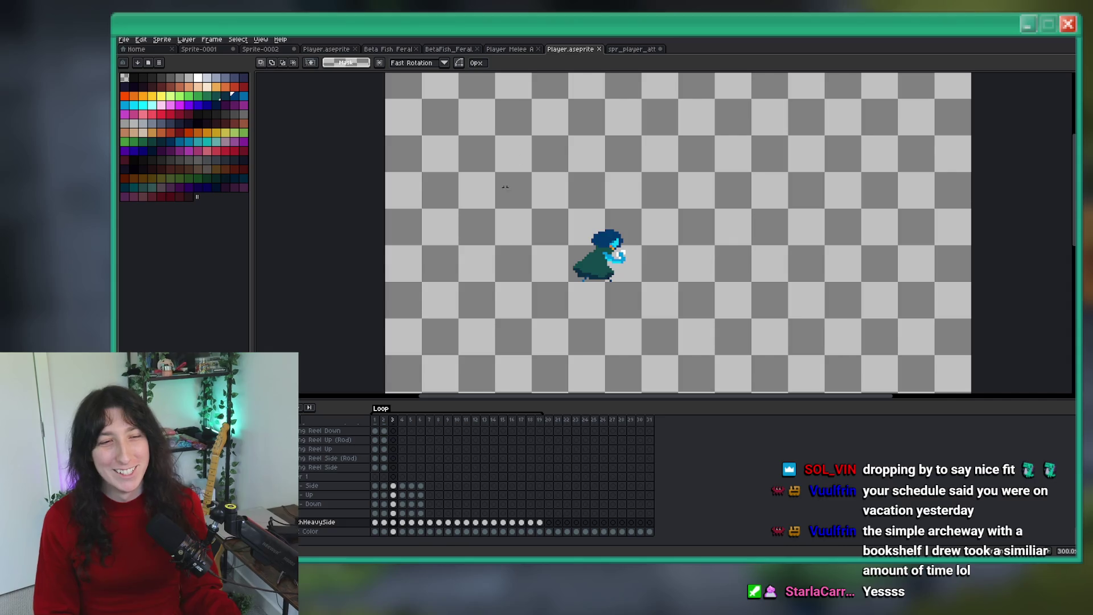
click(402, 523)
Step: Select HeavySide frames 1–5 and trim the sprite to the character's bounds
drag(412, 523, 375, 522)
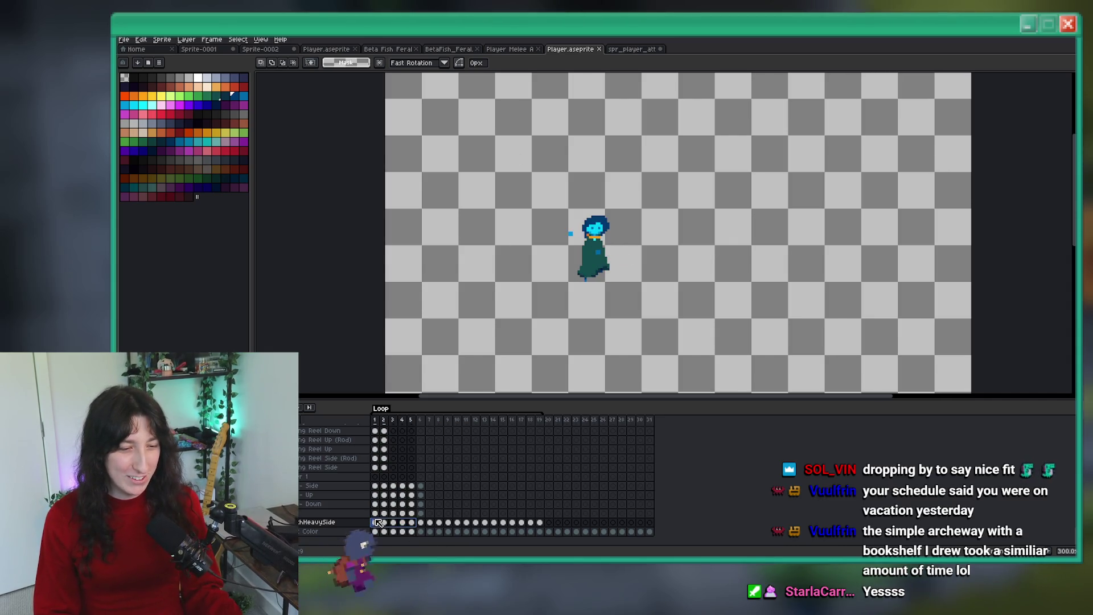
click(164, 39)
click(168, 117)
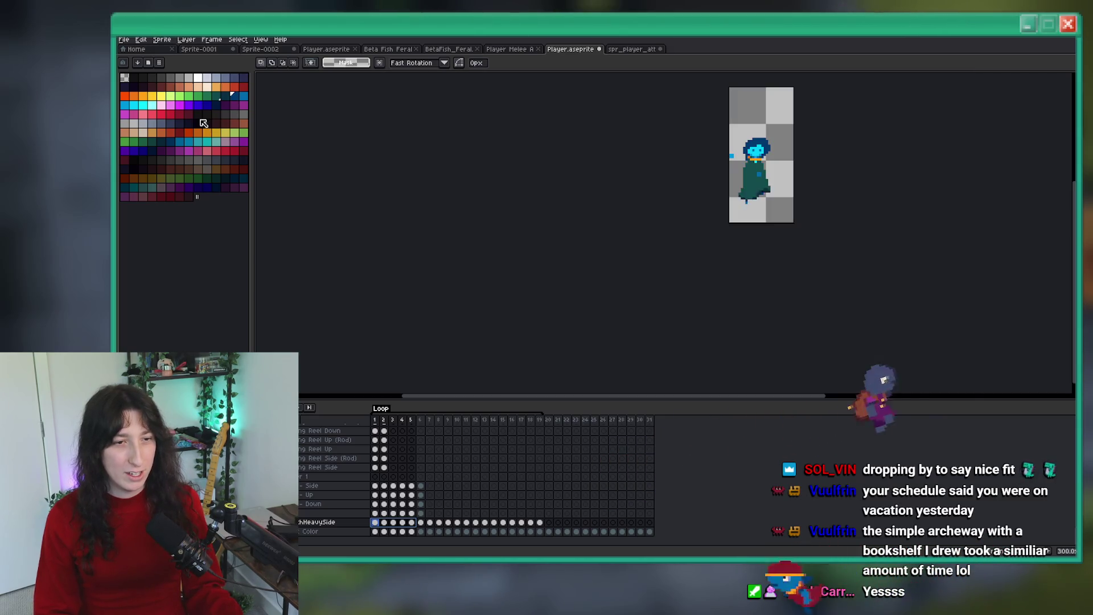
Step: From the export settings, browse to the Player folder and create a new Attacks folder
key(ctrl+alt+shift+s)
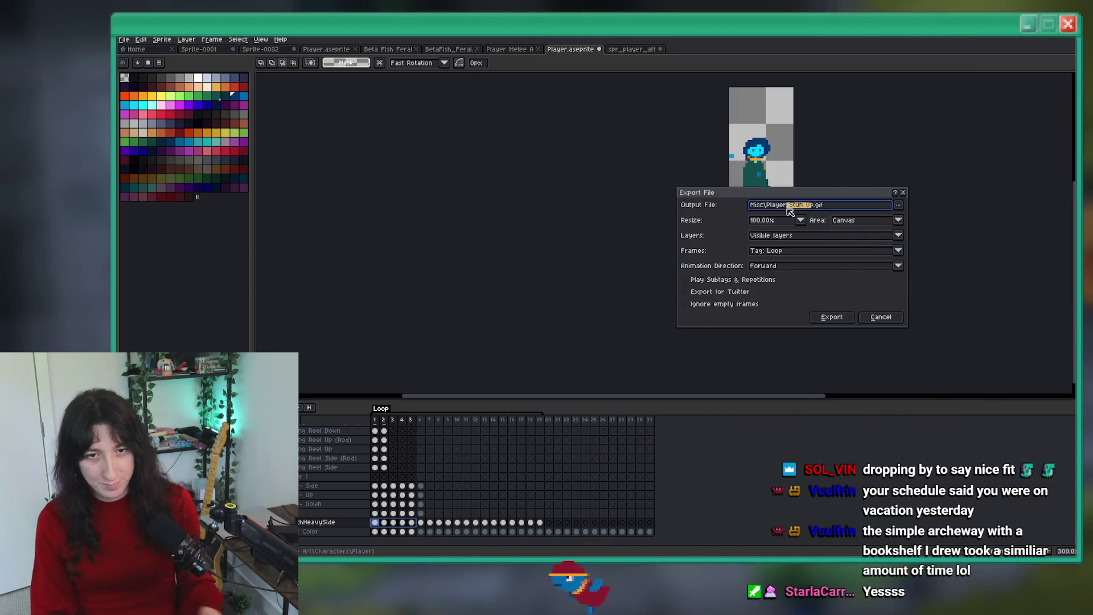
drag(815, 205, 789, 206)
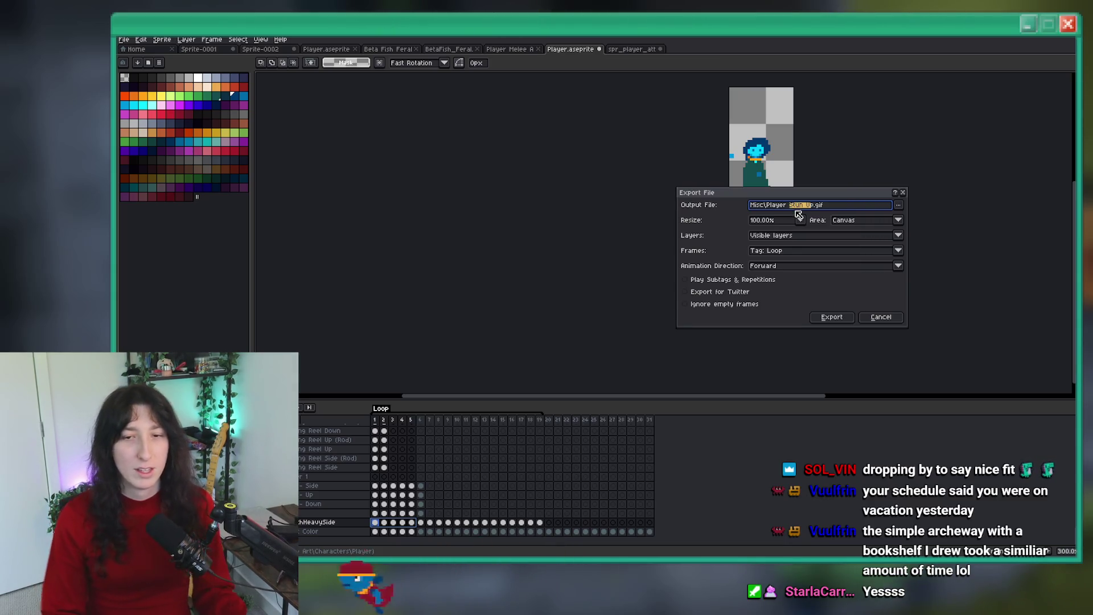
click(898, 206)
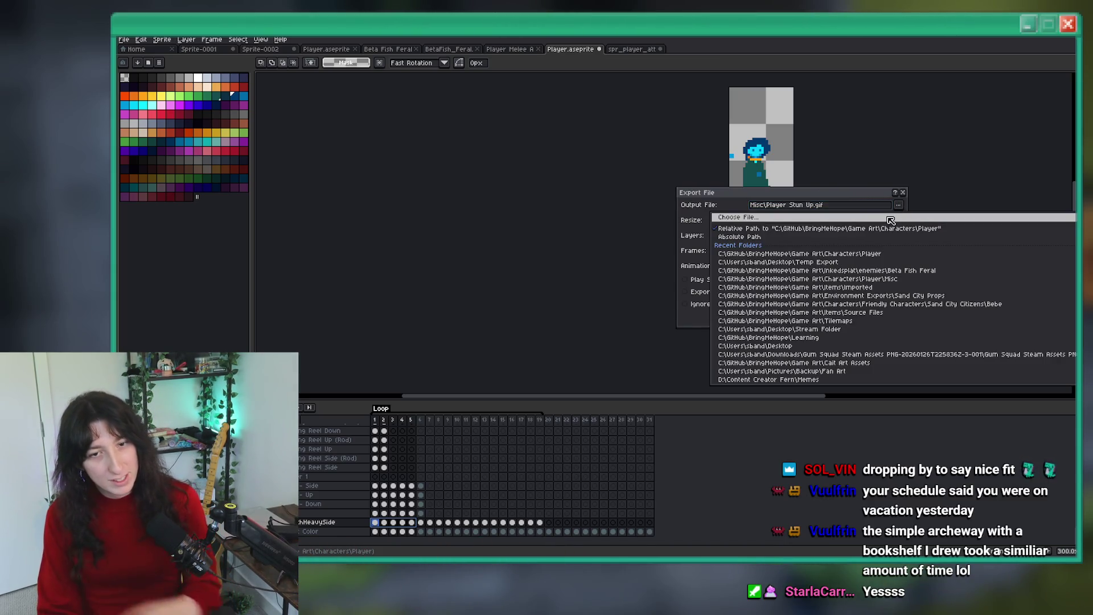
click(898, 217)
click(572, 102)
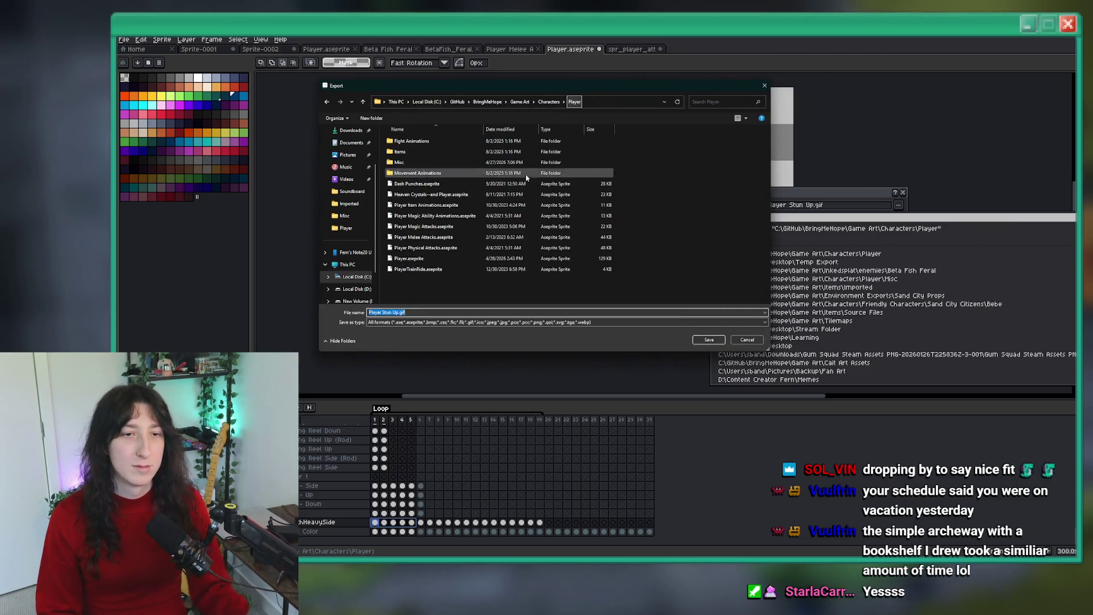
right_click(691, 192)
mouse_move(711, 323)
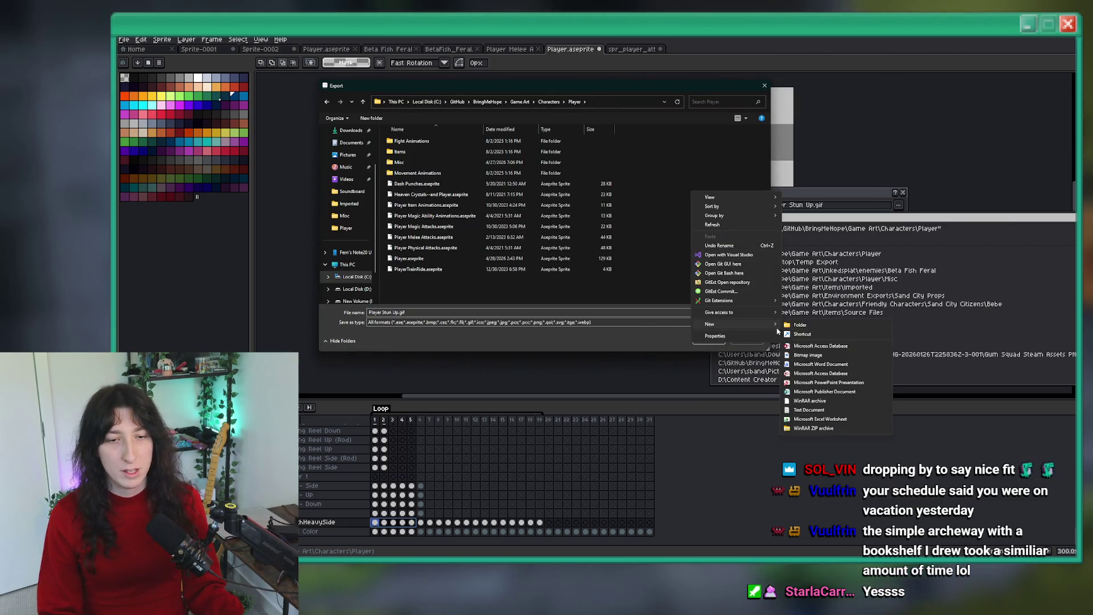
click(797, 325)
text(Atta)
key(Return)
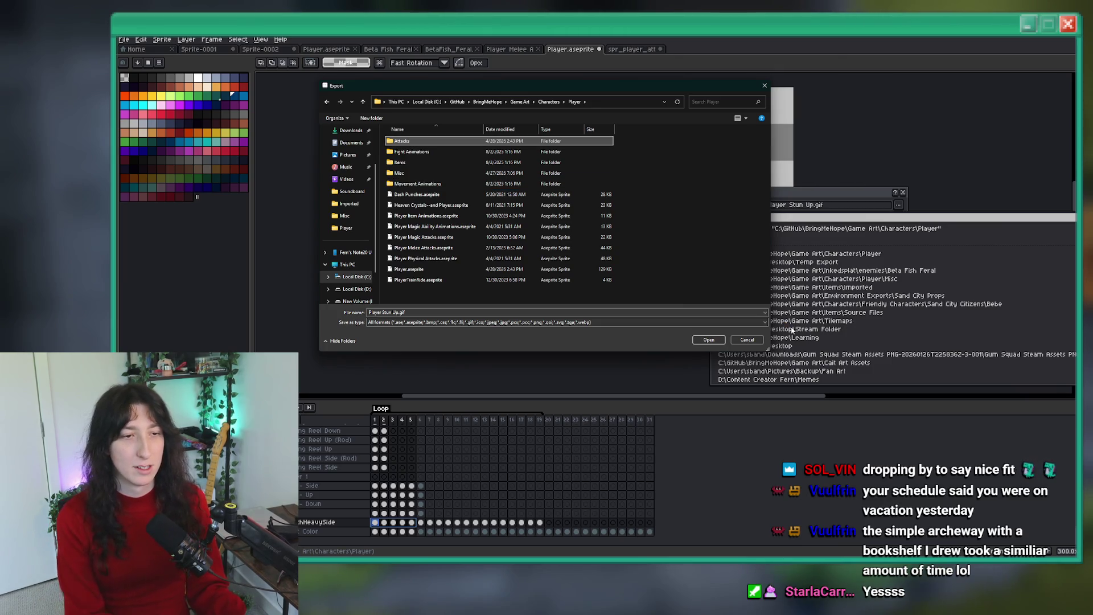
double_click(604, 143)
Step: Rename the new folder to 'Attacks - New'
click(399, 312)
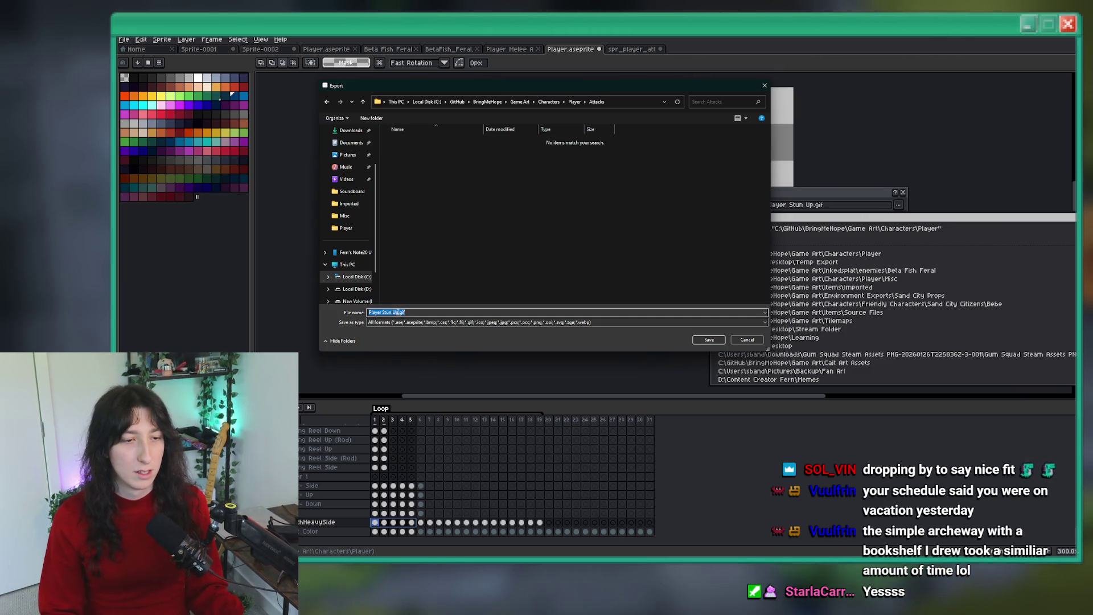
click(574, 102)
click(462, 144)
key(F2)
text(- New)
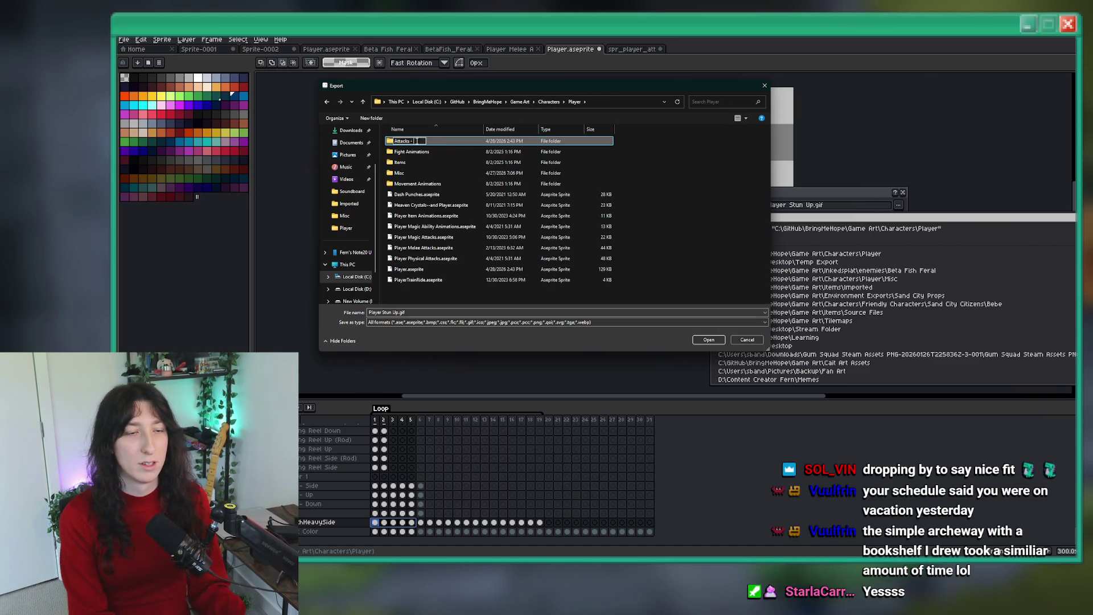
key(Return)
key(Return)
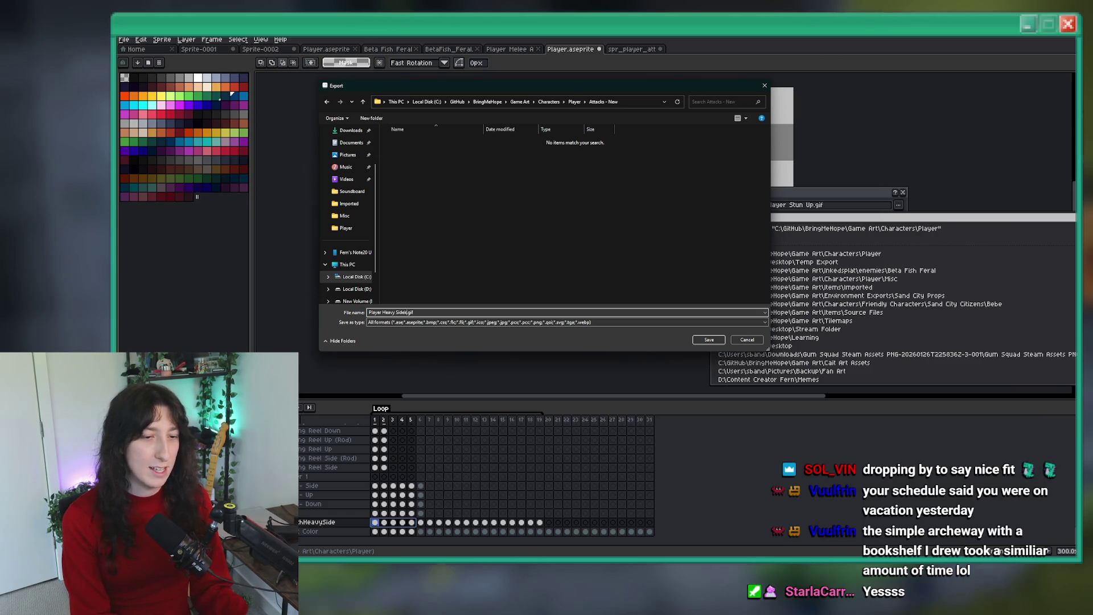
Step: Export Player Heavy Side 0.gif into Attacks - New with Frames set to Selected frames
key(Return)
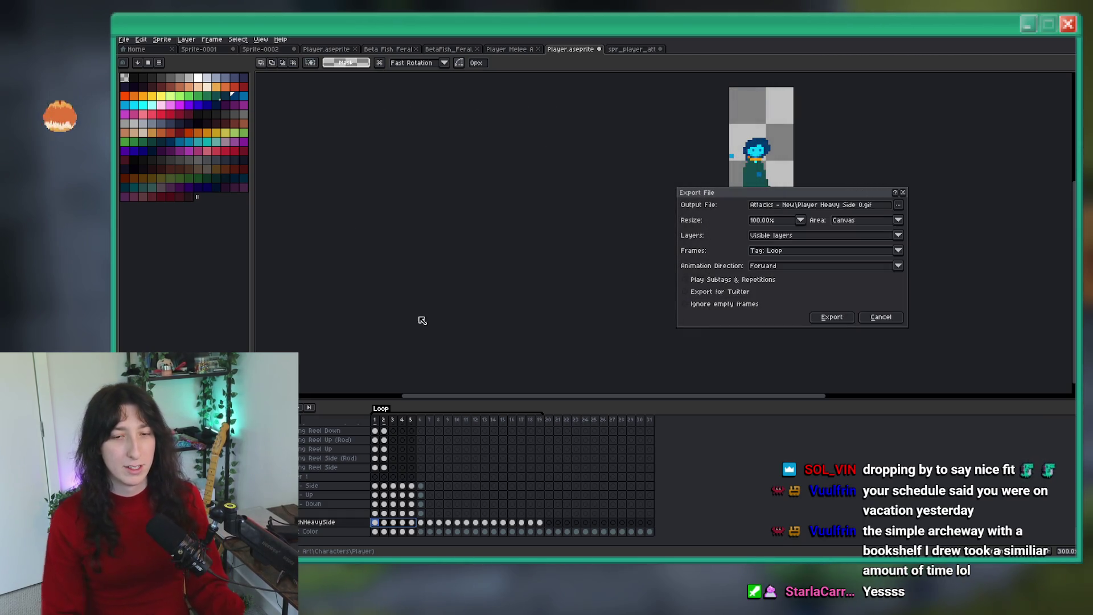
click(817, 252)
click(773, 274)
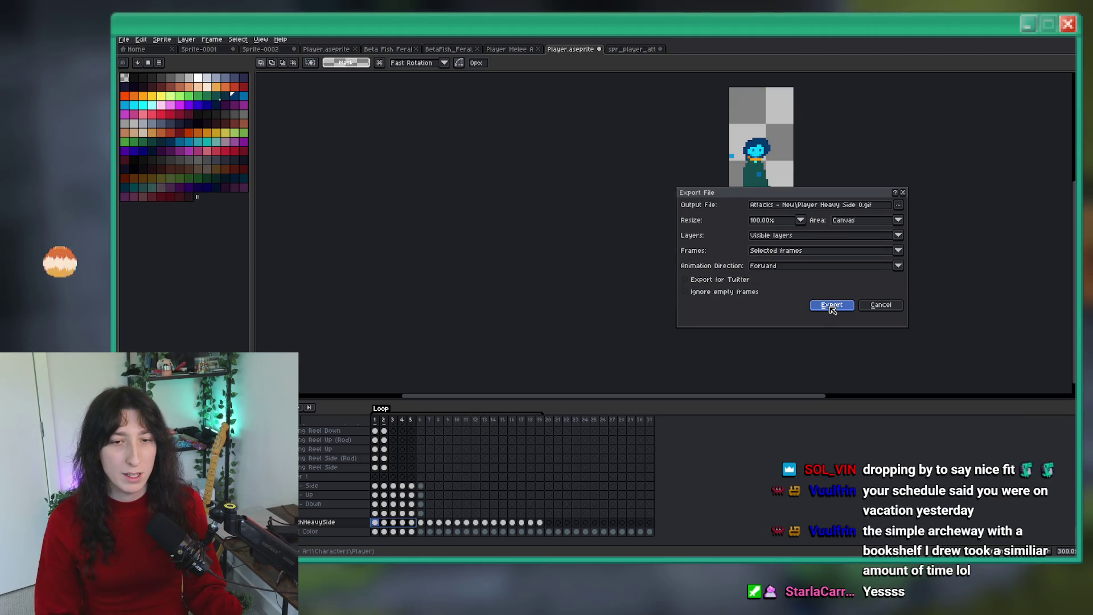
click(831, 306)
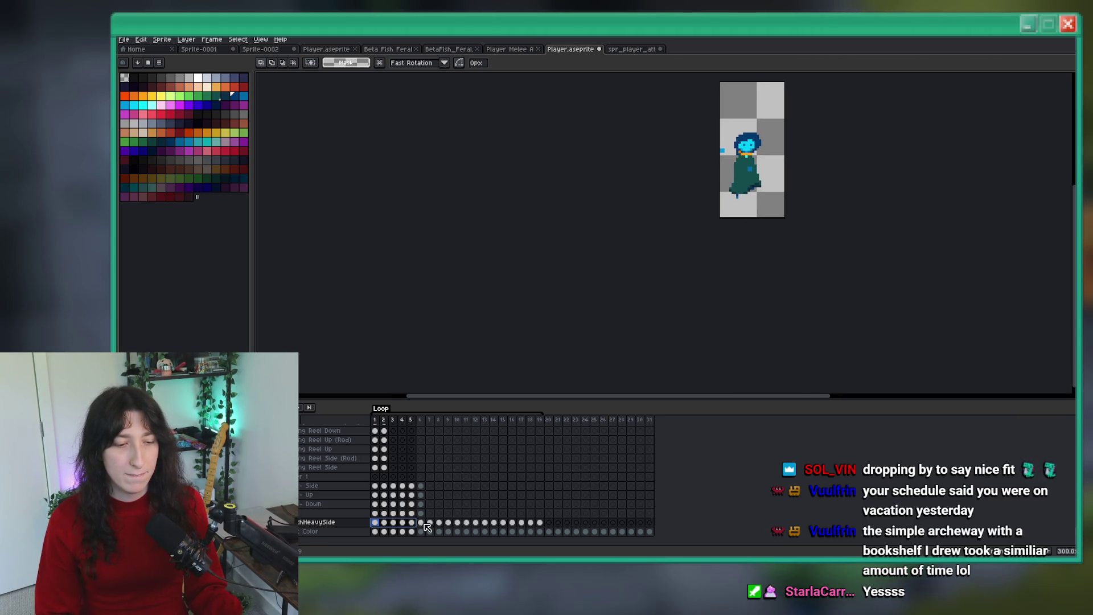
Step: Undo the trim, select HeavySide frames 6–10, and compare with spr_player_attack_heavy1_down in GameMaker
key(ctrl+z)
drag(421, 523, 454, 525)
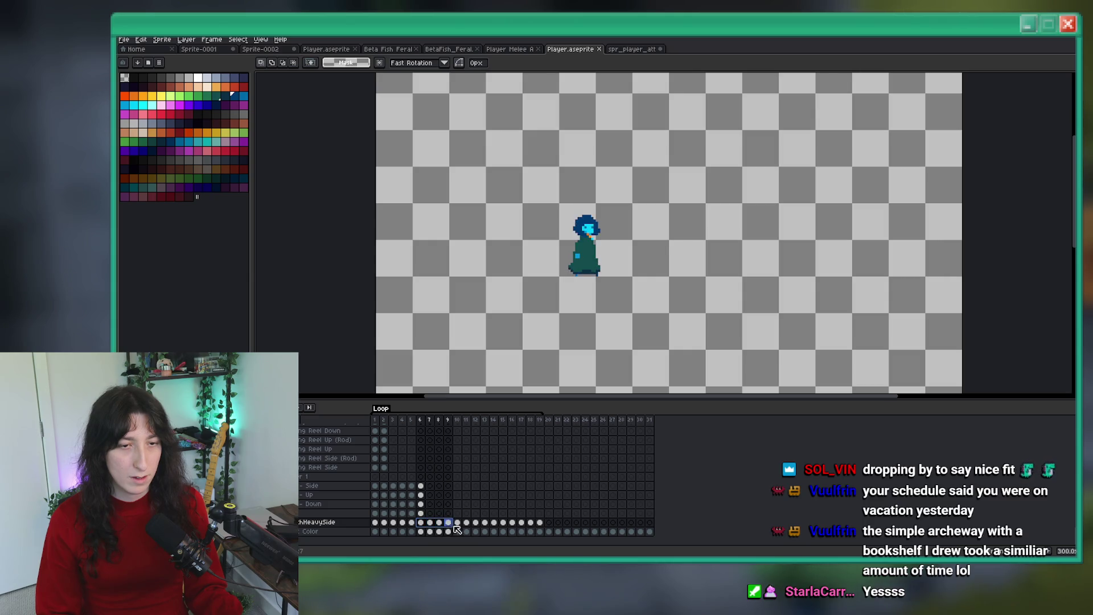
key(alt+Tab)
double_click(1030, 267)
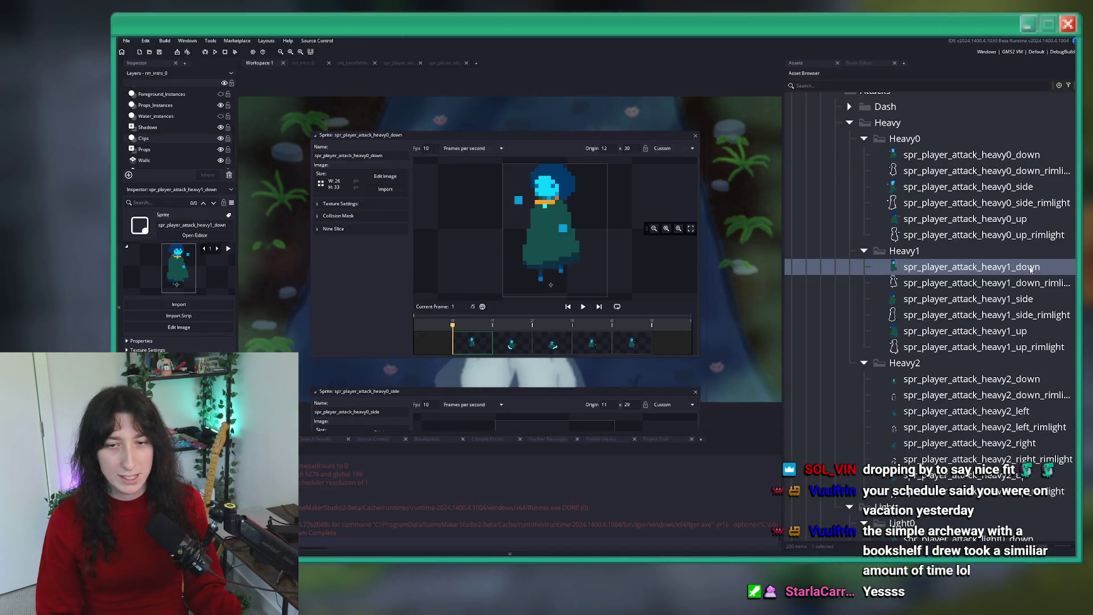
key(alt+Tab)
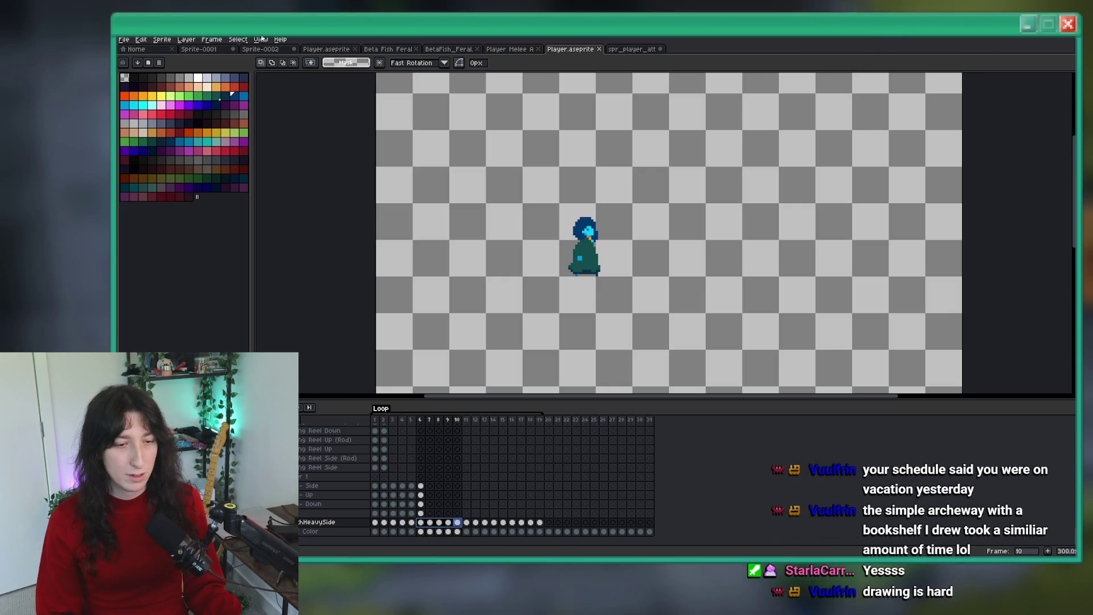
Step: Export the selected frames as Player Heavy Side 1.gif into Attacks - New
click(124, 40)
click(171, 114)
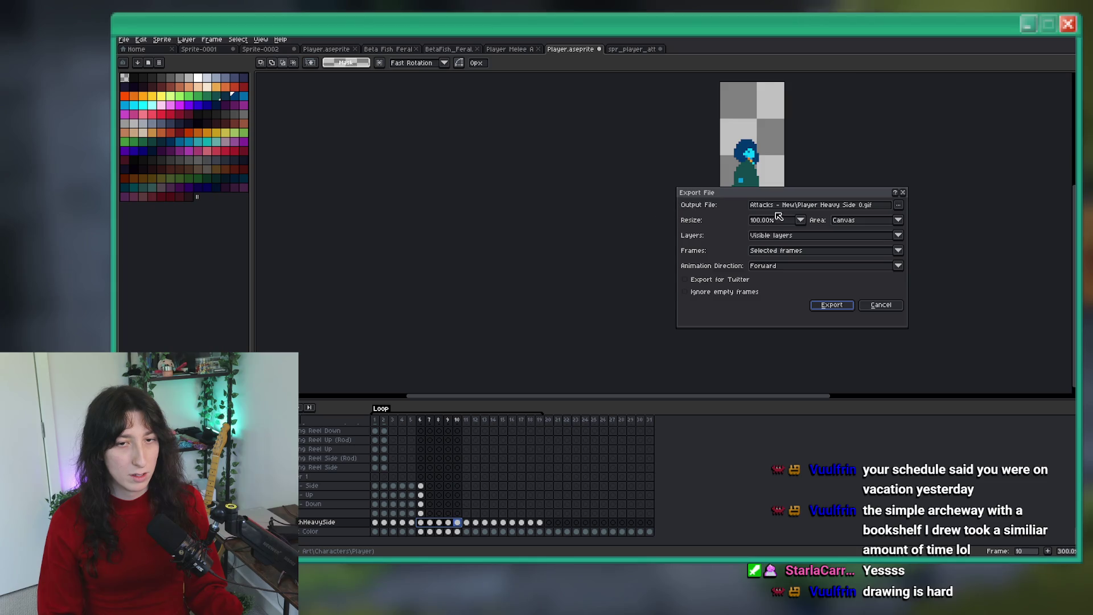
click(826, 307)
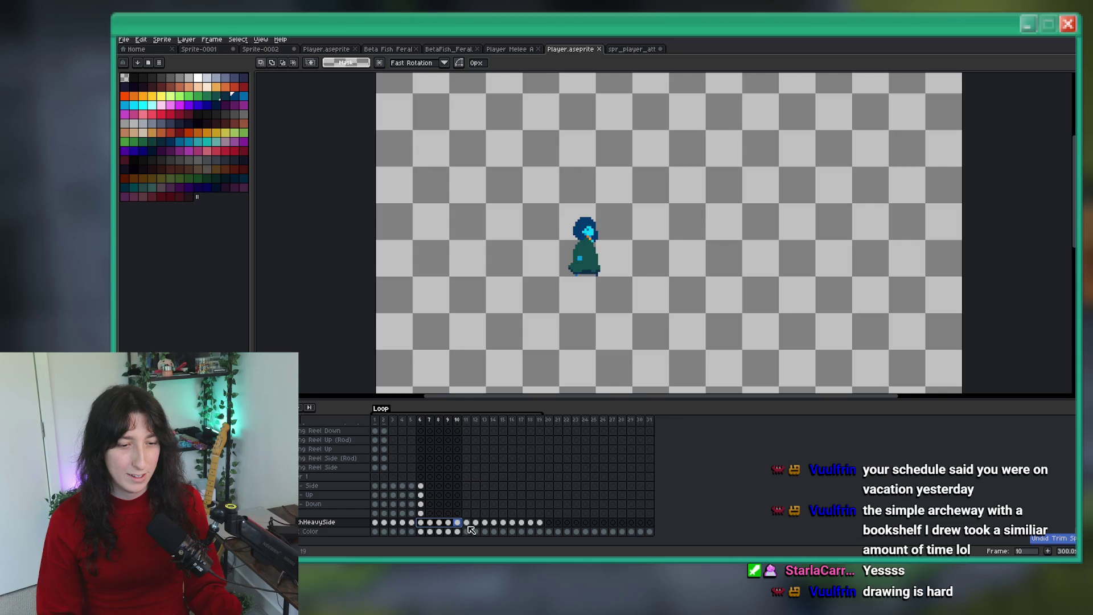
Step: Check spr_player_attack_heavy2_down in GameMaker, then select the next HeavySide frame range in Aseprite
key(alt+Tab)
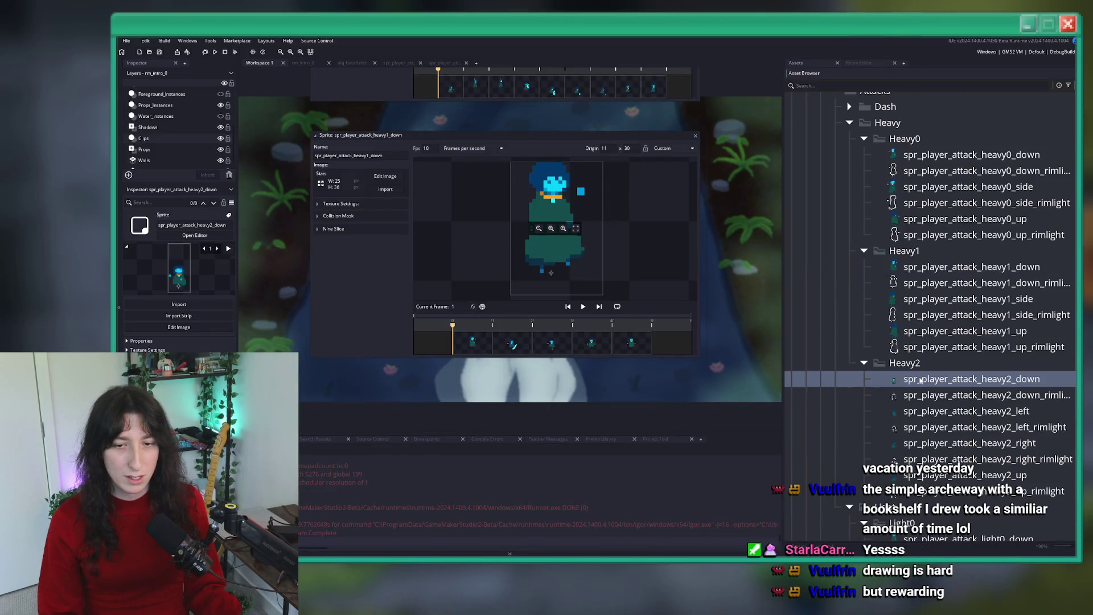
key(Down)
key(Down)
key(Down)
key(Return)
scroll(503, 353, down, 1)
key(alt+Tab)
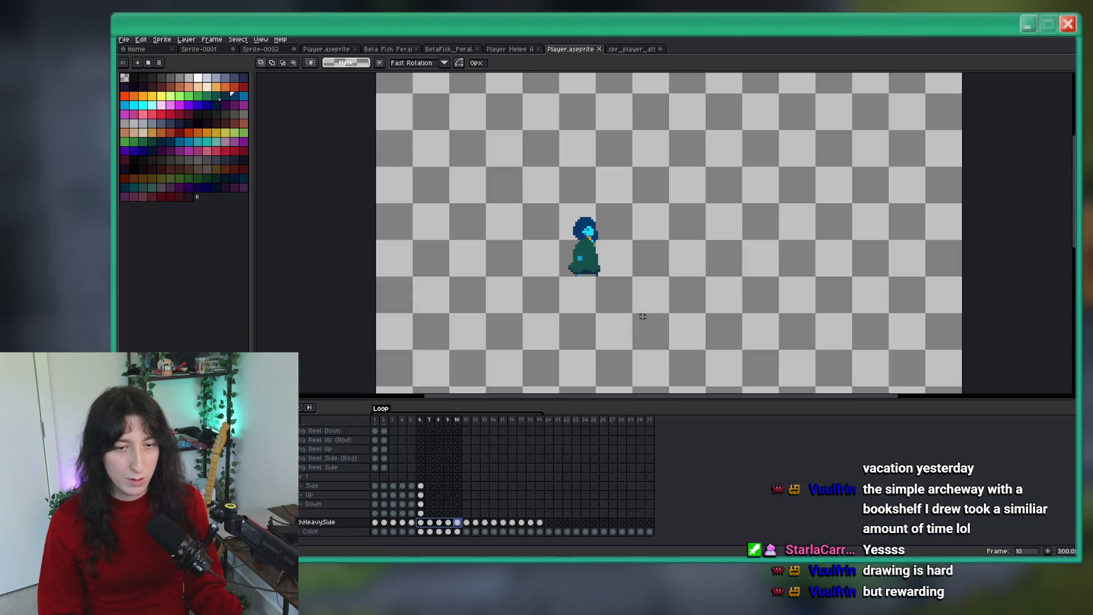
drag(466, 522, 540, 523)
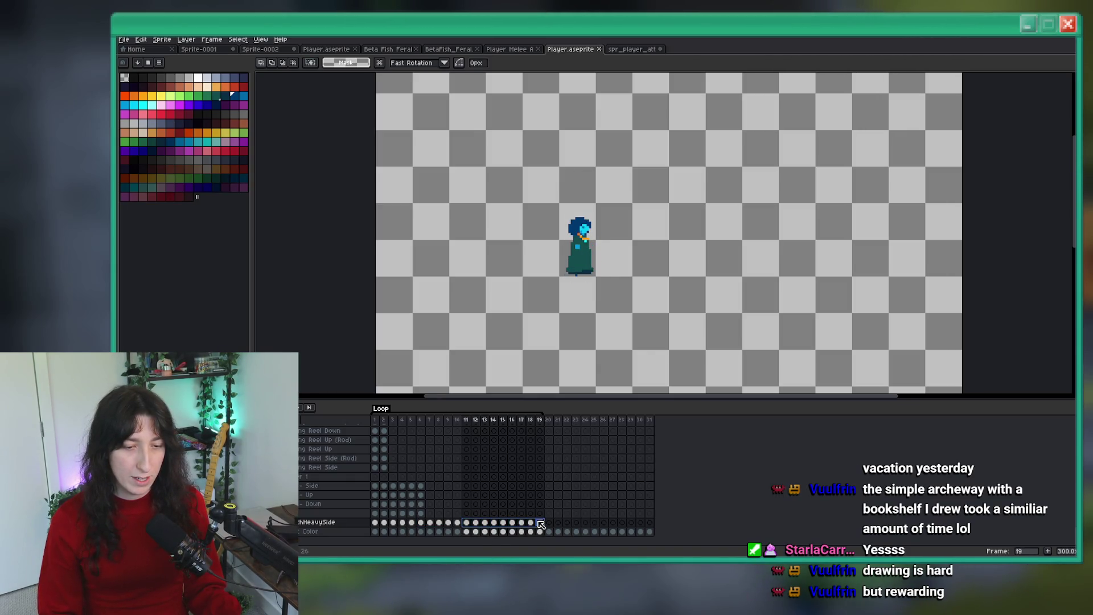